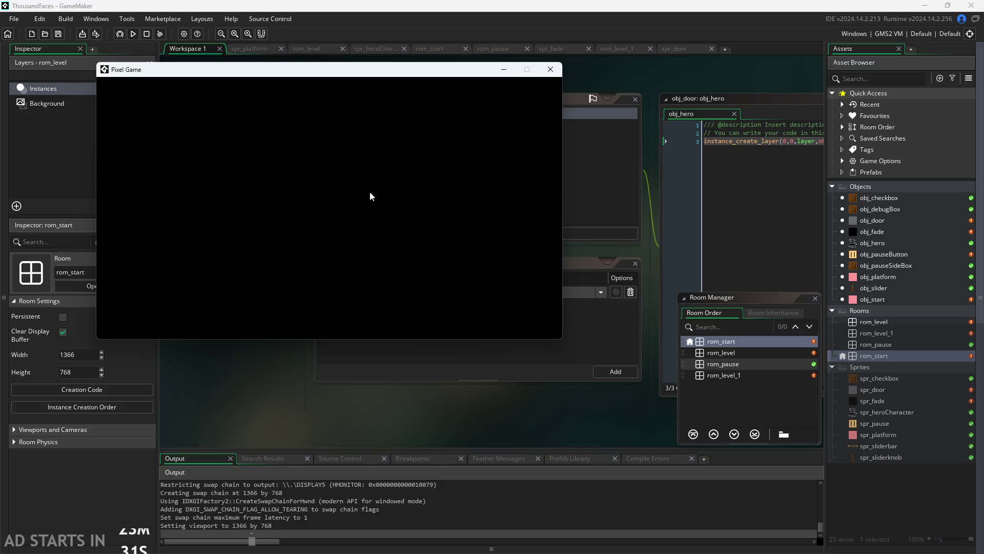
# - Walk the hero left and right along the floor and toggle the pause menu once
pyautogui.press('Right')
pyautogui.press('Left')
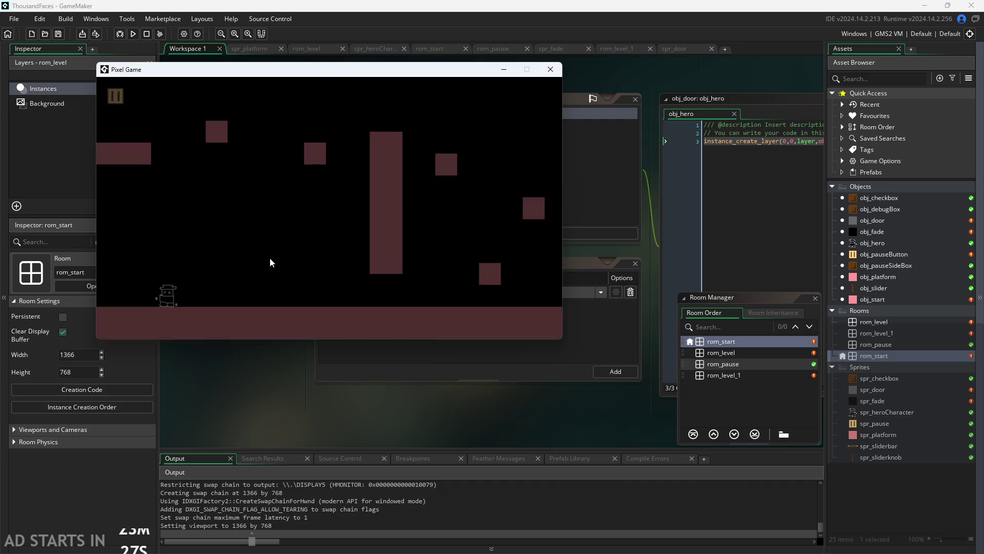
pyautogui.press('Right')
pyautogui.click(117, 96)
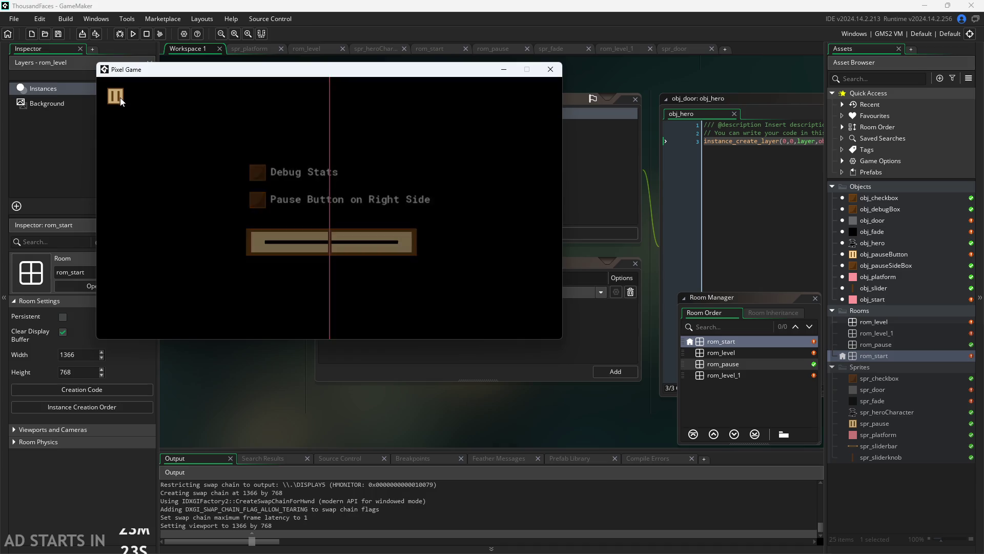
pyautogui.click(116, 97)
# - Jump the hero, toggle the pause menu again and walk right into the next room
pyautogui.press('Right')
pyautogui.press('Up')
pyautogui.click(114, 98)
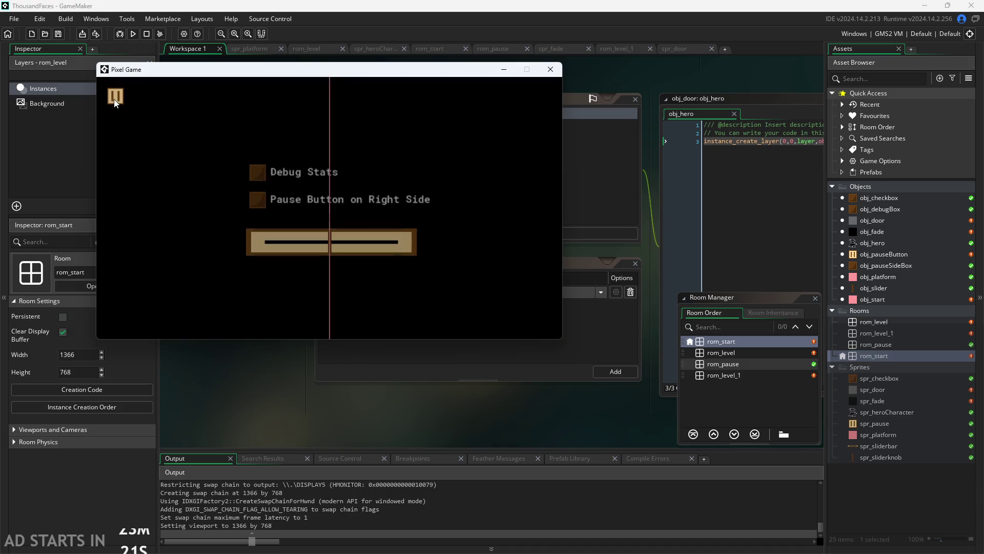
pyautogui.click(115, 98)
pyautogui.press('Right')
pyautogui.press('Right')
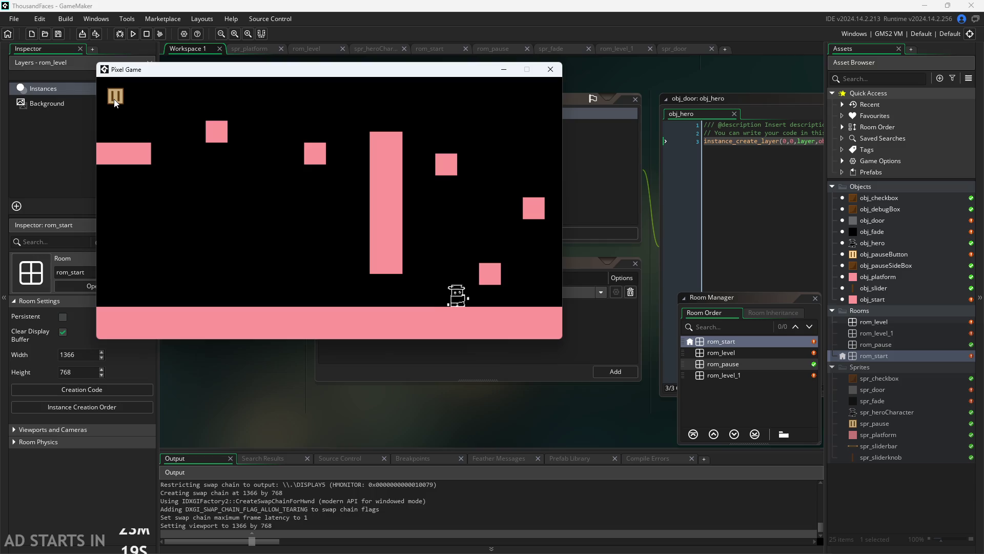
pyautogui.press('Right')
# - Open and close the pause menu in the new room, then end the playtest
pyautogui.click(114, 99)
pyautogui.click(114, 100)
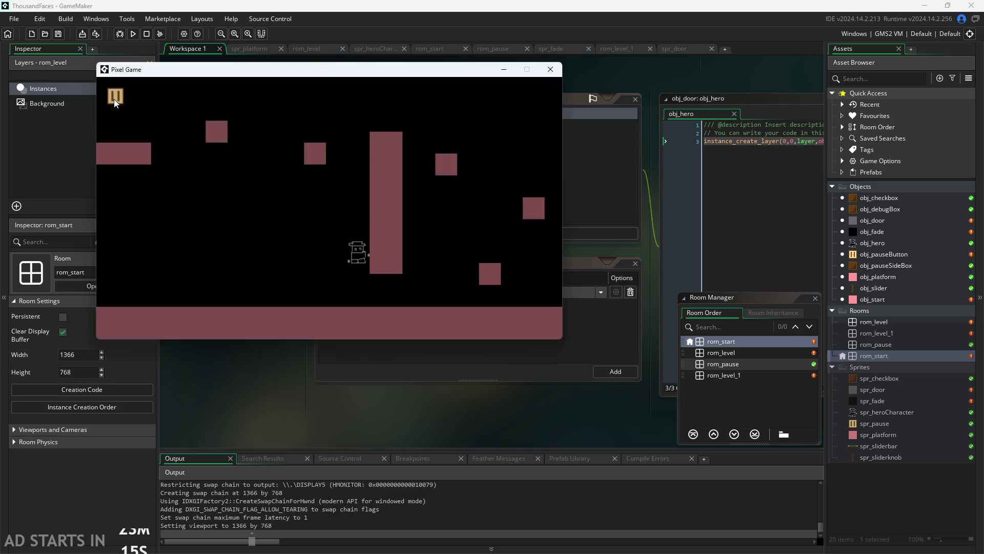
pyautogui.click(550, 70)
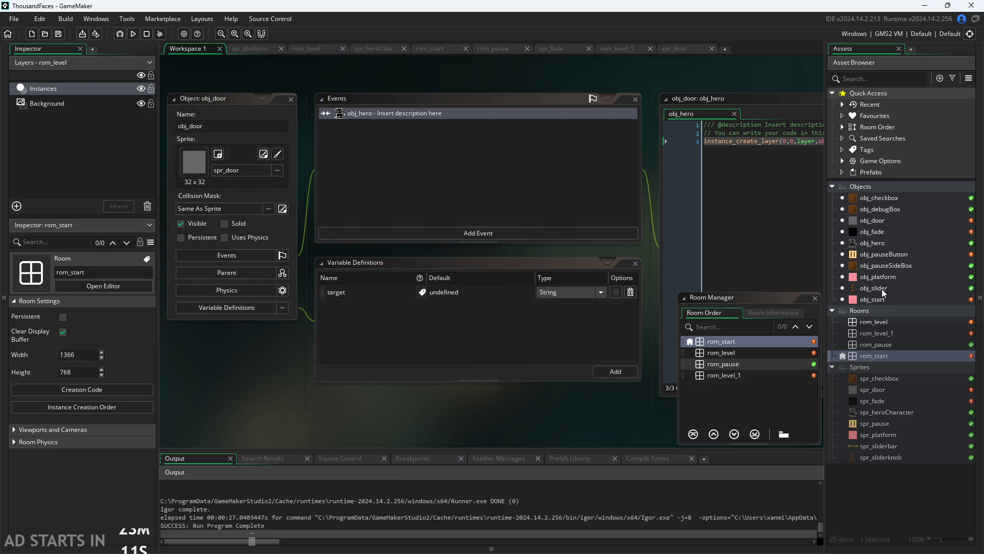
# - Open rom_level_1, dismiss the room order panel and shift the tall platform and two squares together
pyautogui.doubleClick(881, 332)
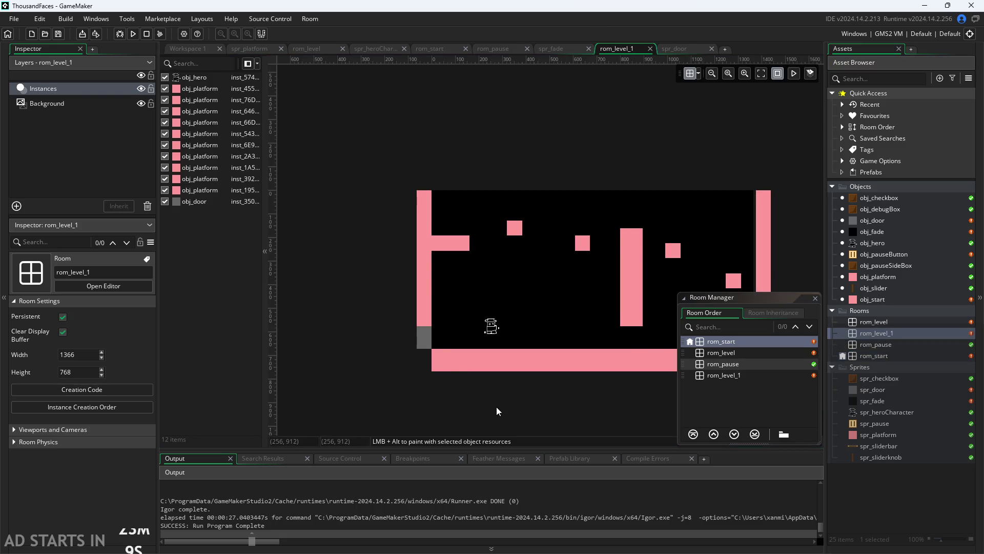
pyautogui.click(815, 298)
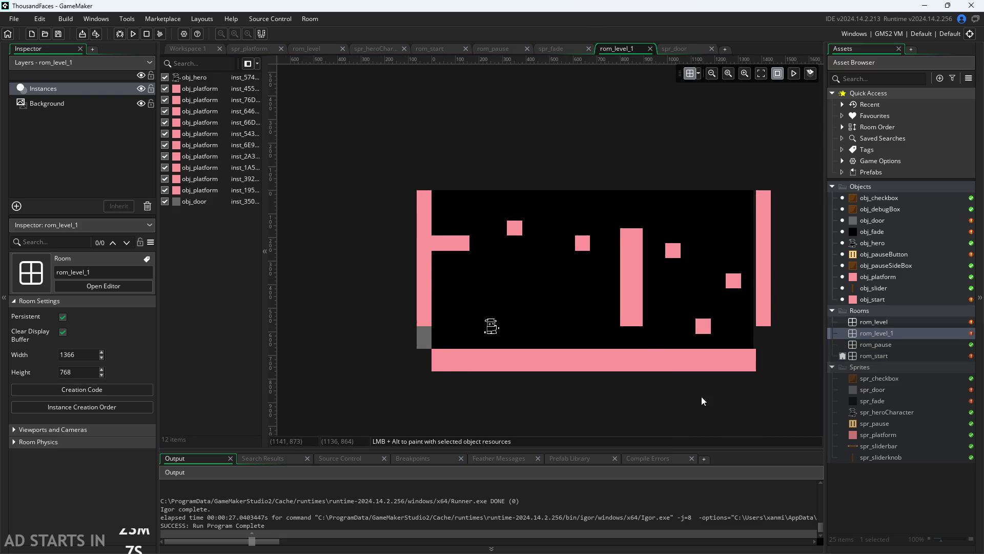
pyautogui.scroll(1, 701, 400)
pyautogui.scroll(1, 701, 400)
pyautogui.moveTo(585, 223)
pyautogui.mouseDown()
pyautogui.moveTo(541, 223)
pyautogui.moveTo(569, 205)
pyautogui.mouseUp()
pyautogui.moveTo(519, 158); pyautogui.dragTo(457, 175)
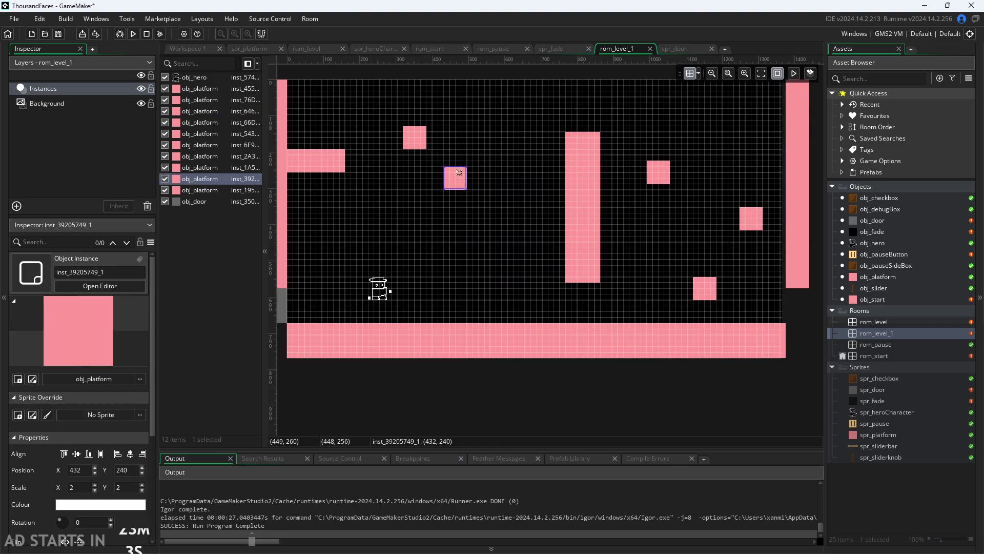
pyautogui.moveTo(412, 134); pyautogui.dragTo(482, 153)
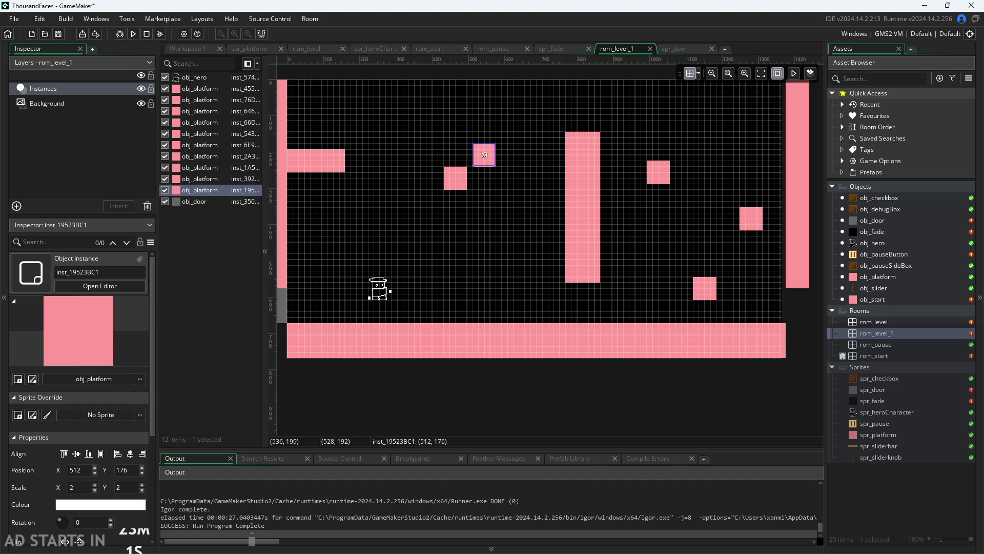
pyautogui.moveTo(589, 185); pyautogui.dragTo(515, 201)
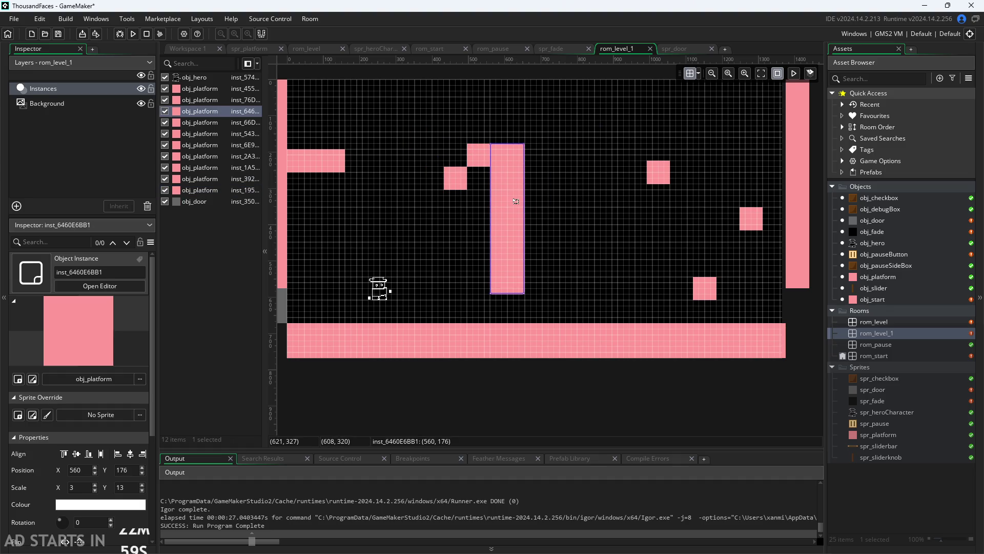
# - Group the small squares into diagonal steps and move the tall platform right and down
pyautogui.moveTo(521, 247); pyautogui.dragTo(561, 235)
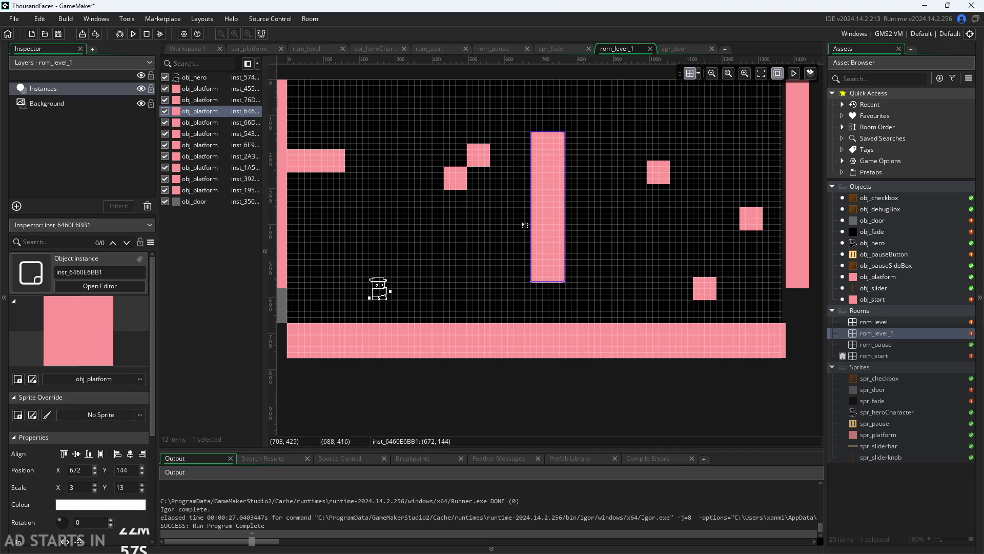
pyautogui.moveTo(459, 178); pyautogui.dragTo(448, 179)
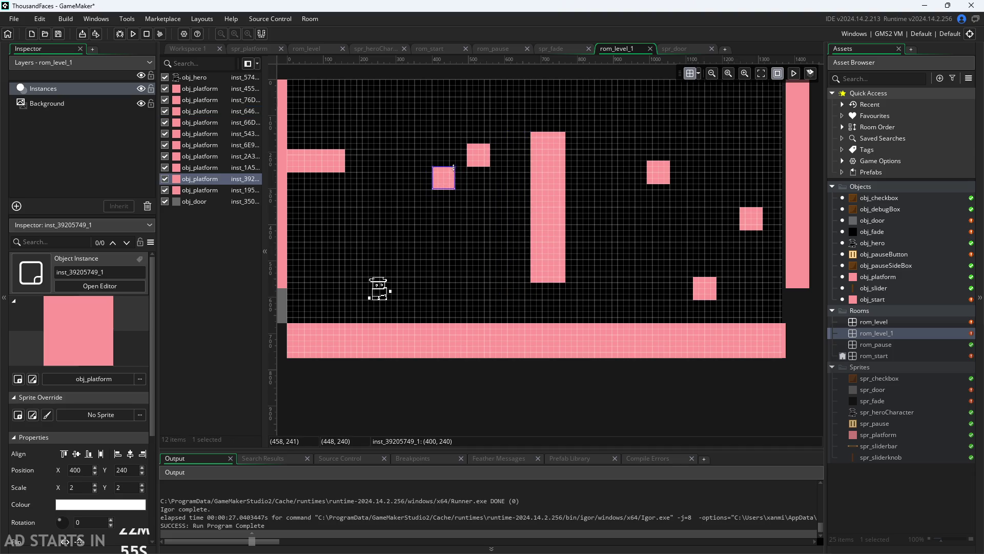
pyautogui.moveTo(454, 167); pyautogui.dragTo(465, 156)
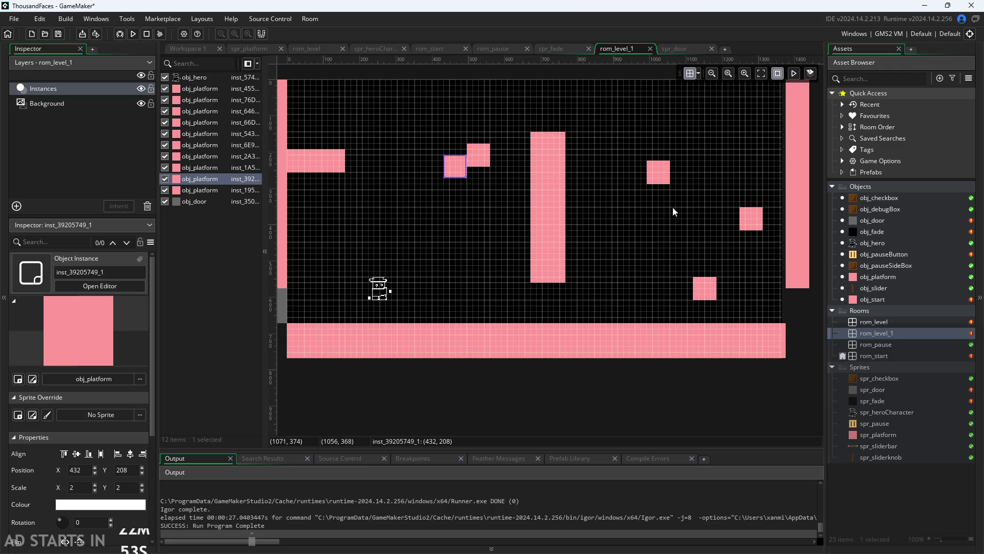
pyautogui.moveTo(660, 175); pyautogui.dragTo(504, 146)
pyautogui.moveTo(567, 168); pyautogui.dragTo(667, 203)
# - Widen the top square platform to the right and delete the lower-left square
pyautogui.click(508, 143)
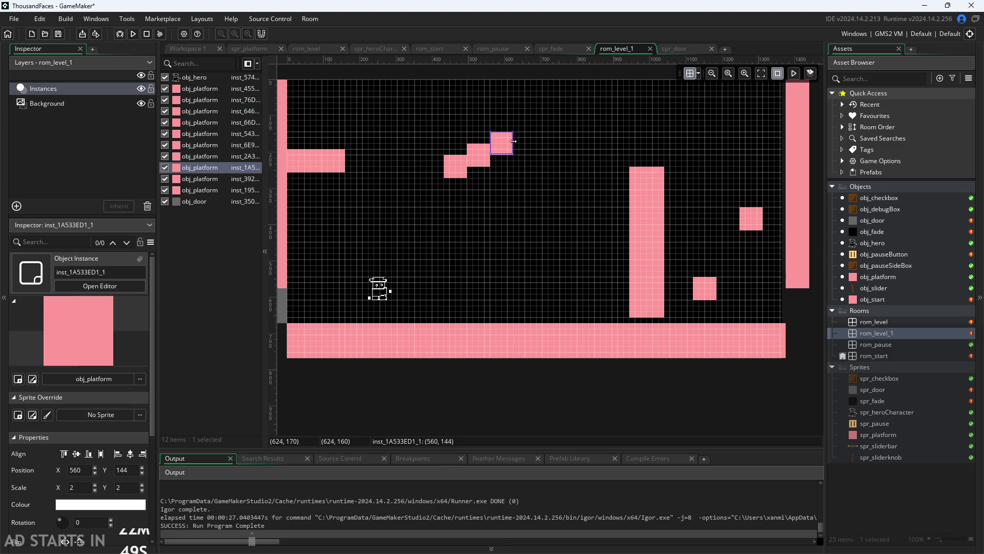
pyautogui.moveTo(514, 144); pyautogui.dragTo(548, 145)
pyautogui.click(457, 165)
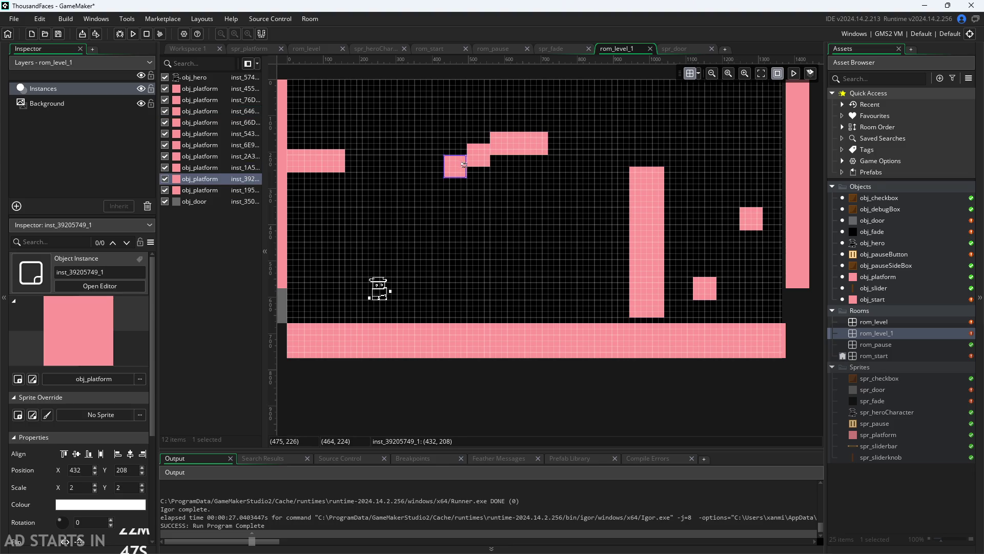
pyautogui.press('Delete')
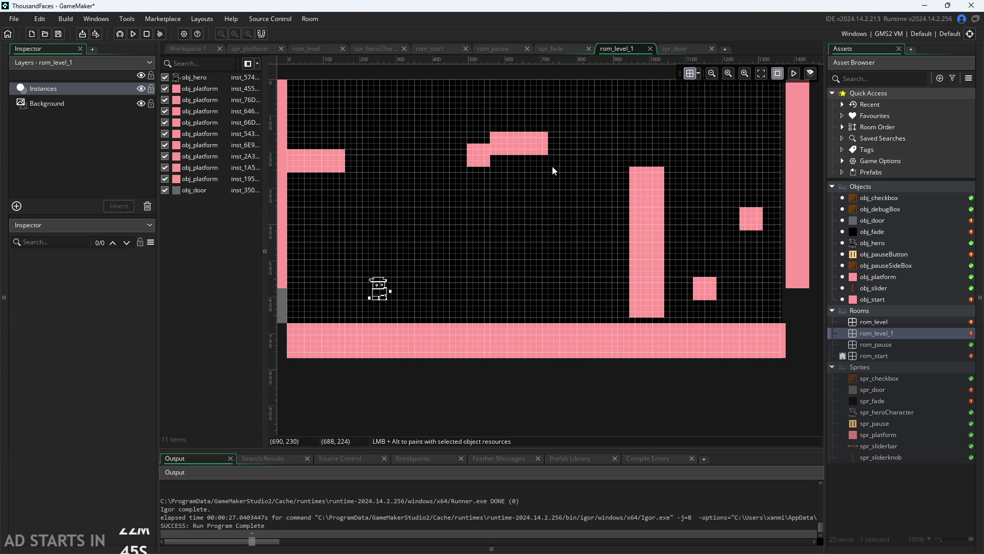
# - Raise the tall platform and a square, then shorten the tall platform under the top bar of the 2
pyautogui.moveTo(647, 236); pyautogui.dragTo(647, 177)
pyautogui.moveTo(751, 219); pyautogui.dragTo(559, 157)
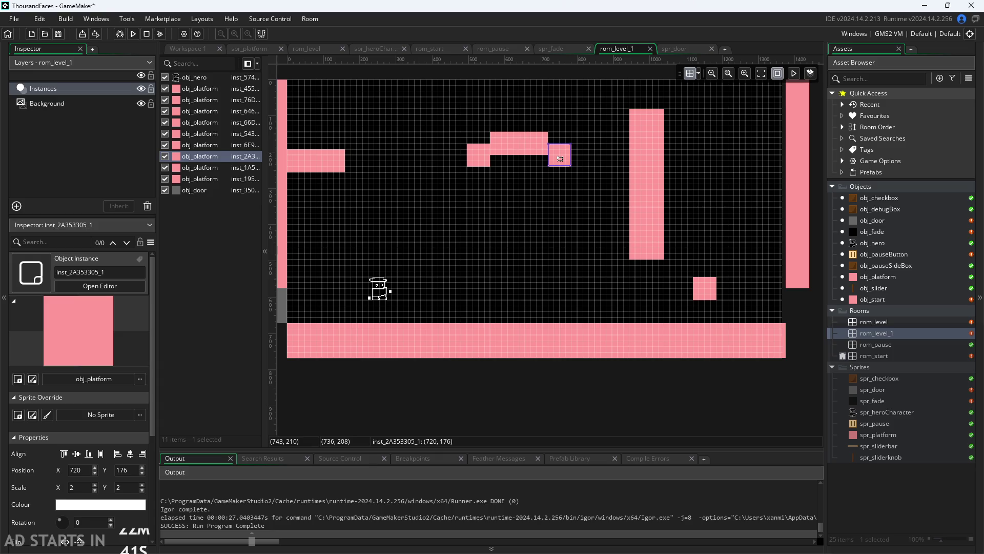
pyautogui.click(639, 195)
pyautogui.moveTo(652, 194)
pyautogui.mouseDown()
pyautogui.moveTo(571, 254)
pyautogui.moveTo(569, 237)
pyautogui.mouseUp()
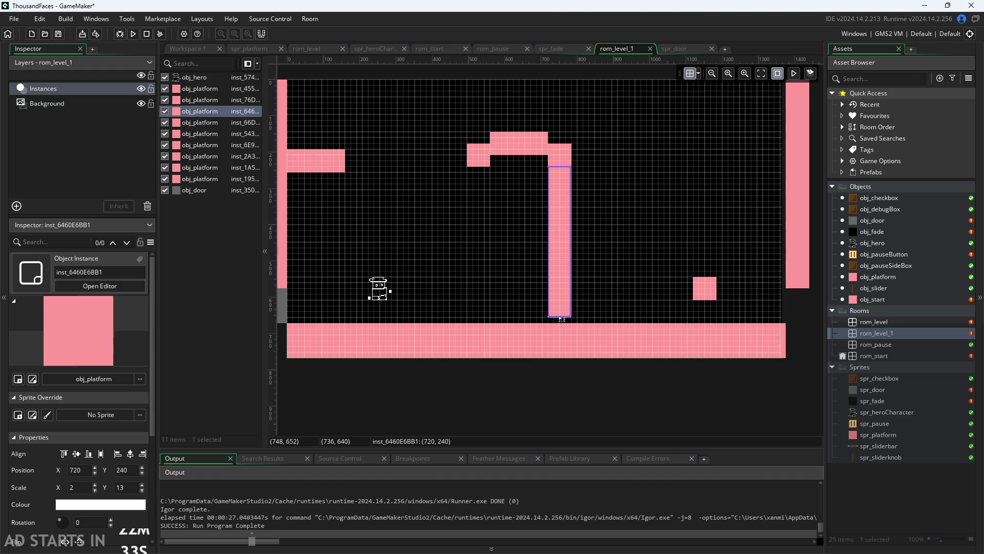
pyautogui.moveTo(560, 317)
pyautogui.mouseDown()
pyautogui.moveTo(560, 218)
pyautogui.moveTo(585, 191)
pyautogui.moveTo(575, 188)
pyautogui.mouseUp()
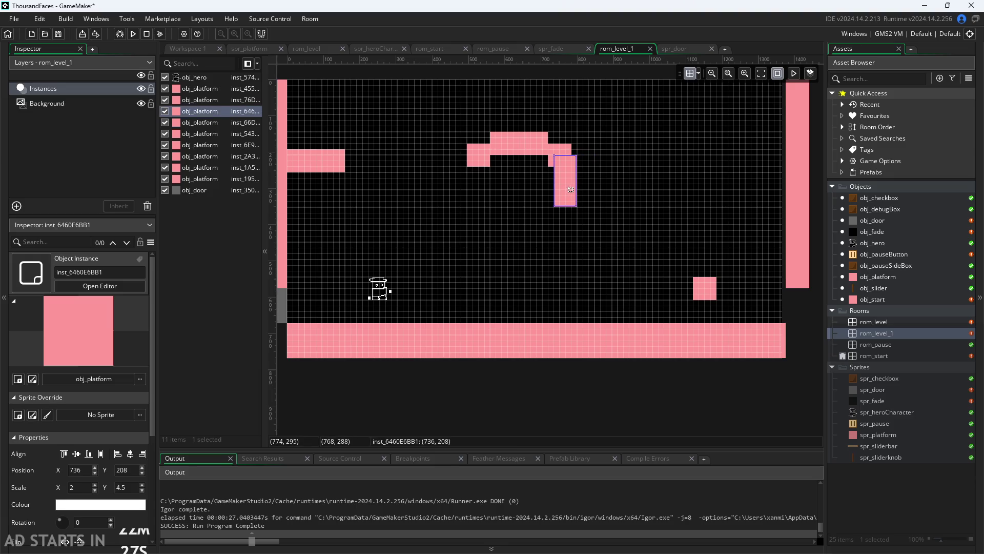
pyautogui.click(599, 273)
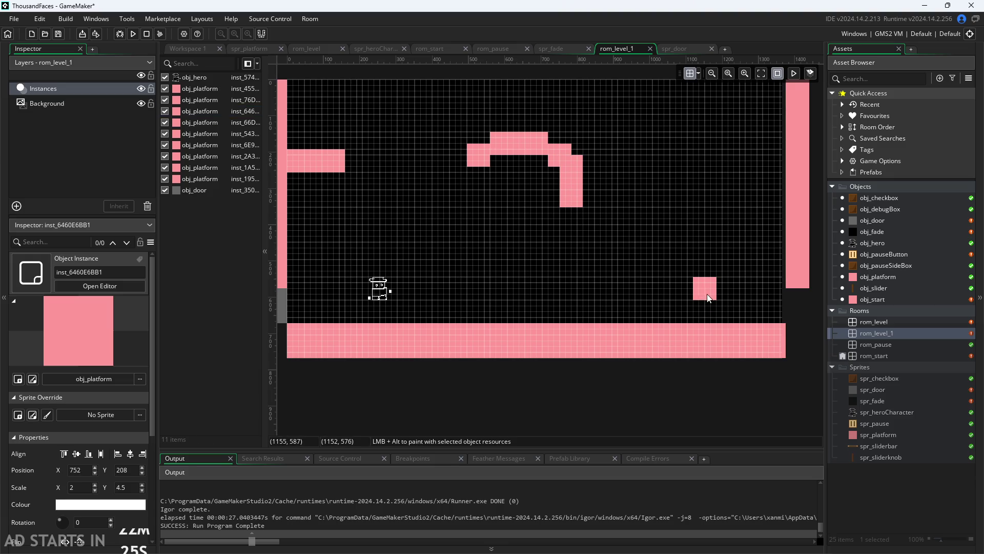
# - Build the 2's curve from Alt-dragged square copies and slide the wide base bar left
pyautogui.moveTo(707, 293); pyautogui.dragTo(561, 224)
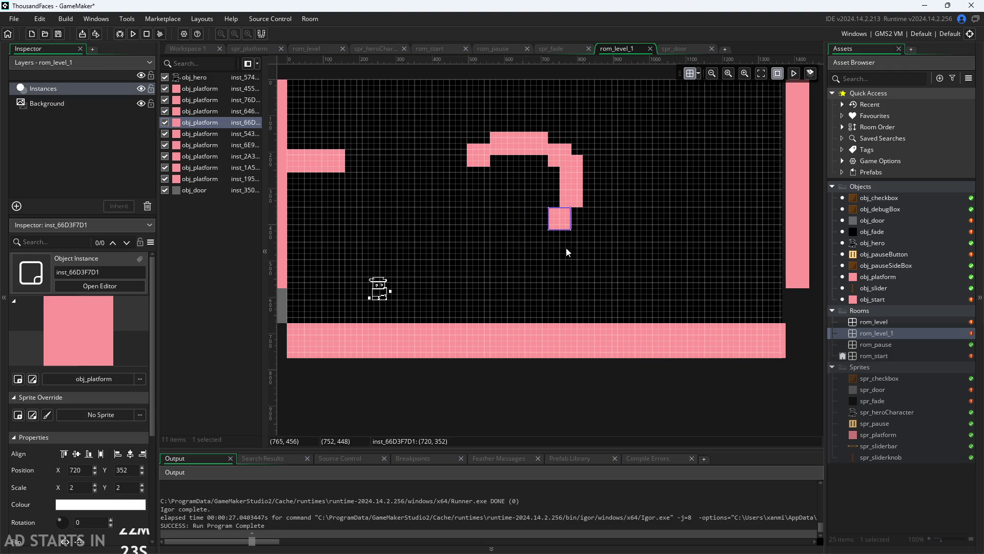
pyautogui.moveTo(567, 227); pyautogui.dragTo(542, 237)
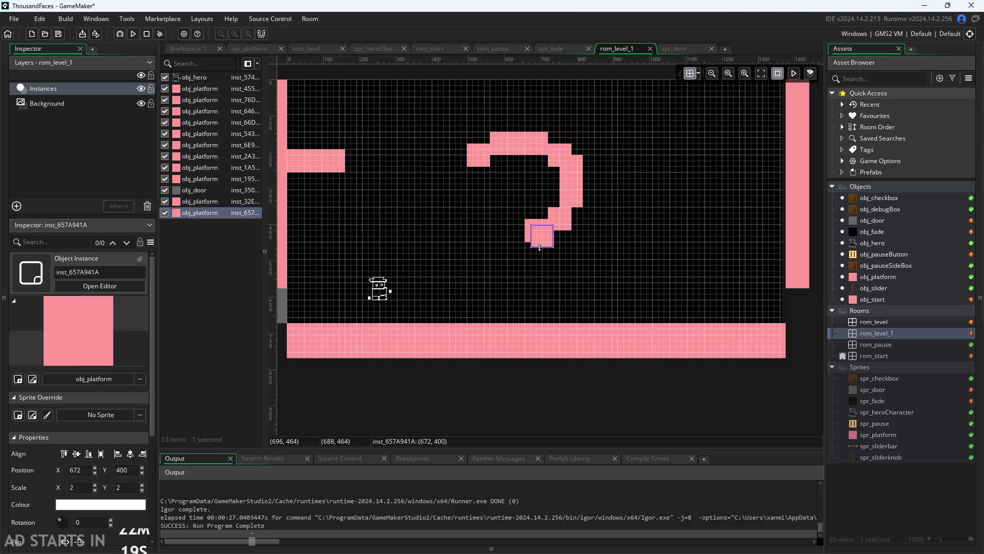
pyautogui.moveTo(547, 238)
pyautogui.mouseDown()
pyautogui.moveTo(492, 259)
pyautogui.moveTo(502, 260)
pyautogui.moveTo(491, 268)
pyautogui.moveTo(613, 287)
pyautogui.mouseUp()
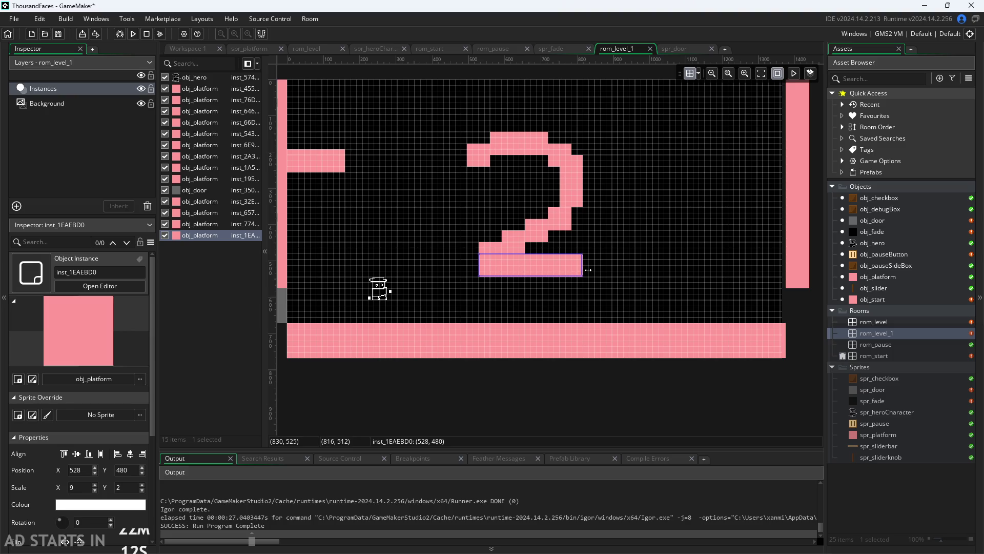
pyautogui.moveTo(523, 265); pyautogui.dragTo(542, 269)
pyautogui.click(614, 291)
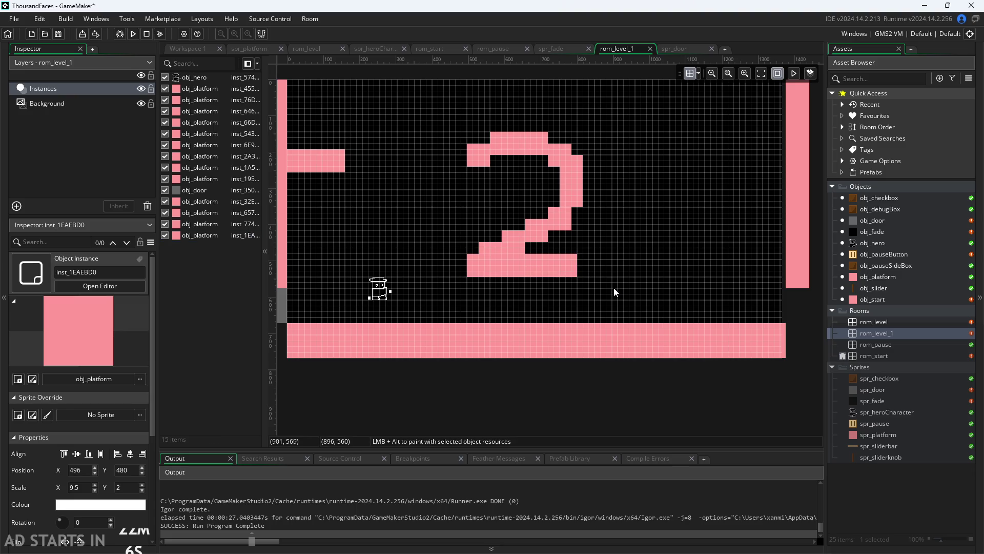
# - Adjust the inner square of the 2's diagonal shorter, taller and back to full height
pyautogui.click(516, 244)
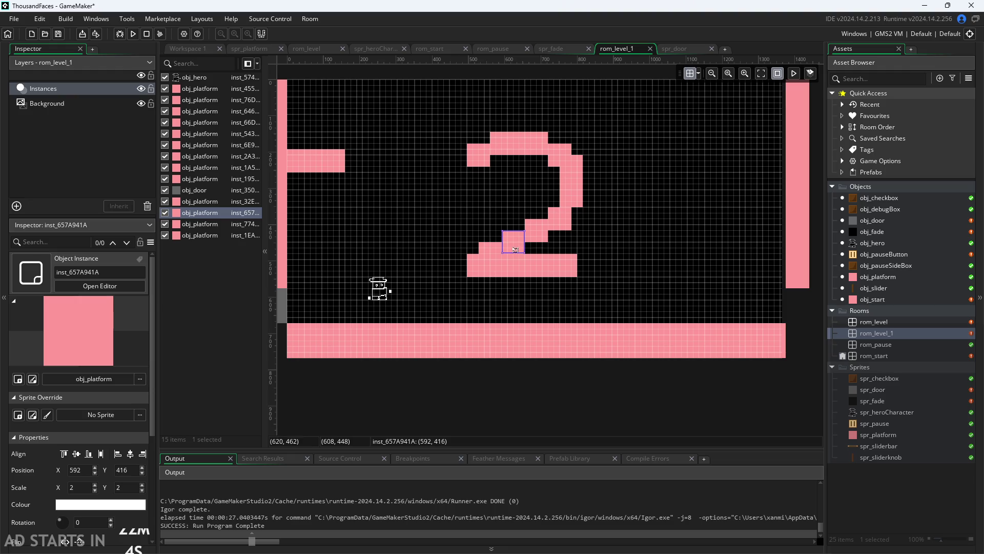
pyautogui.moveTo(513, 253); pyautogui.dragTo(513, 236)
pyautogui.click(488, 238)
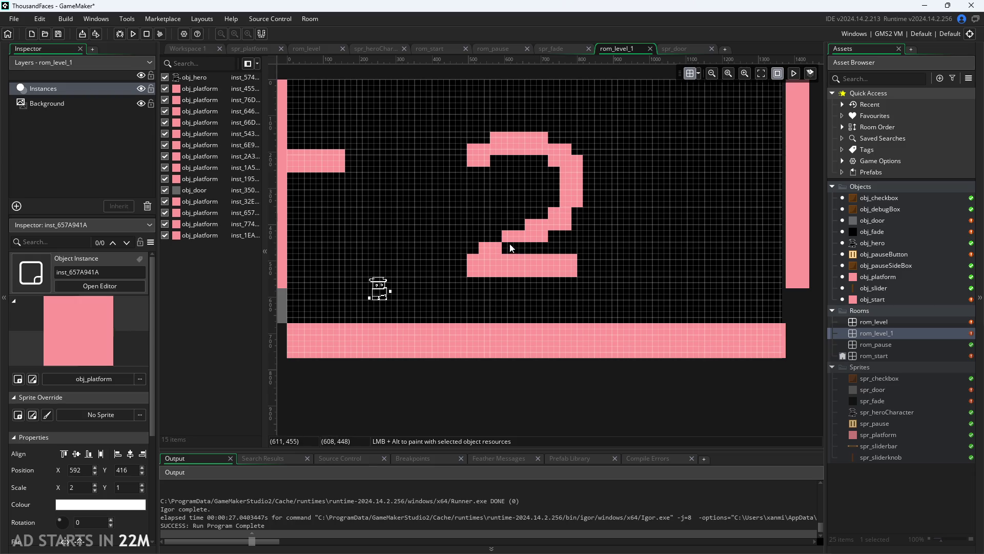
pyautogui.click(511, 239)
pyautogui.moveTo(512, 247); pyautogui.dragTo(512, 251)
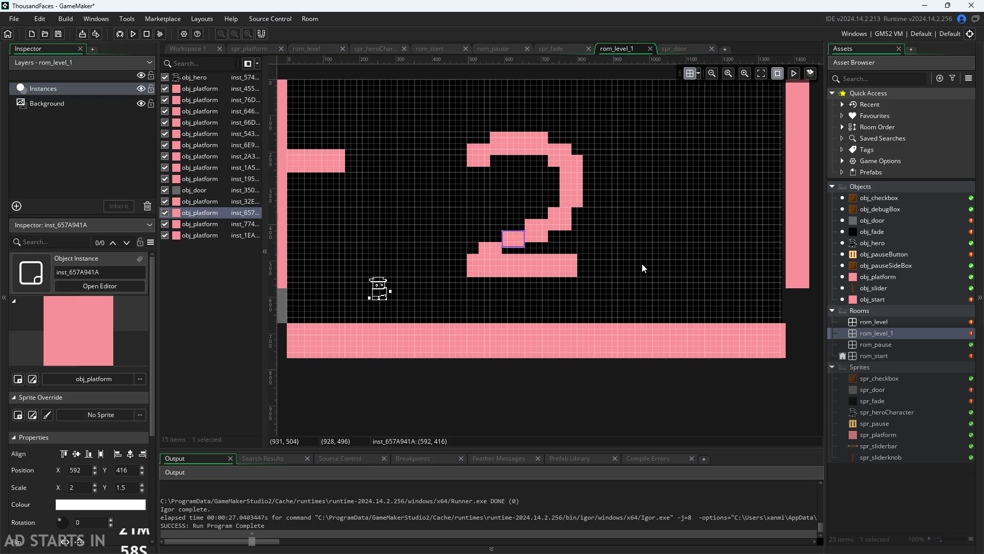
pyautogui.click(632, 262)
pyautogui.click(513, 240)
pyautogui.moveTo(514, 248); pyautogui.dragTo(488, 250)
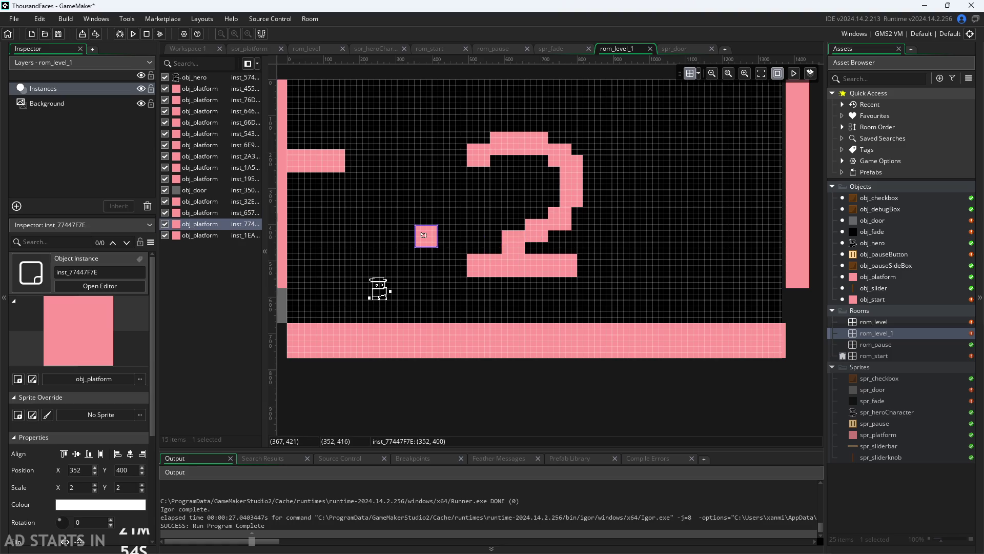
pyautogui.click(685, 310)
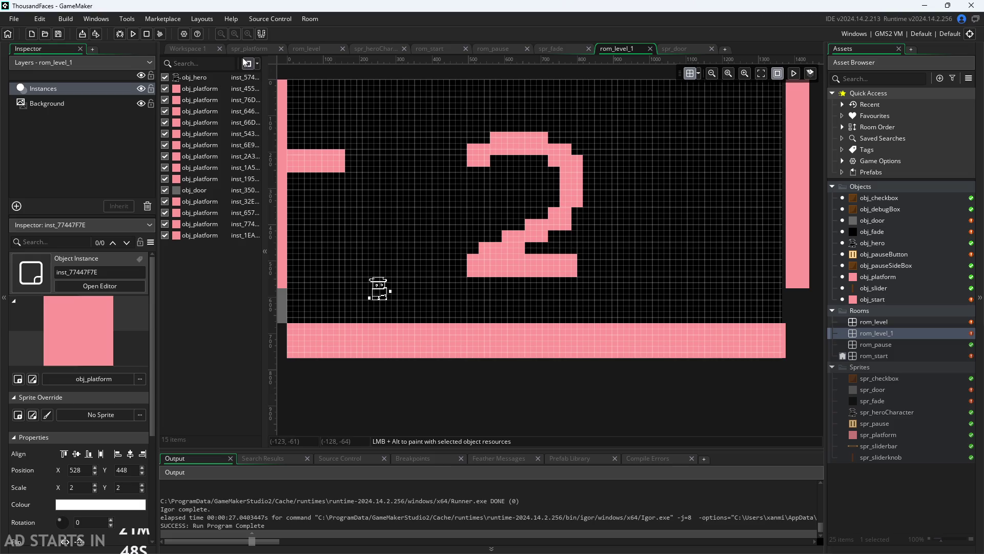
# - Return to Workspace 1 showing obj_door's events and hero collision code
pyautogui.click(199, 50)
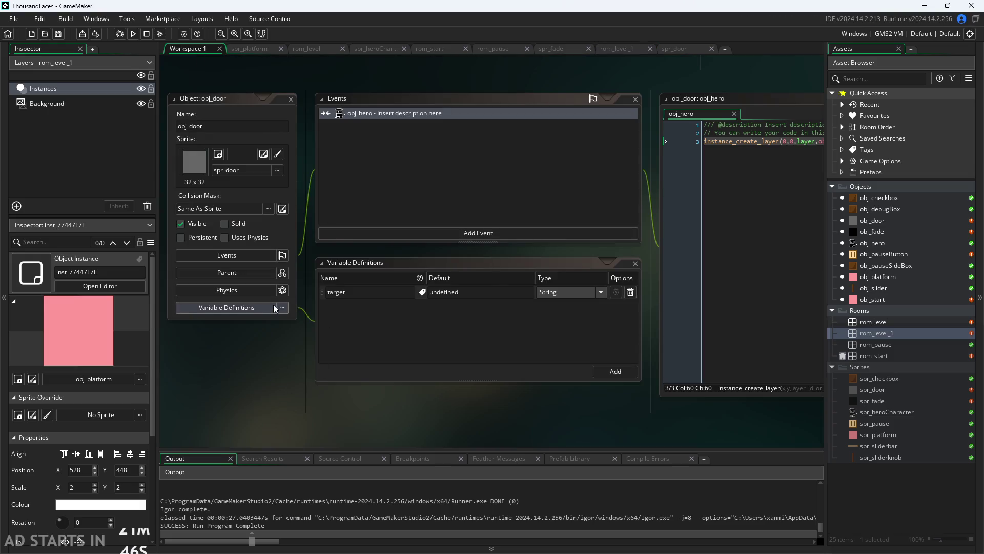
# - Run the game and jump the hero up the right side of the big 2
pyautogui.click(133, 34)
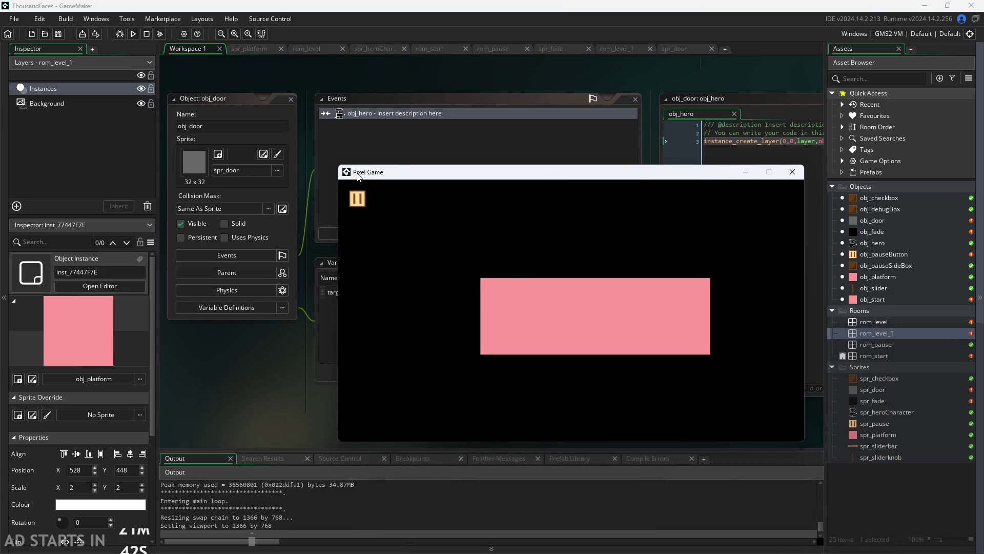
pyautogui.press('Right')
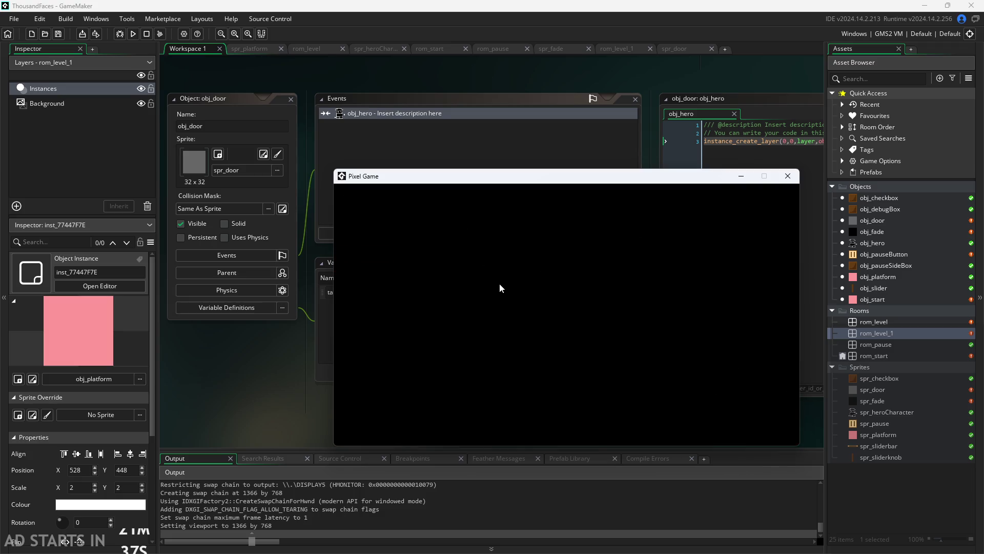
pyautogui.press('Right')
pyautogui.press('space')
pyautogui.press('Left')
pyautogui.press('space')
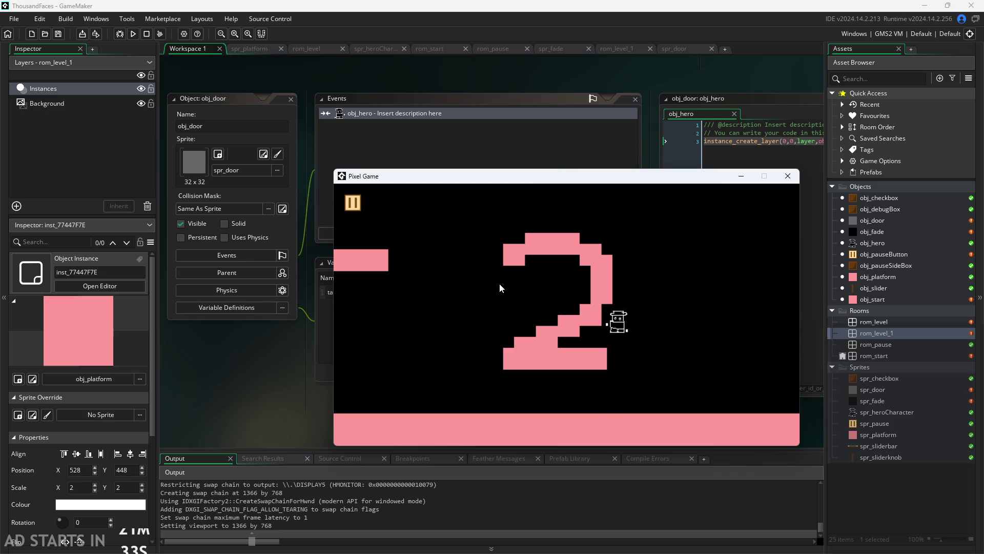
pyautogui.press('Right')
pyautogui.press('Left')
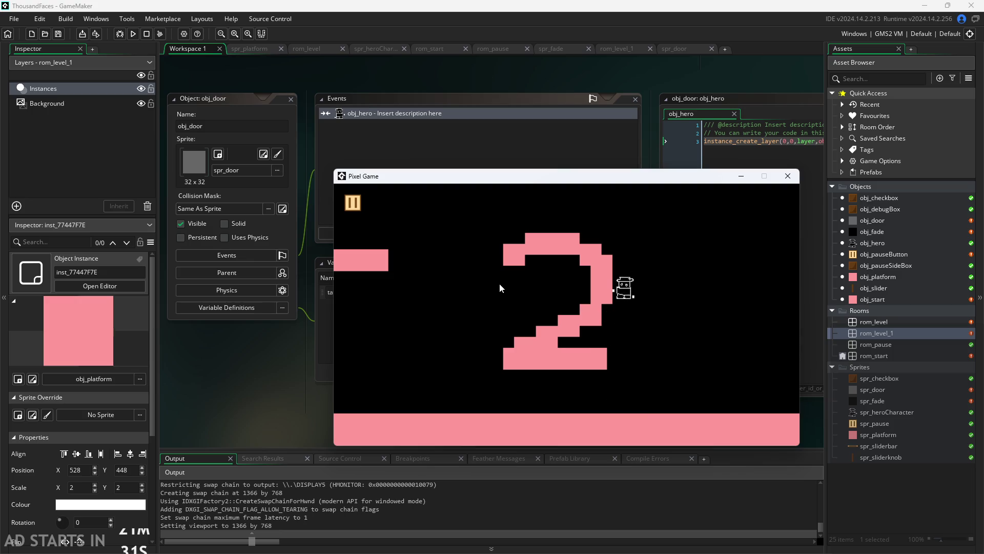
pyautogui.press('Right')
pyautogui.press('space')
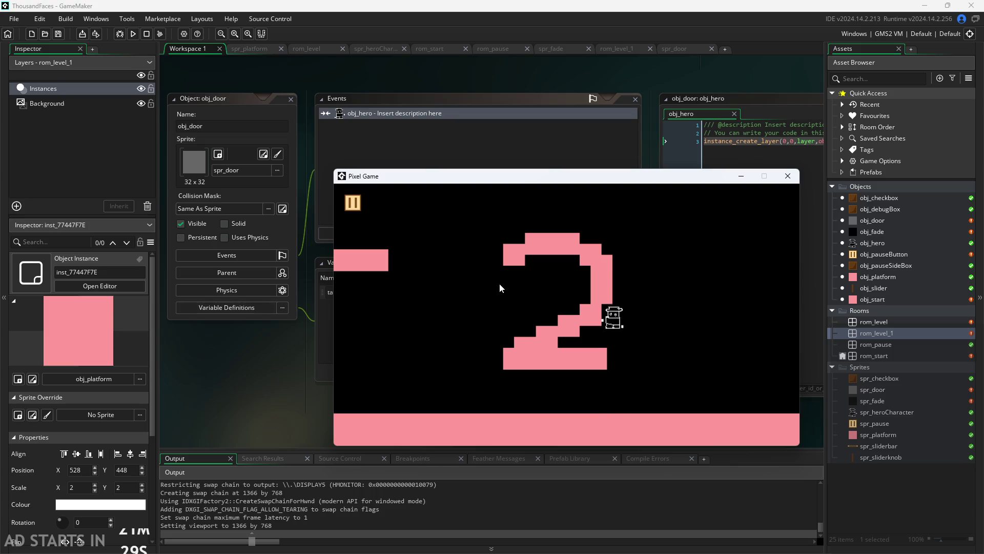
pyautogui.press('space')
pyautogui.press('Right')
pyautogui.press('space')
pyautogui.press('Left')
pyautogui.press('space')
# - Jump the hero around inside the 2, bounce off its wall and land on its step
pyautogui.press('Left')
pyautogui.press('space')
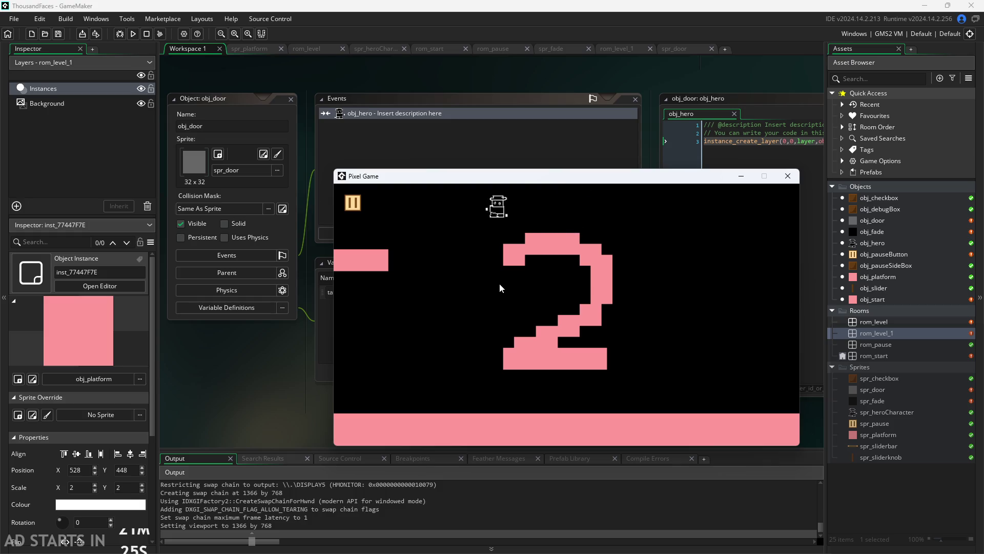
pyautogui.press('Right')
pyautogui.press('space')
pyautogui.press('Left')
pyautogui.press('space')
pyautogui.press('Right')
pyautogui.press('space')
pyautogui.press('Right')
pyautogui.press('space')
pyautogui.press('Left')
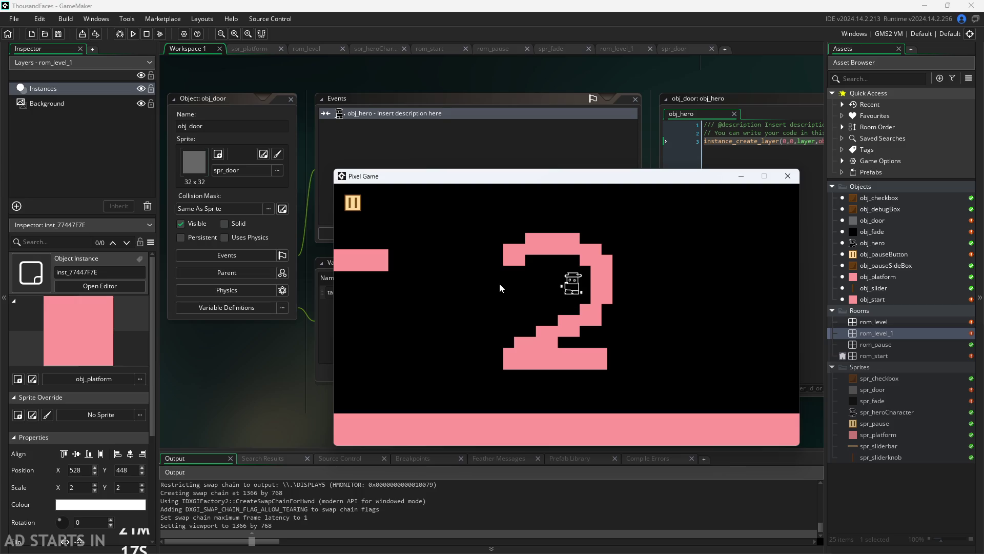
pyautogui.press('space')
pyautogui.press('Right')
pyautogui.press('Left')
pyautogui.press('space')
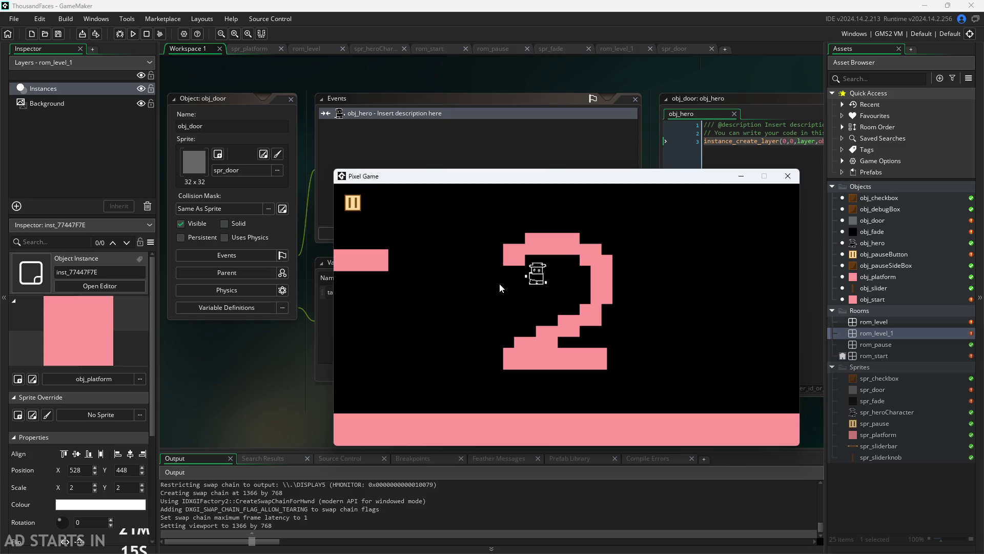
pyautogui.press('Left')
# - Jump from the floor onto the top of the 2, drop down the steps and walk left along the floor
pyautogui.press('space')
pyautogui.press('Right')
pyautogui.press('Left')
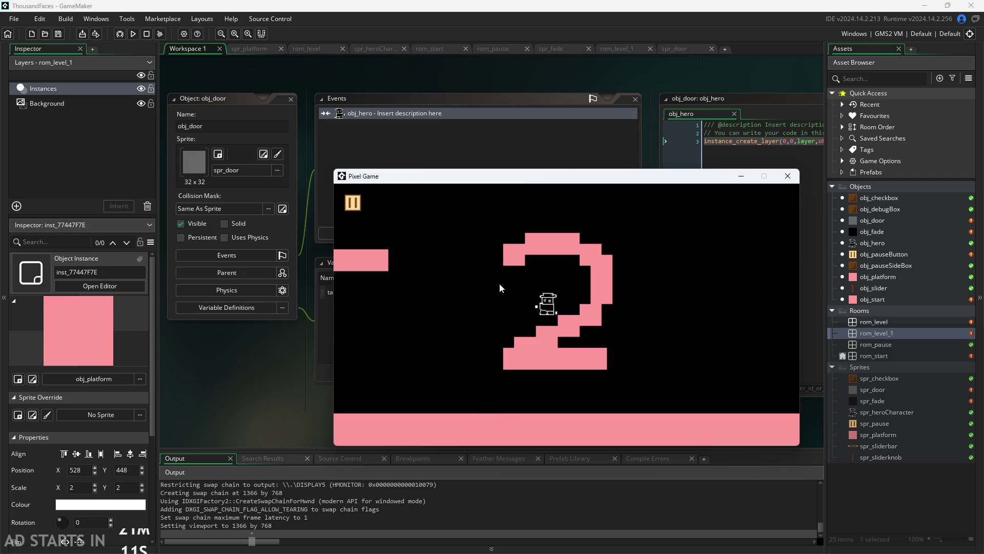
pyautogui.press('Right')
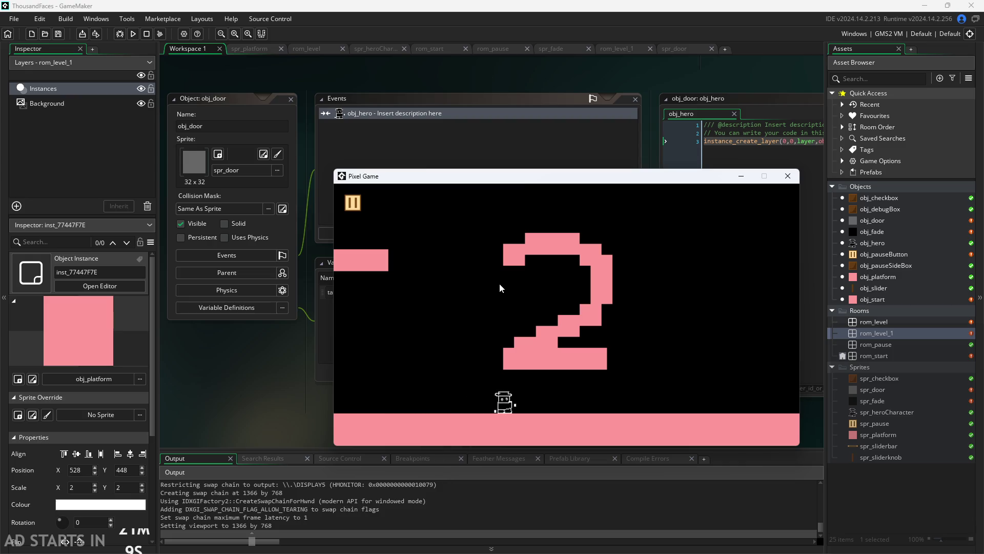
pyautogui.press('space')
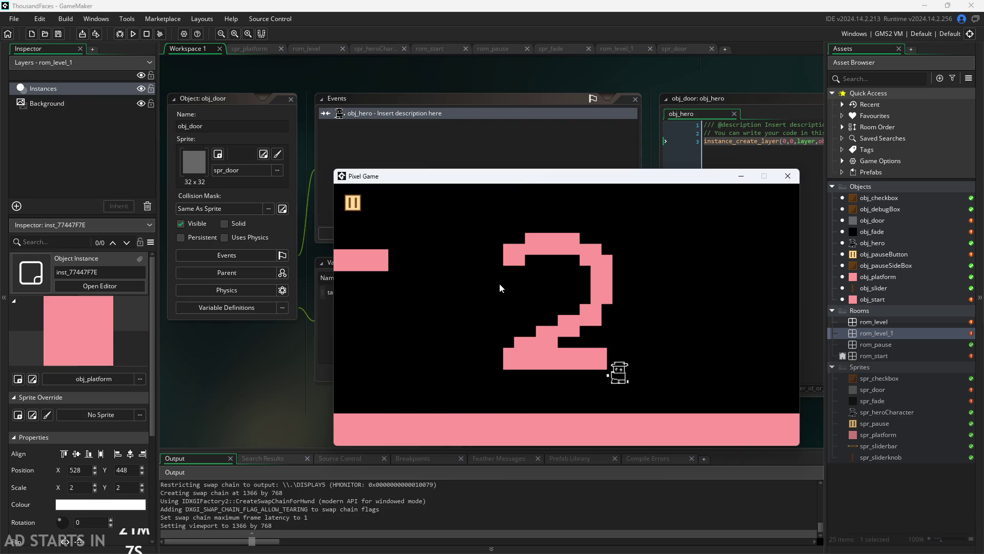
pyautogui.press('Right')
pyautogui.press('space')
pyautogui.press('Left')
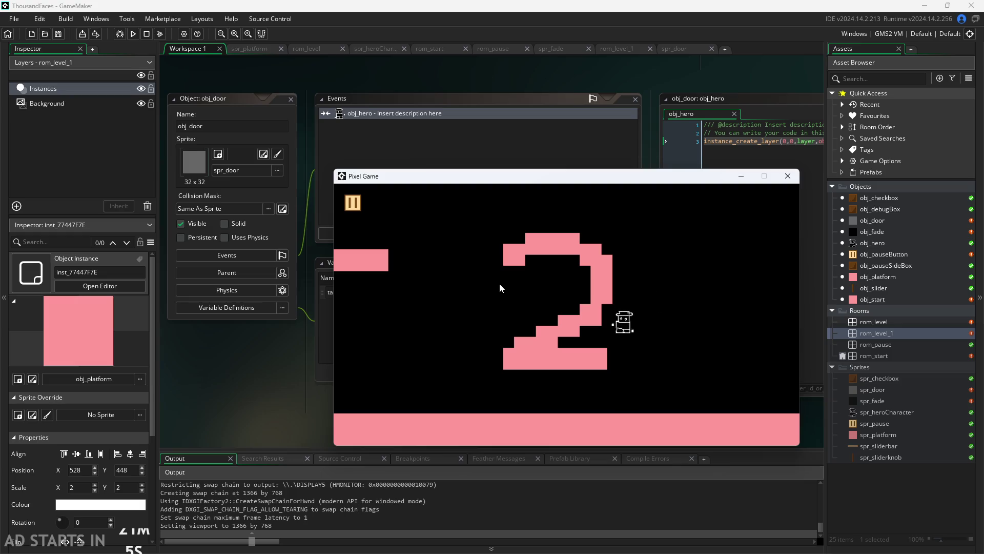
pyautogui.press('space')
pyautogui.press('space')
pyautogui.press('Right')
pyautogui.press('space')
pyautogui.press('Left')
pyautogui.press('space')
pyautogui.press('Left')
pyautogui.press('Right')
pyautogui.press('Left')
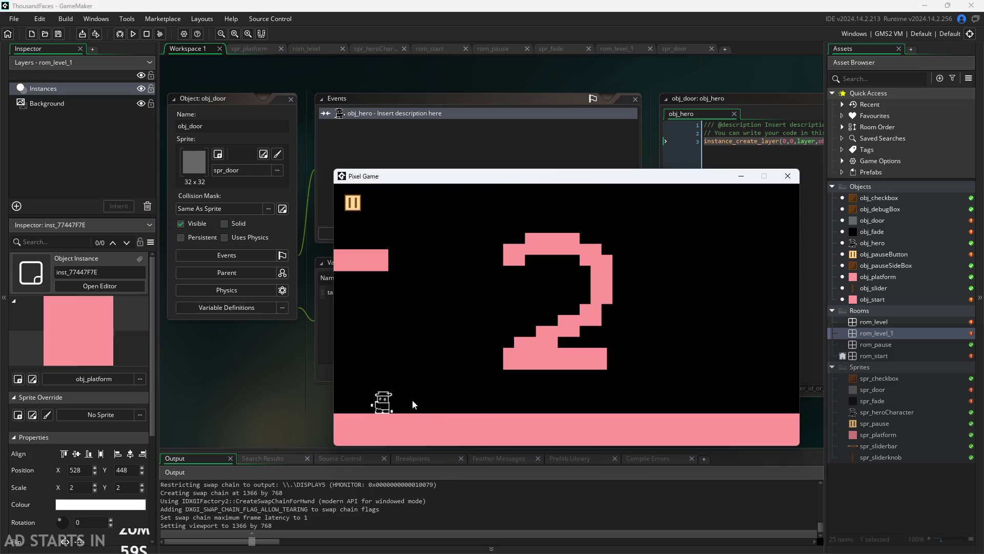
pyautogui.press('Left')
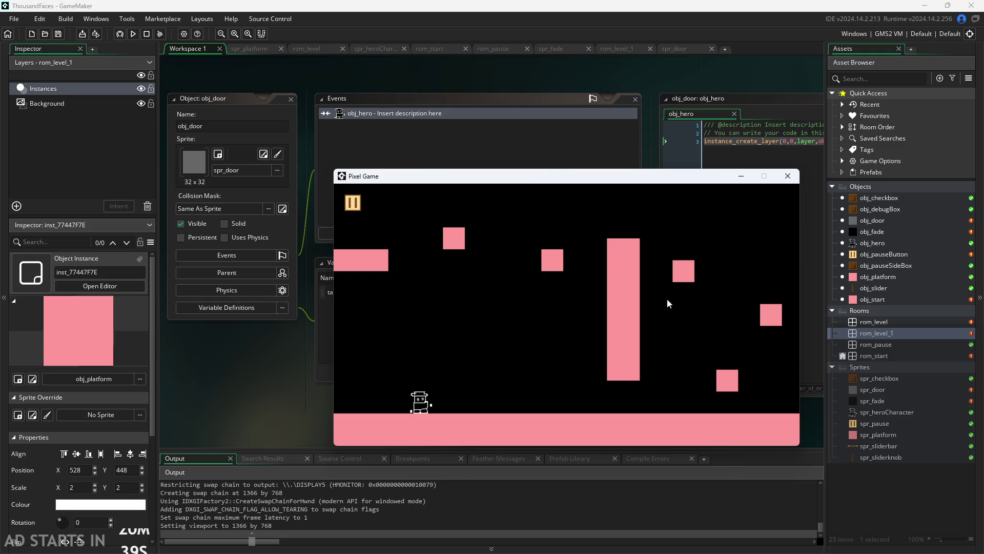
# - Walk and jump the hero rightward across the blocks room's platforms
pyautogui.press('Right')
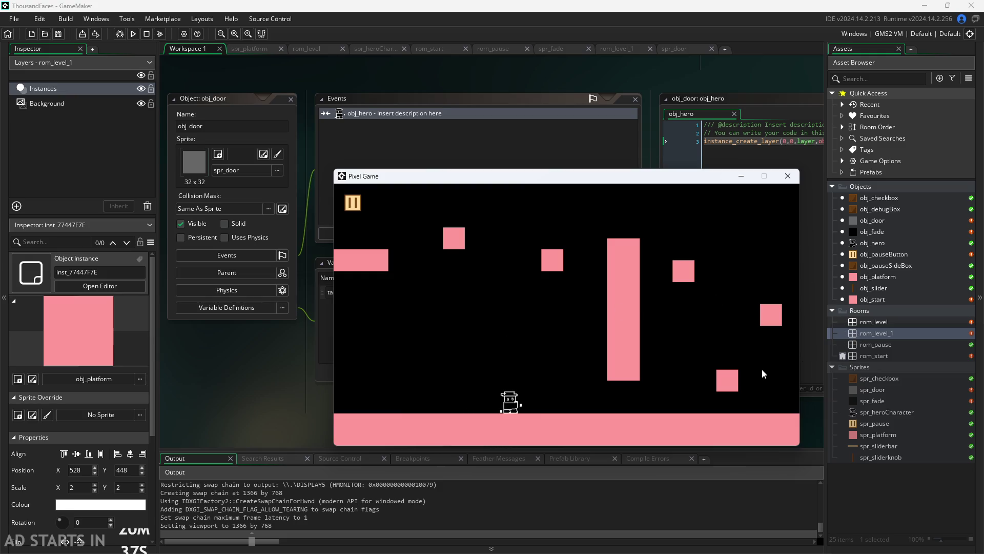
pyautogui.press('Right')
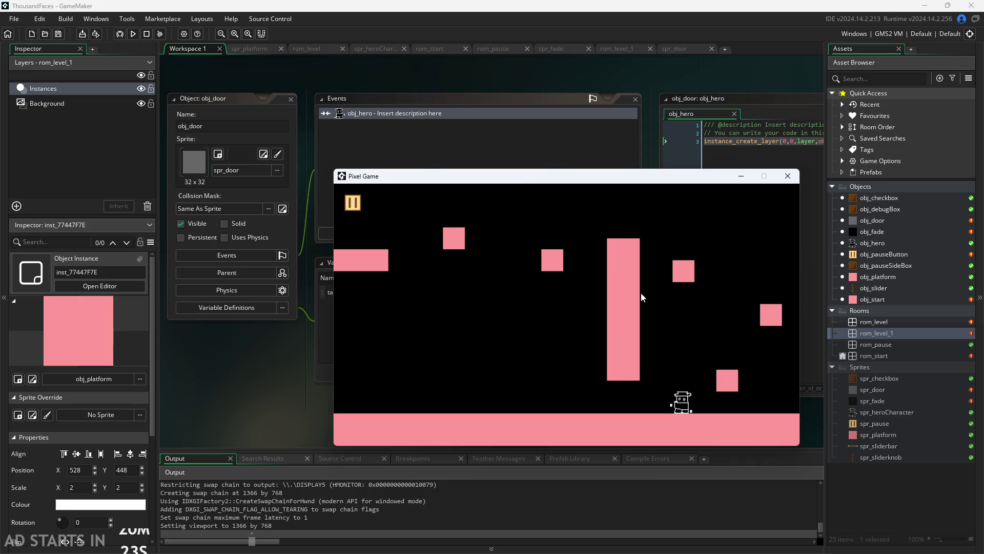
pyautogui.press('space')
pyautogui.press('Right')
pyautogui.press('space')
pyautogui.press('Right')
pyautogui.press('Left')
pyautogui.press('space')
pyautogui.press('space')
pyautogui.press('Right')
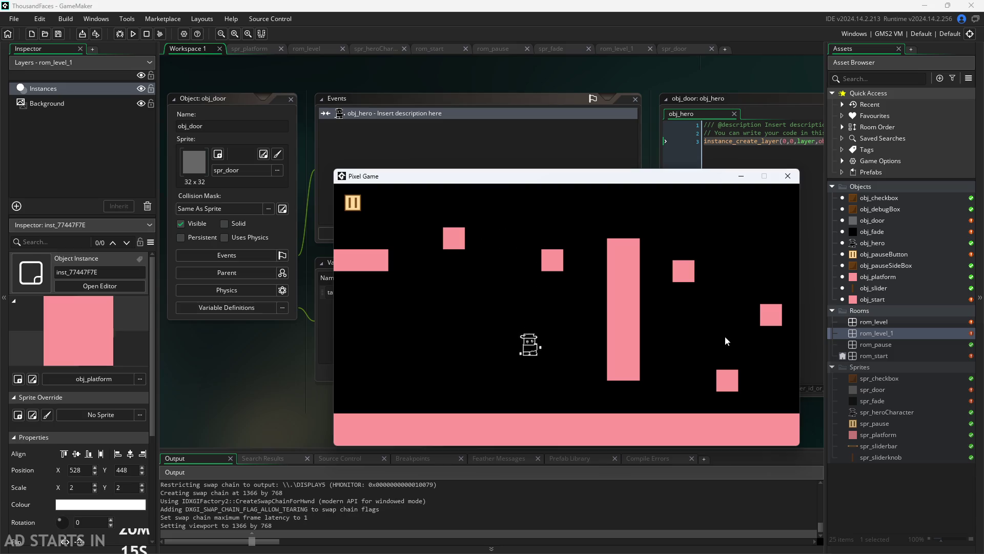
pyautogui.press('Right')
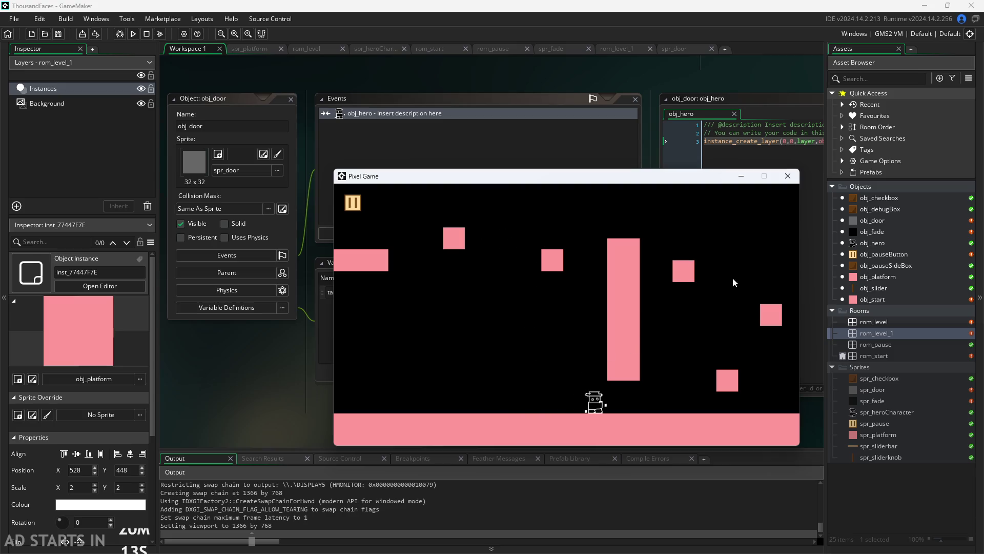
# - Jump past the small pink blocks up to the top, then move the game window up and left
pyautogui.press('Up')
pyautogui.press('Up')
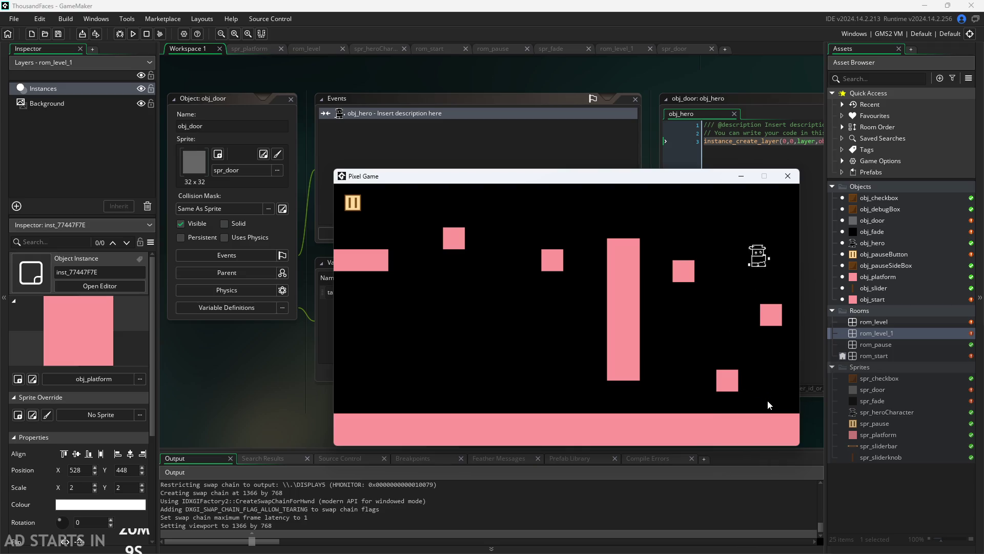
pyautogui.press('Up')
pyautogui.press('Left')
pyautogui.press('Left')
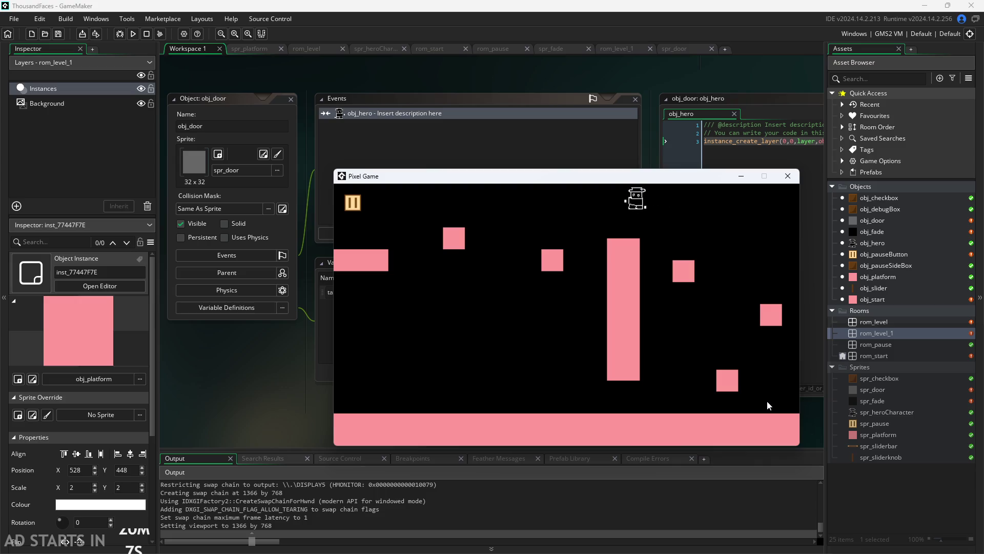
pyautogui.press('Up')
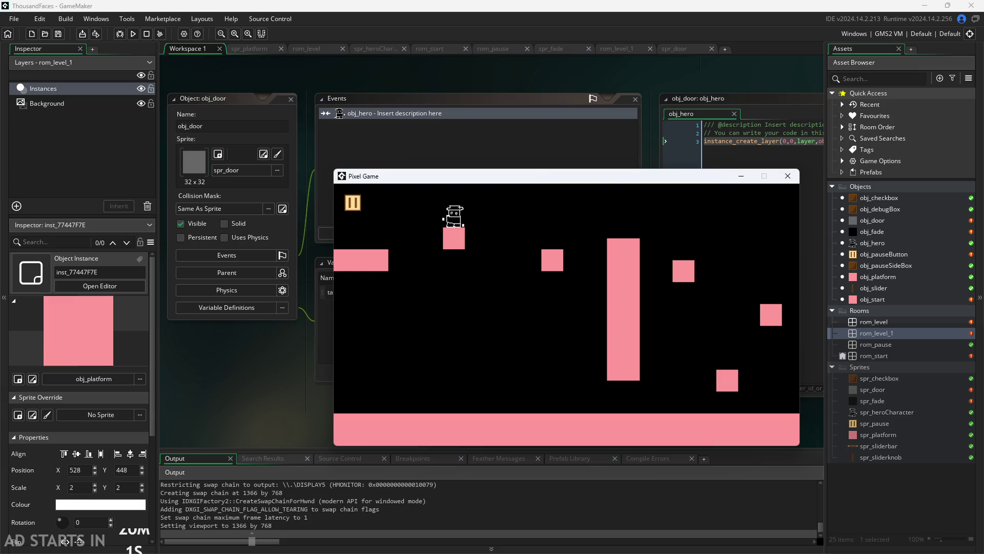
pyautogui.moveTo(585, 180); pyautogui.dragTo(489, 134)
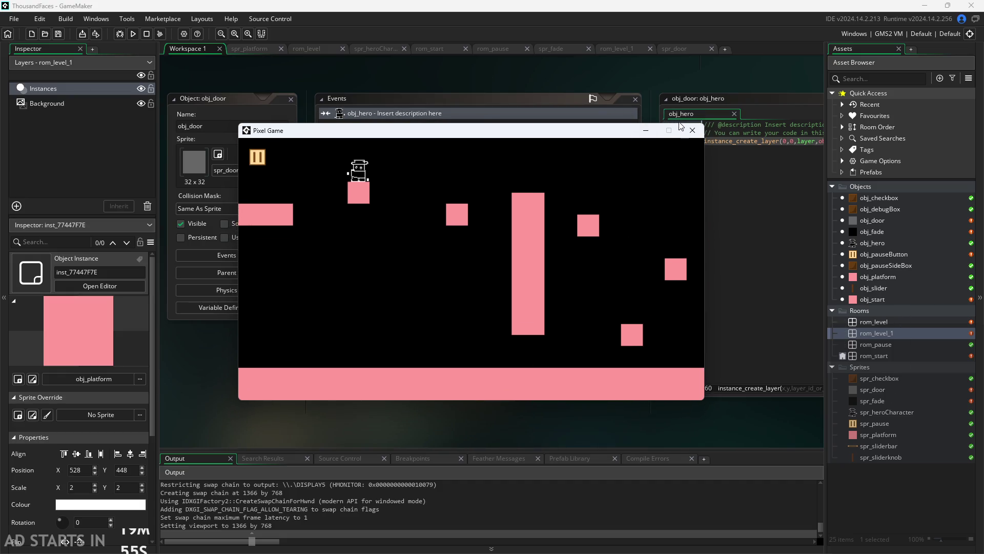
# - Walk off the room edge into the 2 level and back out again, then close the game
pyautogui.press('Left')
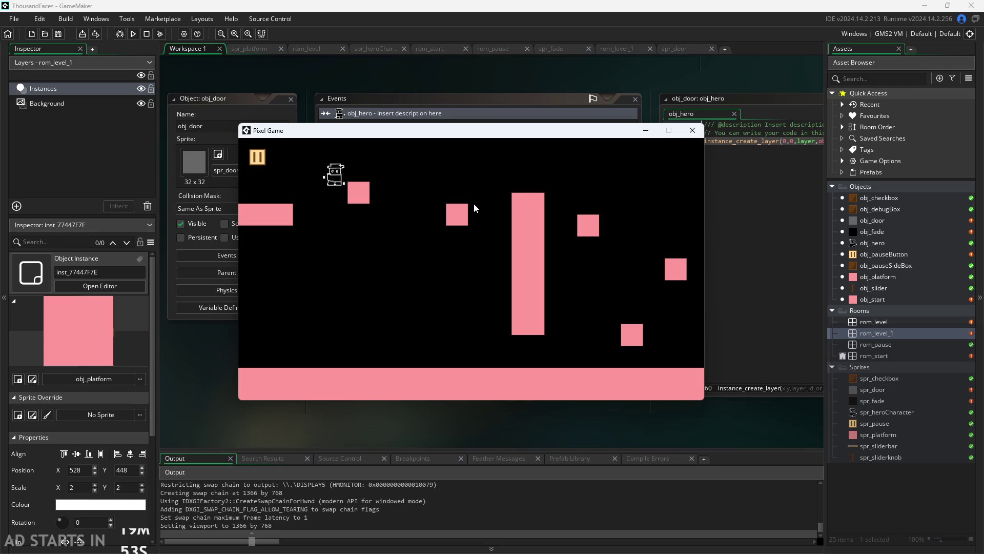
pyautogui.press('Right')
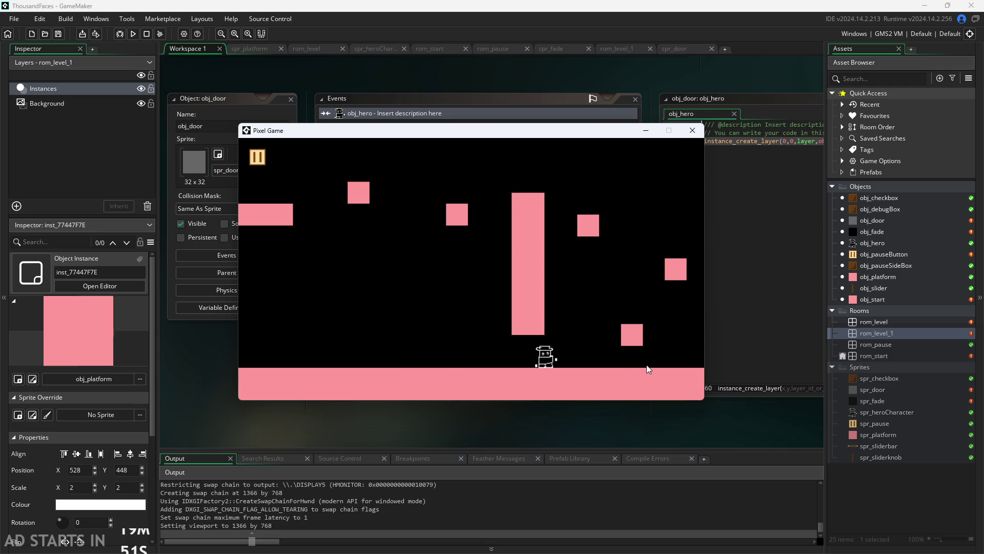
pyautogui.press('Right')
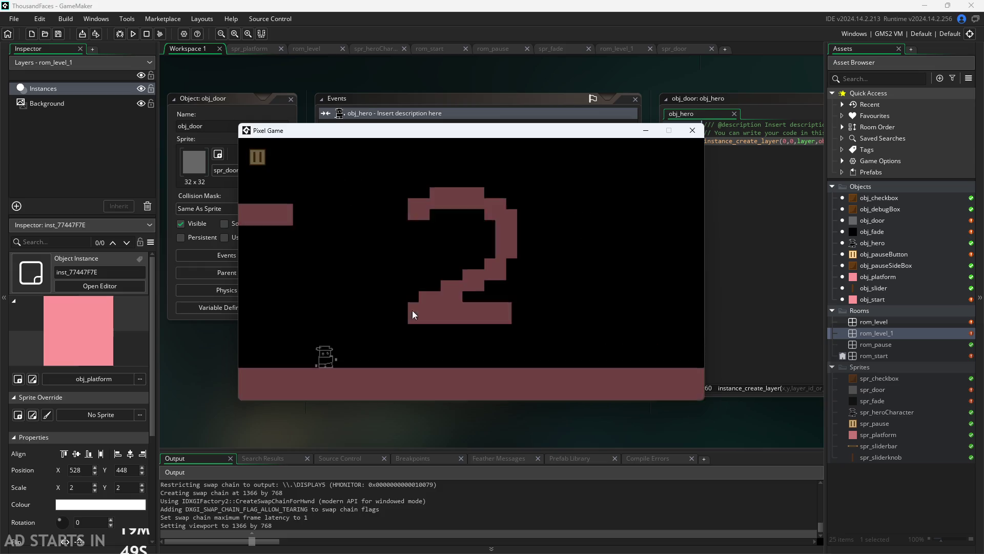
pyautogui.press('Left')
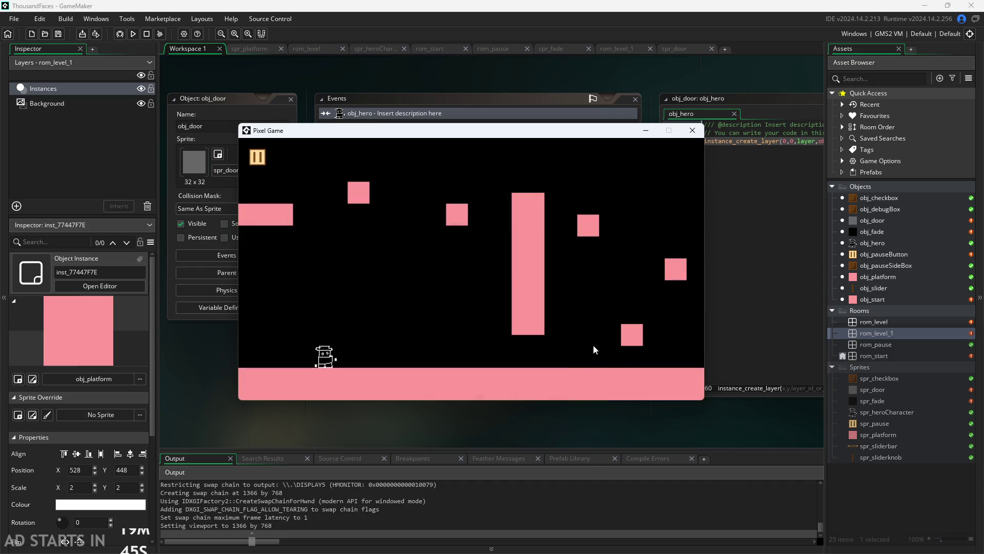
pyautogui.click(691, 130)
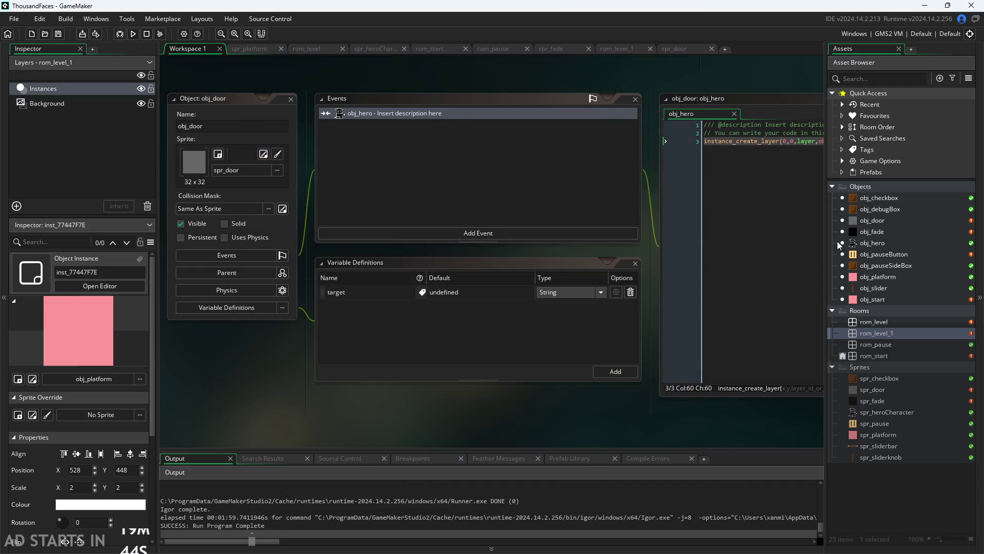
pyautogui.click(870, 243)
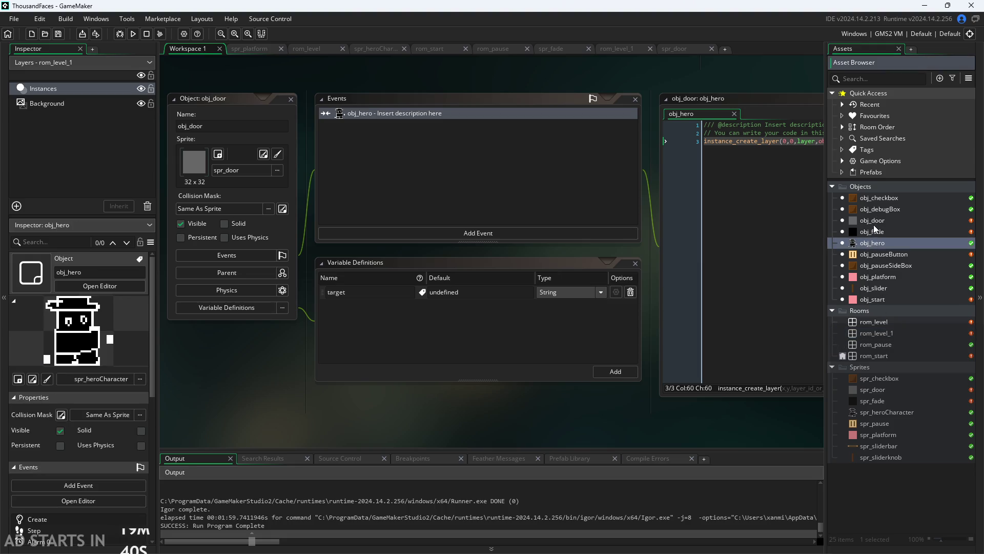
pyautogui.click(875, 225)
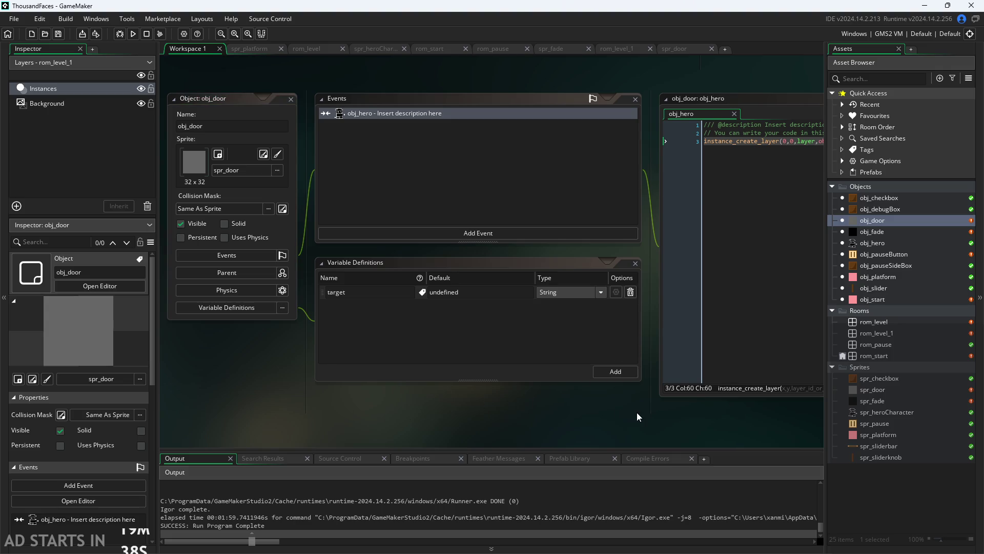
pyautogui.scroll(-2, 636, 417)
pyautogui.scroll(2, 752, 431)
pyautogui.click(877, 265)
pyautogui.doubleClick(877, 255)
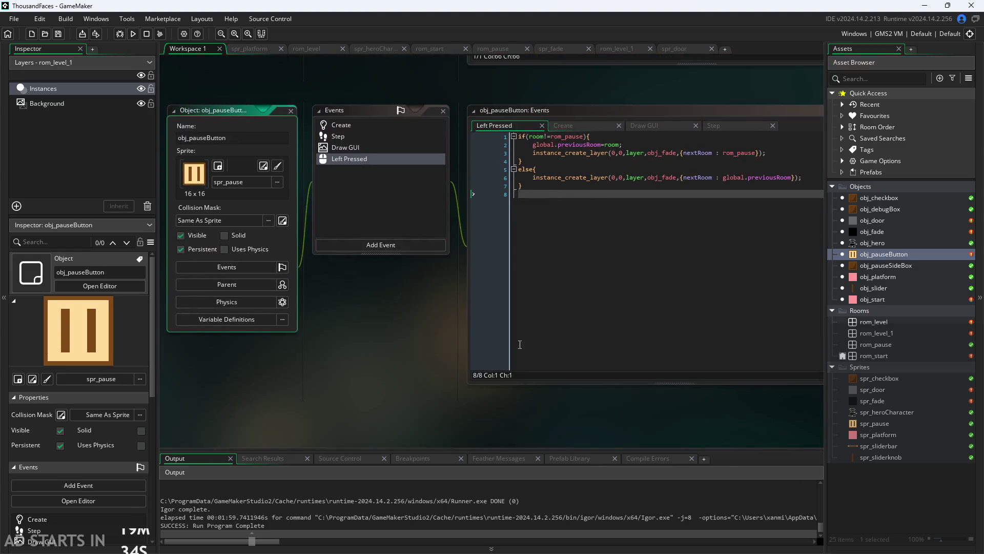
pyautogui.scroll(1, 391, 357)
pyautogui.scroll(1, 402, 322)
pyautogui.click(567, 144)
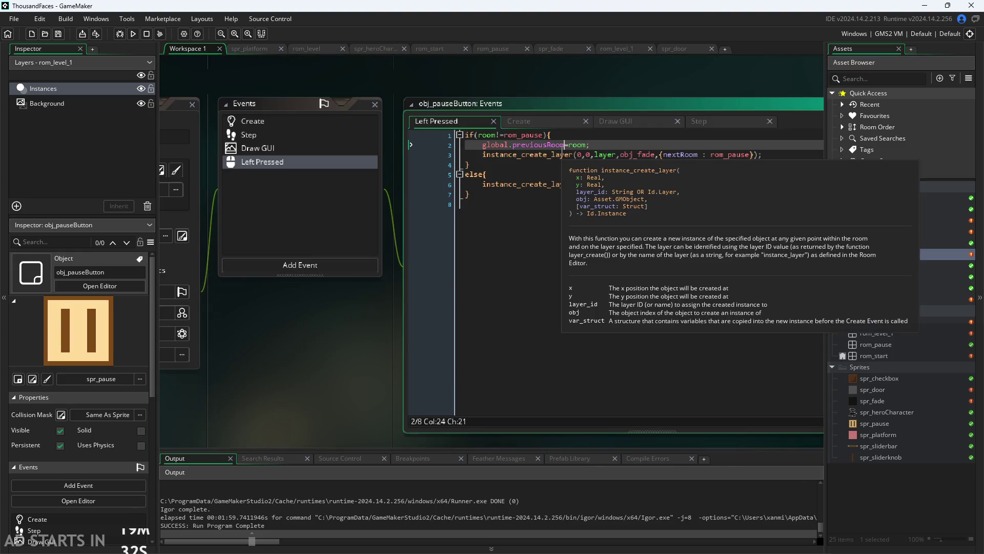
pyautogui.scroll(-1, 516, 81)
pyautogui.scroll(-1, 524, 83)
pyautogui.scroll(1, 424, 88)
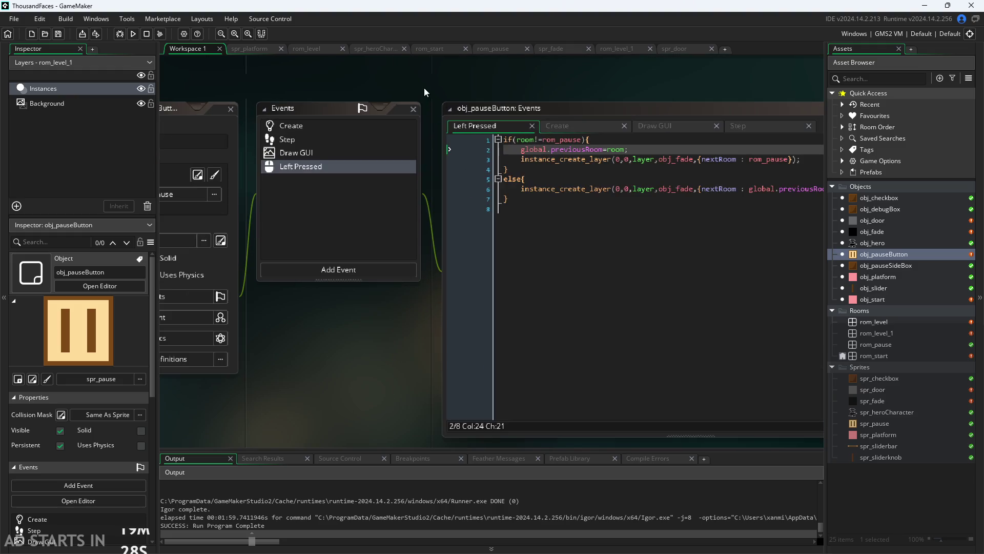
pyautogui.scroll(-1, 627, 90)
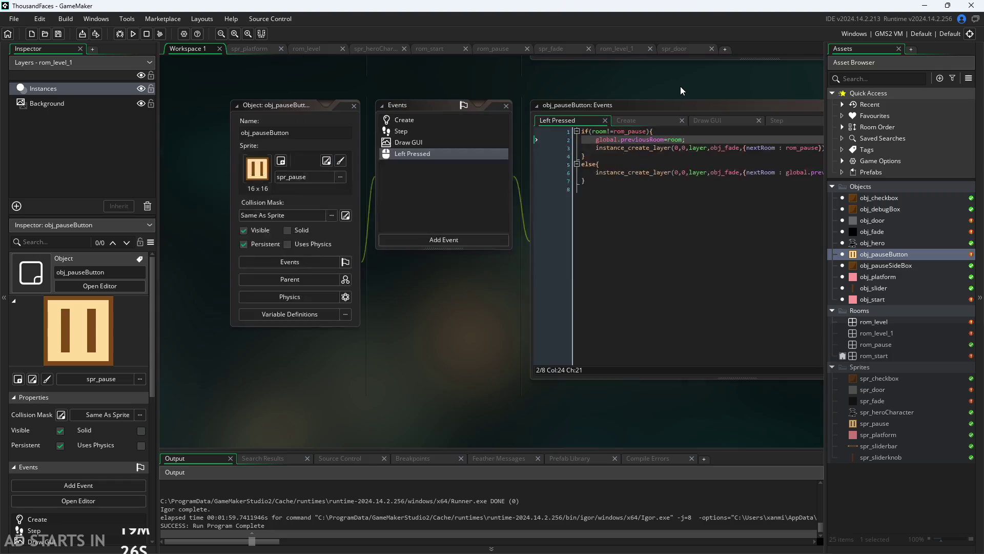
pyautogui.doubleClick(872, 220)
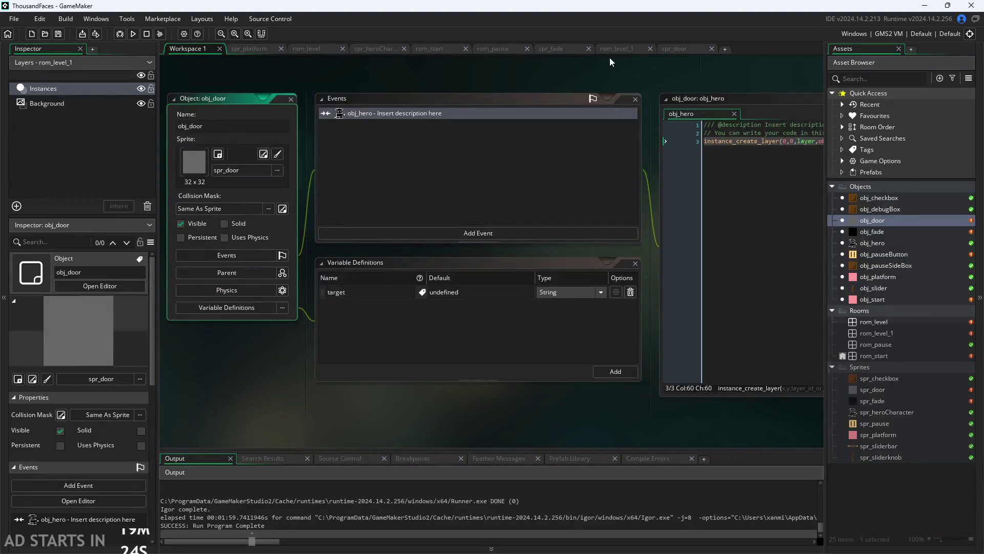
pyautogui.scroll(-1, 610, 57)
pyautogui.scroll(1, 577, 142)
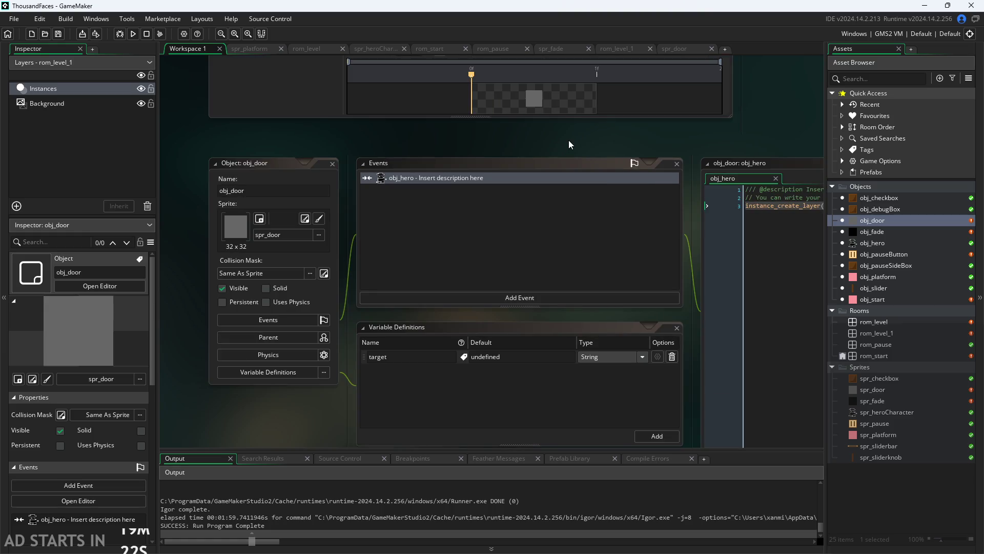
pyautogui.moveTo(610, 152); pyautogui.dragTo(440, 158)
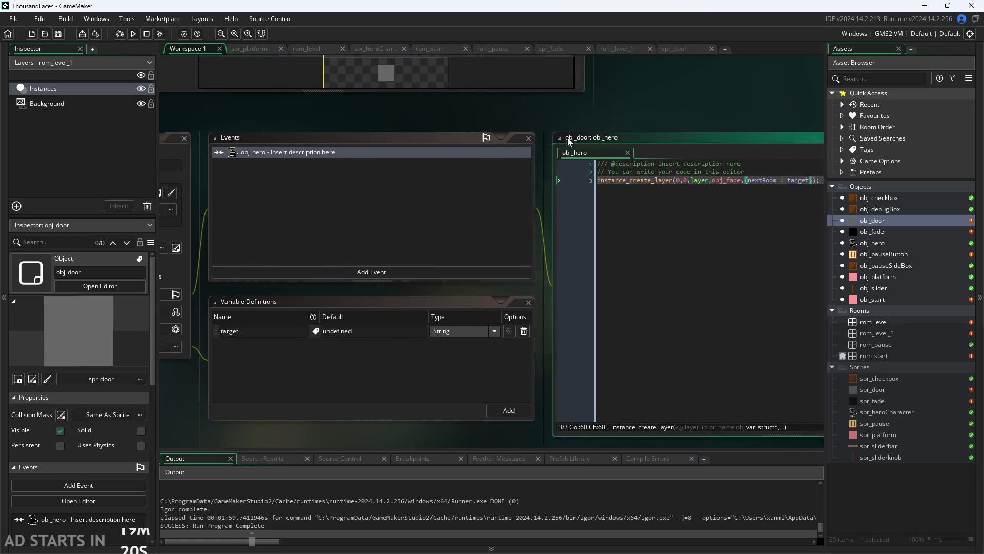
pyautogui.click(610, 187)
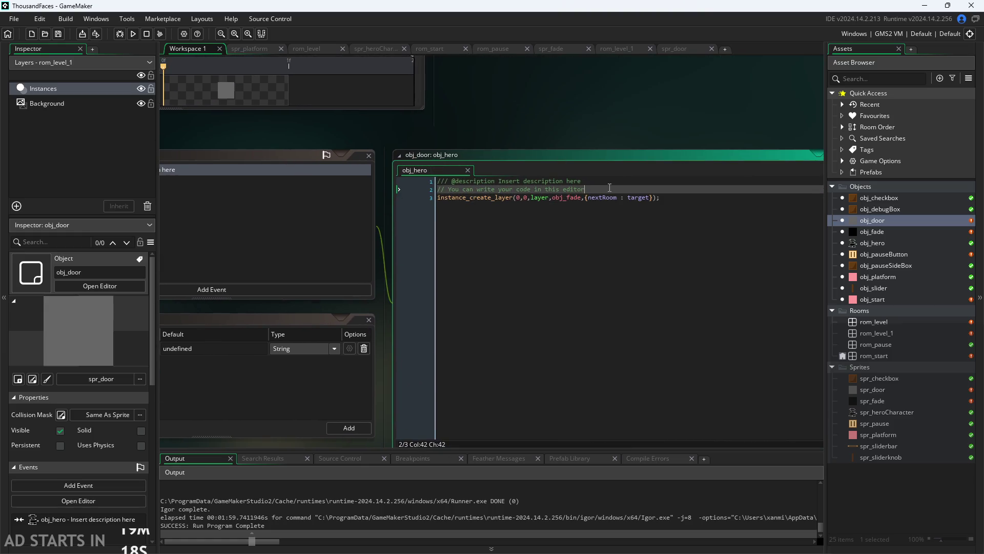
pyautogui.click(675, 204)
pyautogui.click(882, 230)
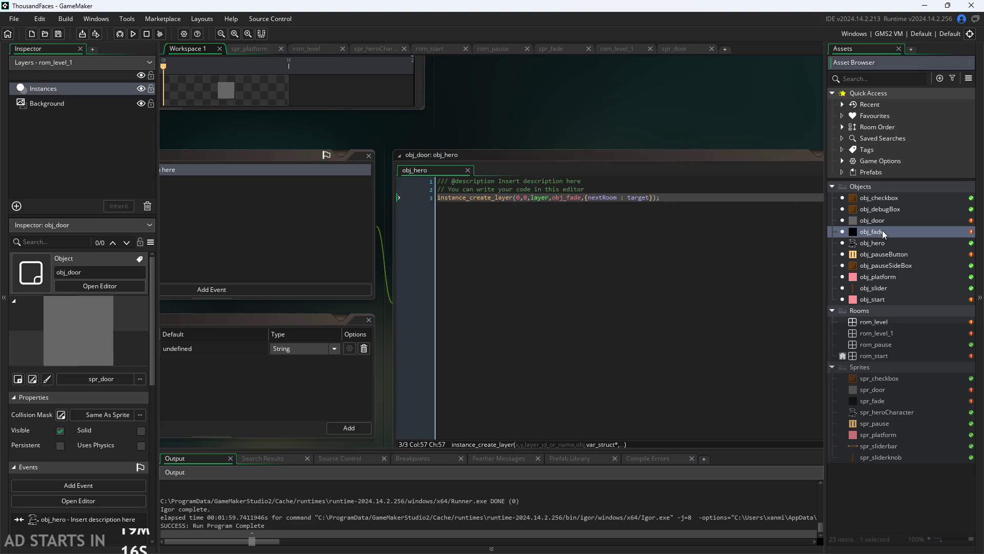
pyautogui.doubleClick(882, 230)
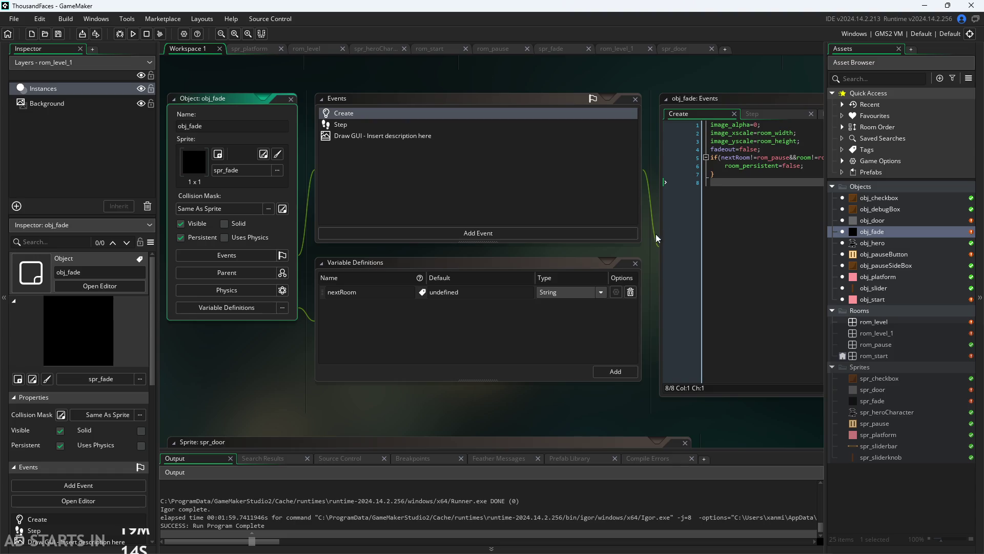
pyautogui.scroll(1, 658, 233)
# - Add global.previousRoom=room; in obj_fade's Step event transition block via autocomplete
pyautogui.click(568, 129)
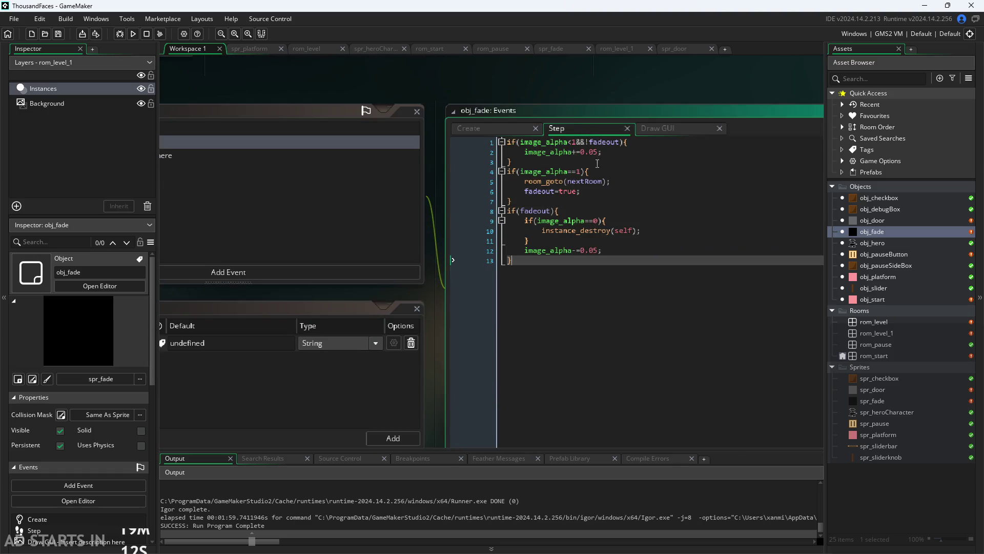
pyautogui.click(627, 187)
pyautogui.click(620, 197)
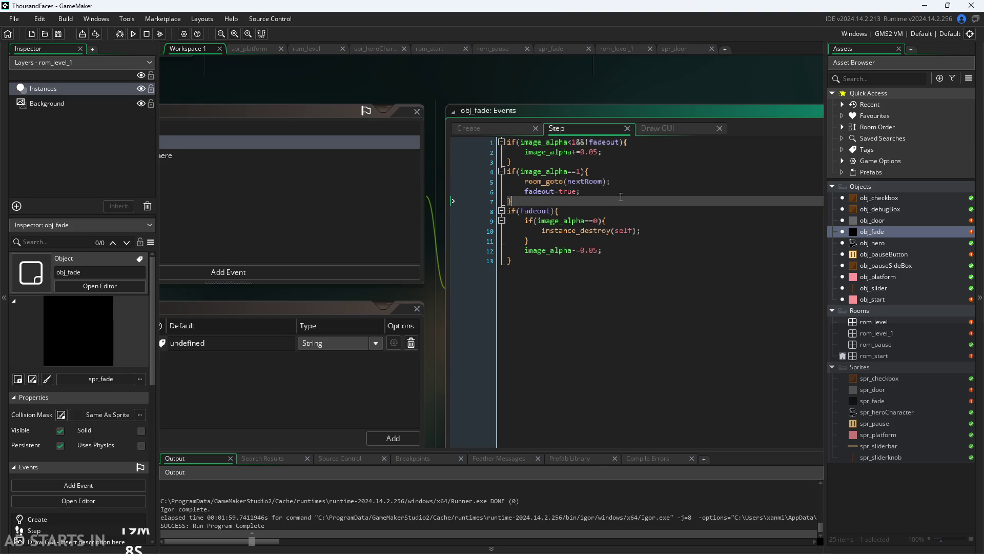
pyautogui.press('Return')
pyautogui.write('global')
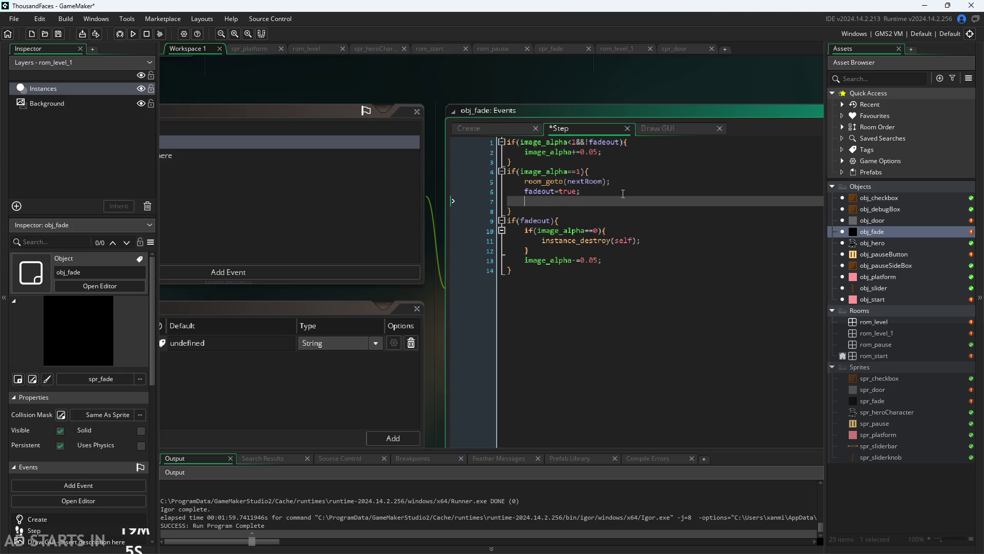
pyautogui.write('.')
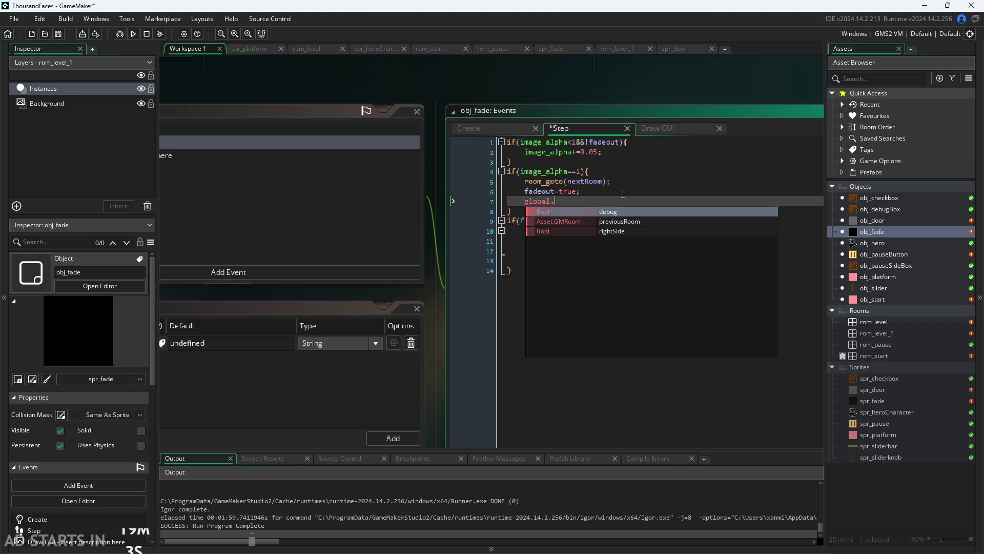
pyautogui.press('Down')
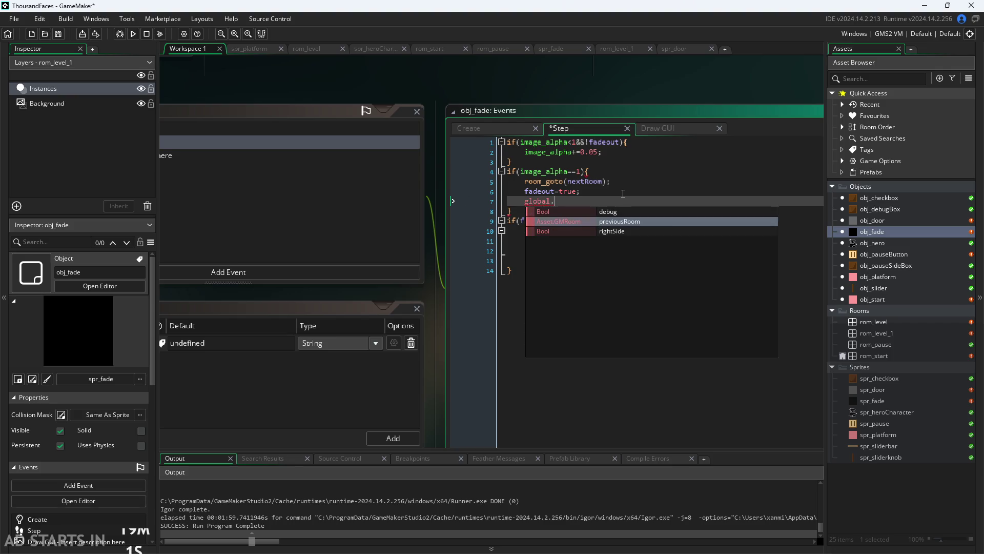
pyautogui.press('Return')
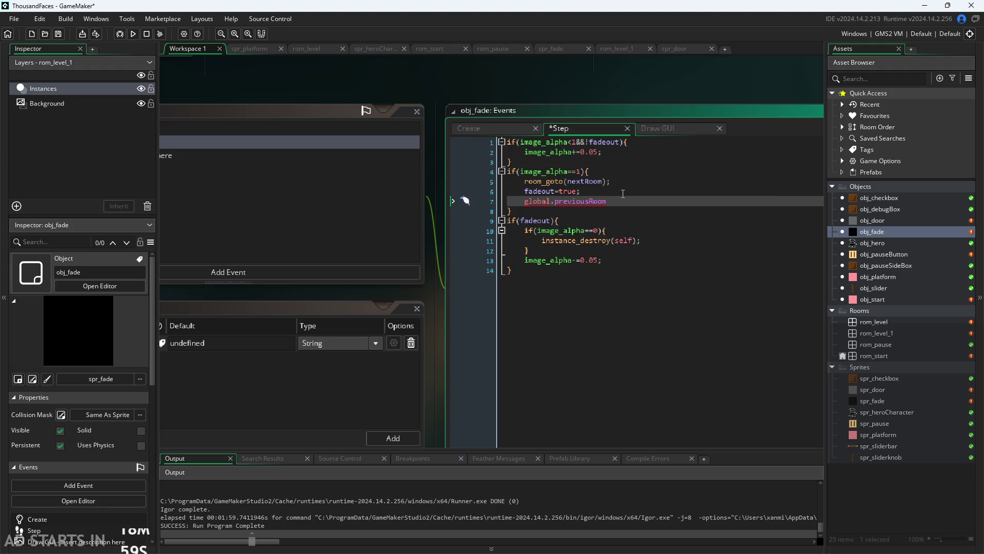
pyautogui.write('=r')
pyautogui.write('oo')
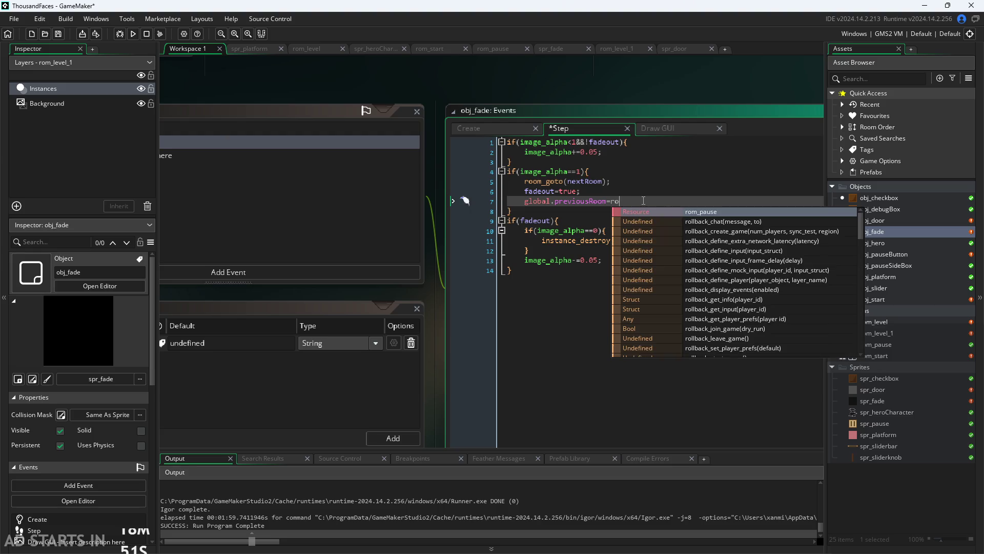
pyautogui.write('m;')
# - Move the previousRoom assignment above room_goto(nextRoom) and remove the leftover blank line
pyautogui.moveTo(643, 201); pyautogui.dragTo(524, 201)
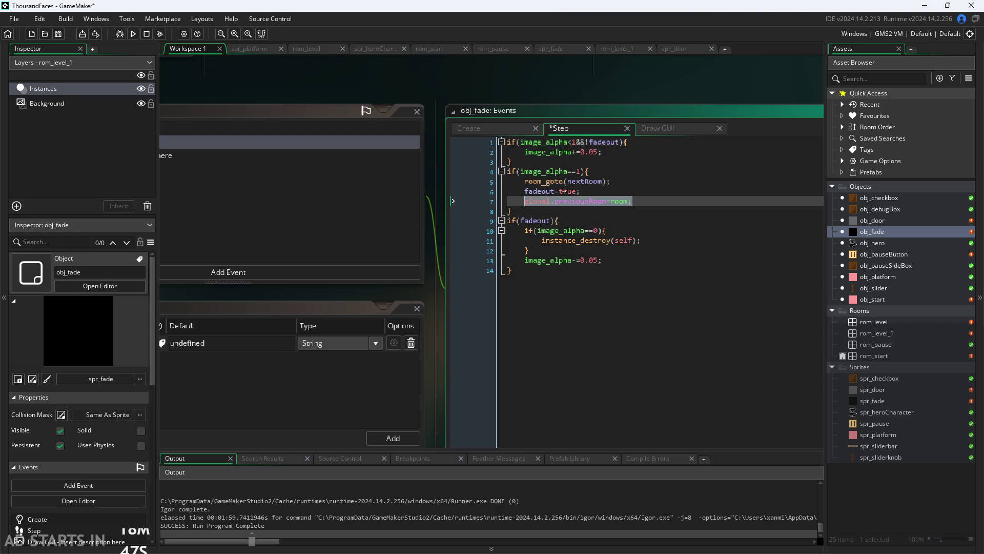
pyautogui.hotkey('ctrl', 'x')
pyautogui.click(618, 170)
pyautogui.press('Return')
pyautogui.hotkey('ctrl', 'v')
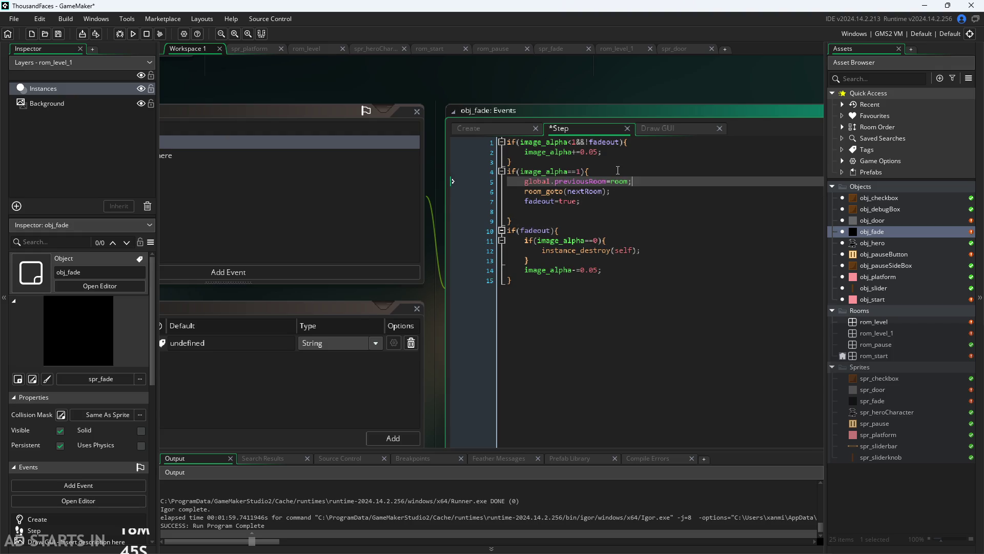
pyautogui.click(528, 211)
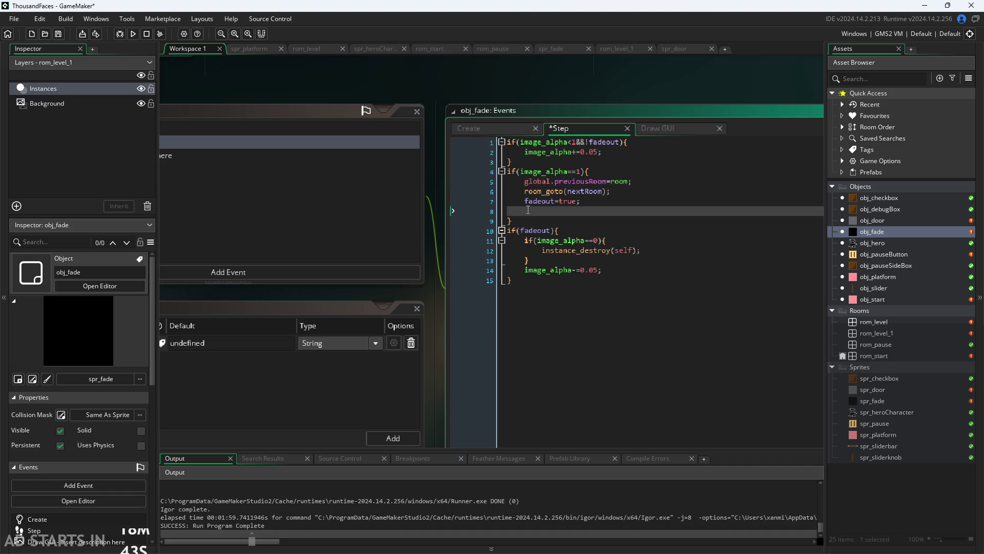
pyautogui.press('BackSpace')
pyautogui.keyDown('ctrl'); pyautogui.scroll(-1, 423, 80); pyautogui.keyUp('ctrl')
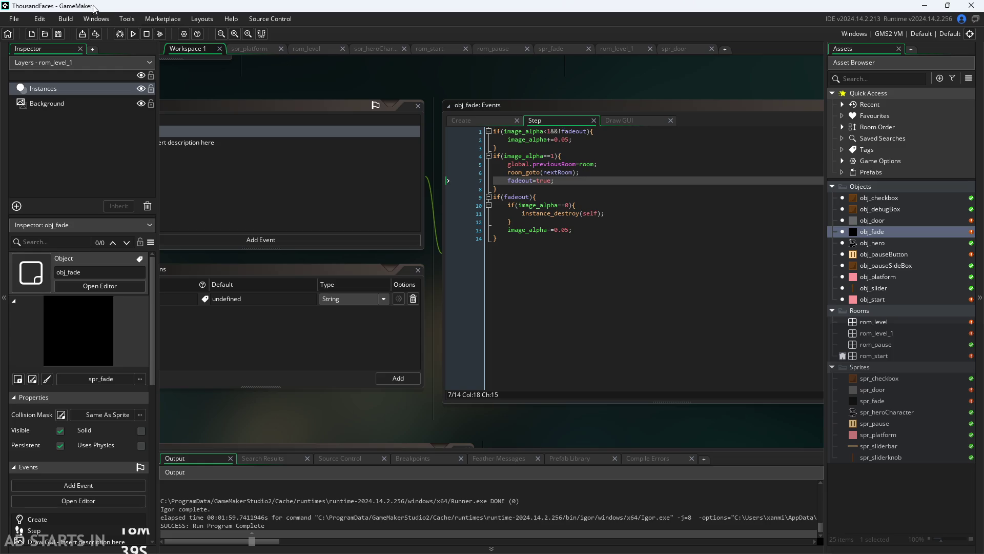
# - Run a brief playtest, close it and open obj_pauseButton's event code
pyautogui.click(136, 38)
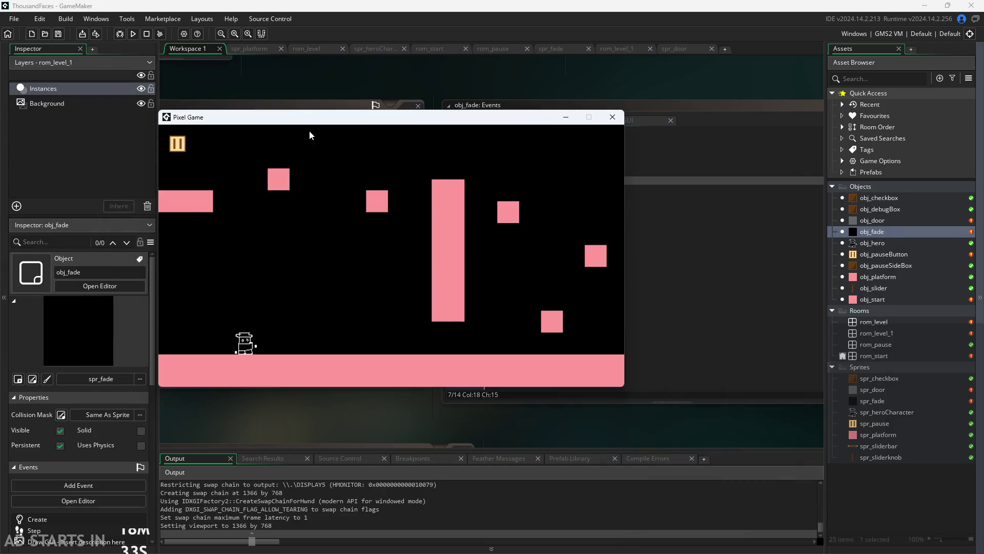
pyautogui.click(613, 117)
pyautogui.doubleClick(884, 253)
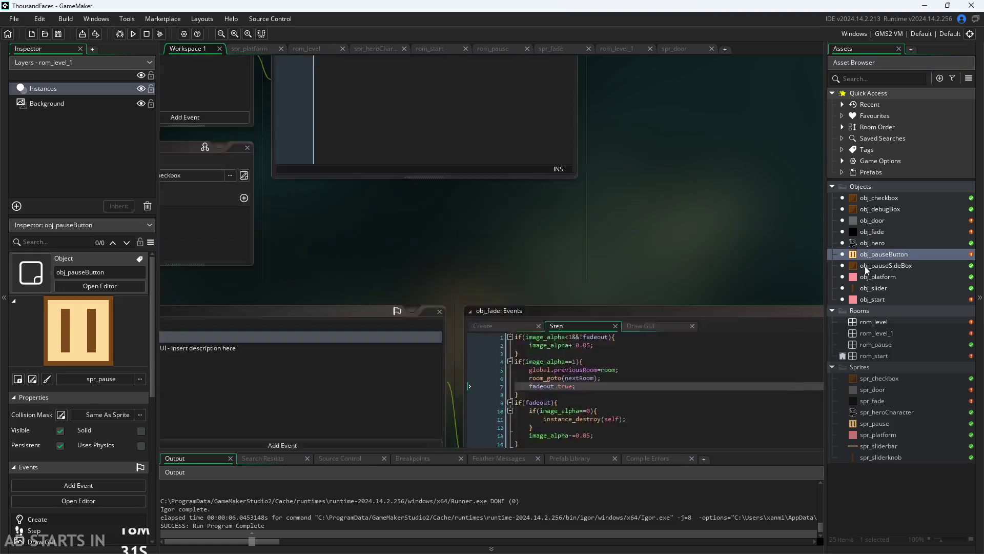
# - Duplicate line 9's debug draw call onto line 10 in obj_pauseButton's Draw GUI code
pyautogui.click(544, 194)
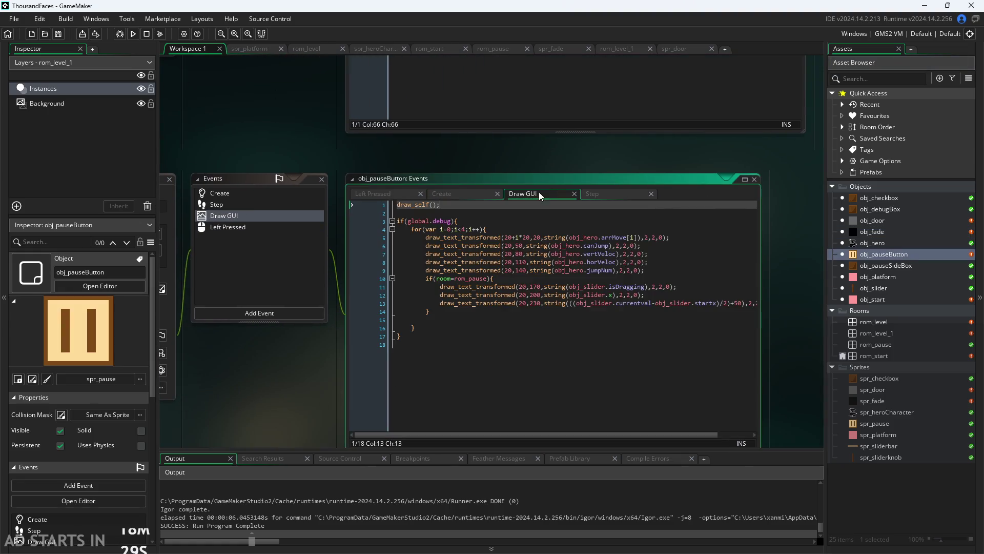
pyautogui.scroll(2, 486, 170)
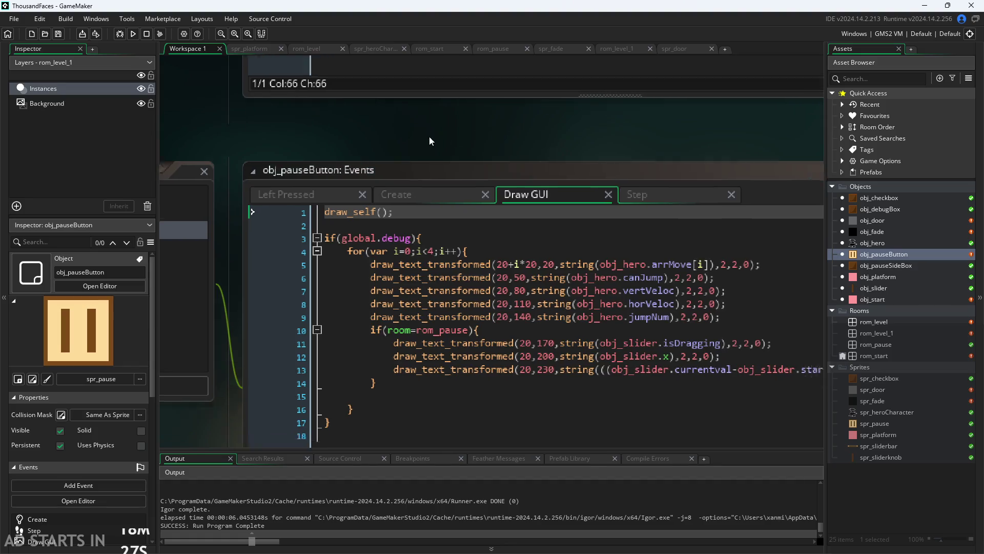
pyautogui.scroll(2, 442, 147)
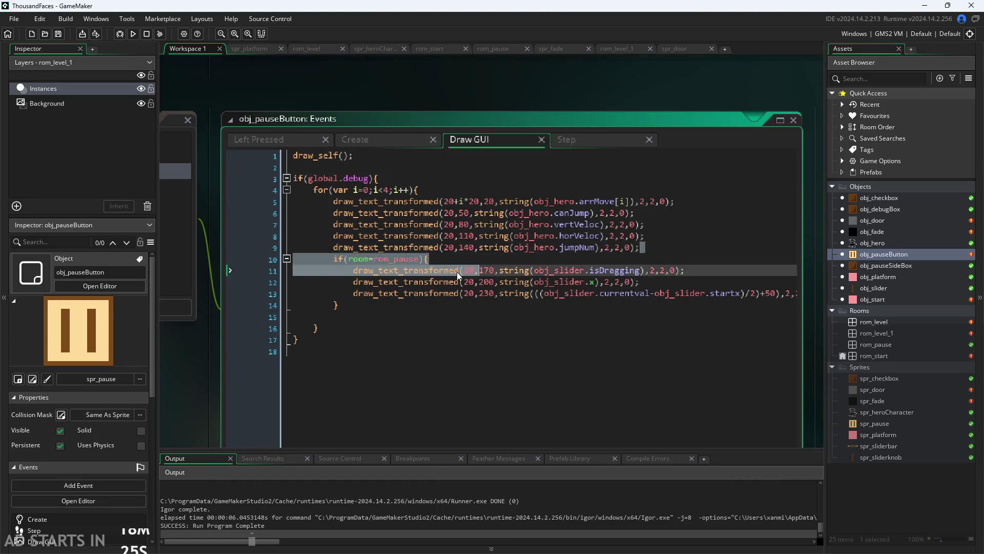
pyautogui.click(347, 248)
pyautogui.moveTo(416, 213)
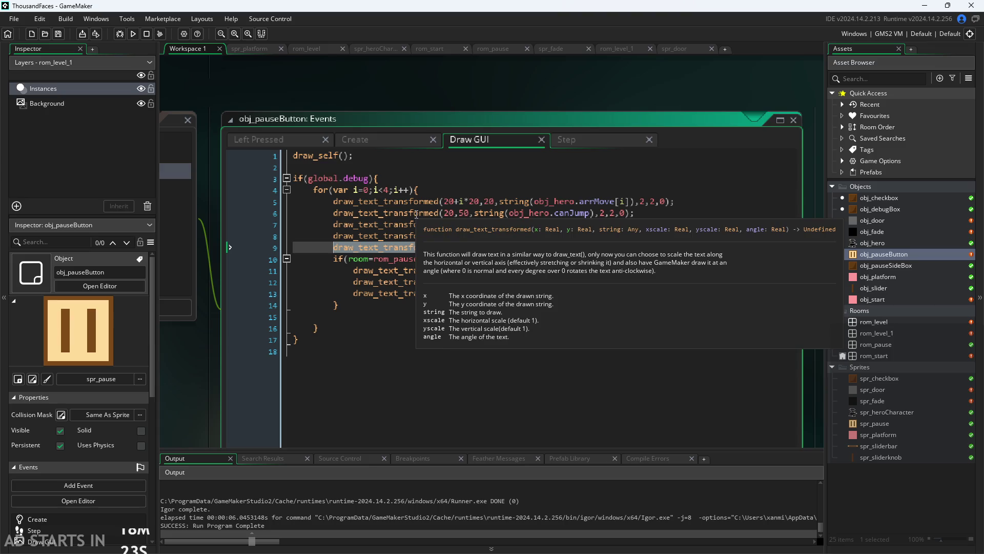
pyautogui.click(664, 246)
pyautogui.press('Return')
pyautogui.hotkey('ctrl', 'v')
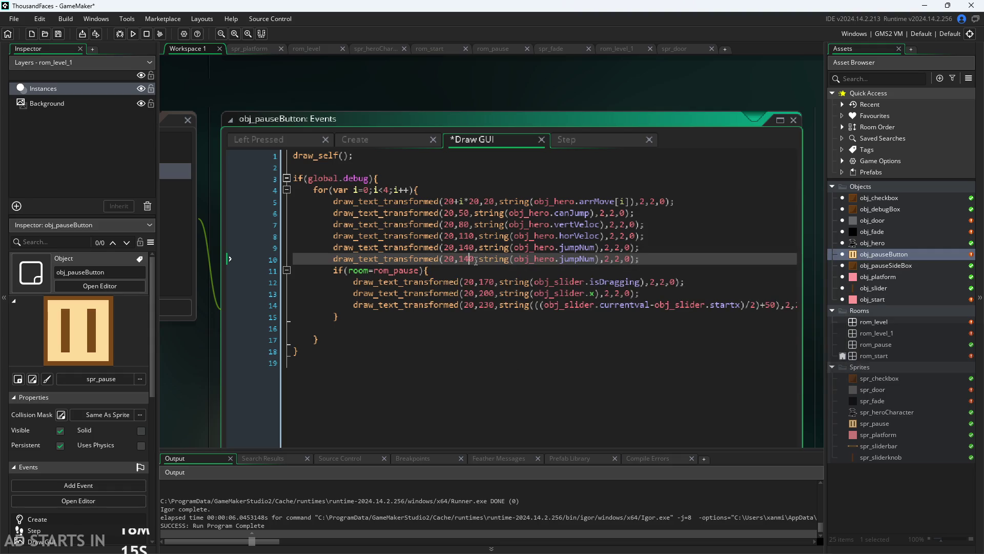
# - Make the new line draw global.previousRoom at height 170 instead of the jump count, and save
pyautogui.press('BackSpace')
pyautogui.write('7')
pyautogui.press('Right')
pyautogui.hotkey('ctrl', 'shift', 'Left')
pyautogui.hotkey('ctrl', 'shift', 'Left')
pyautogui.hotkey('ctrl', 'shift', 'Left')
pyautogui.hotkey('ctrl', 'shift', 'Left')
pyautogui.hotkey('ctrl', 'shift', 'Left')
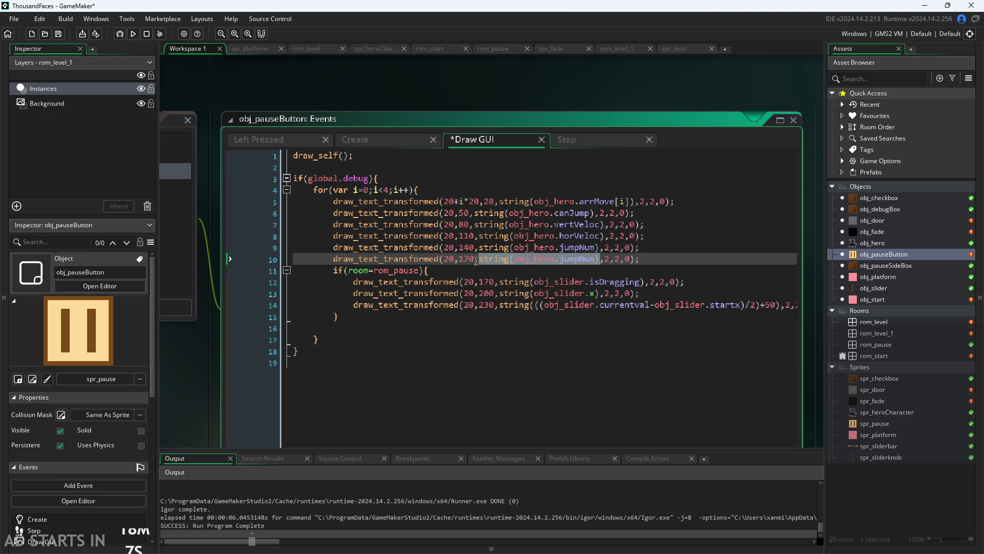
pyautogui.write('global.')
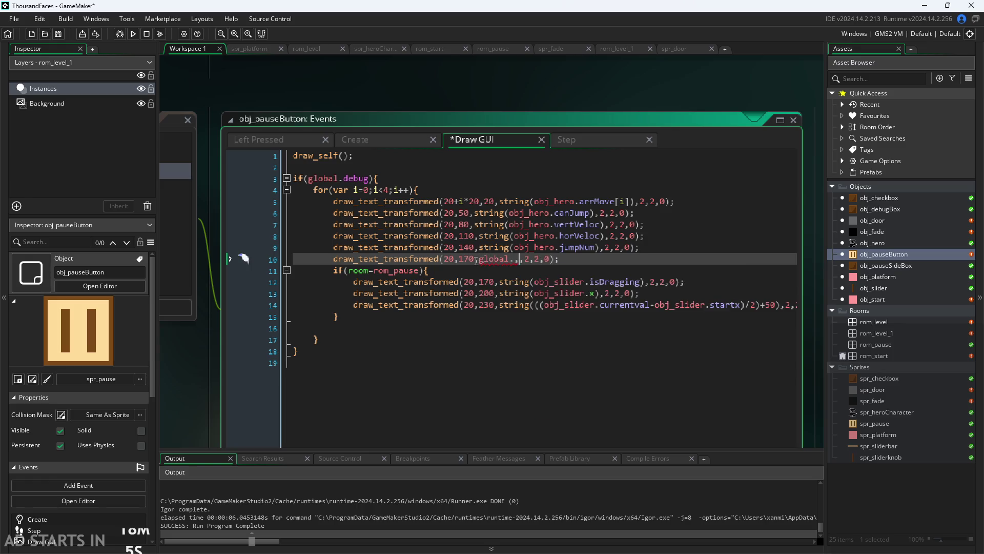
pyautogui.write('pr')
pyautogui.press('Return')
pyautogui.hotkey('ctrl', 's')
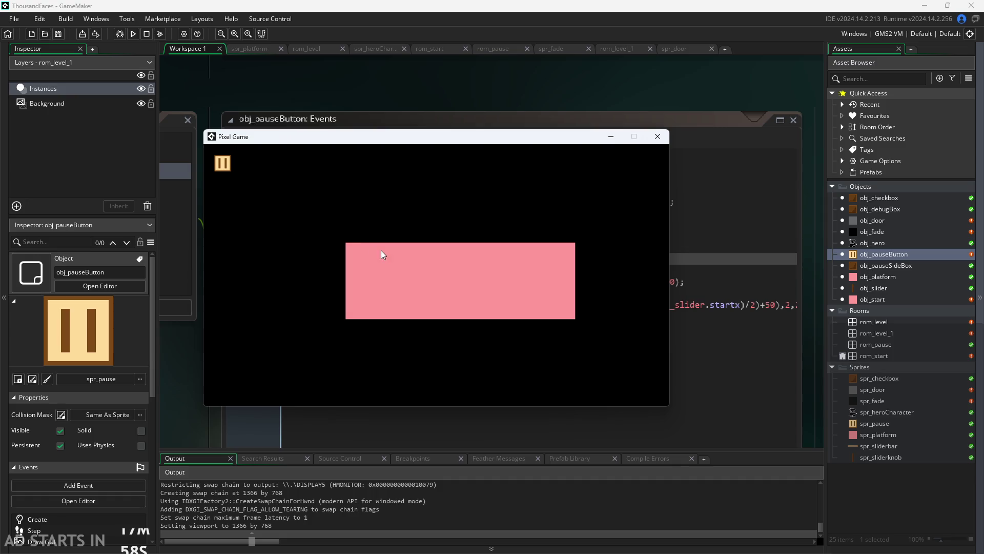
# - Start the game, enable Debug Stats from the pause menu, and walk the hero right and left through the door
pyautogui.click(381, 250)
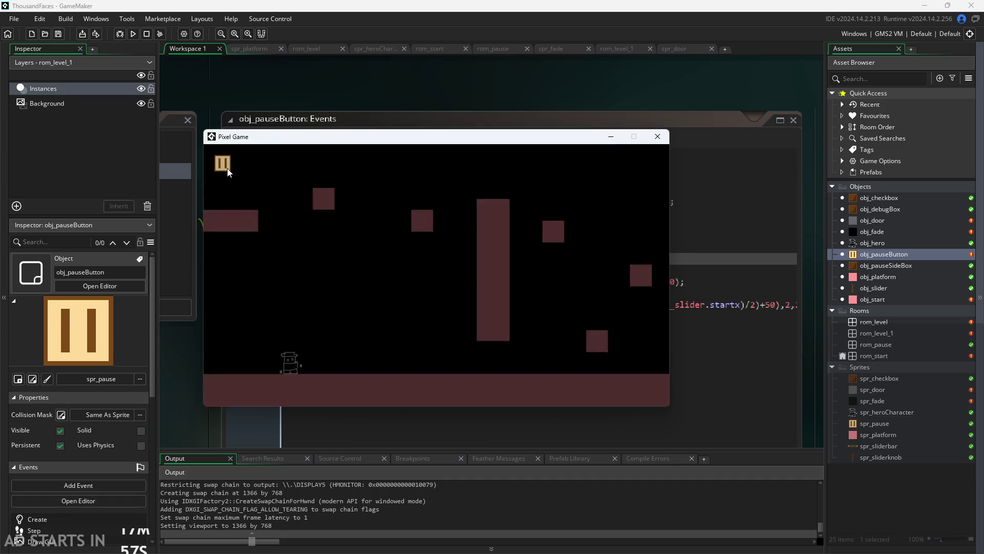
pyautogui.click(222, 162)
pyautogui.click(367, 240)
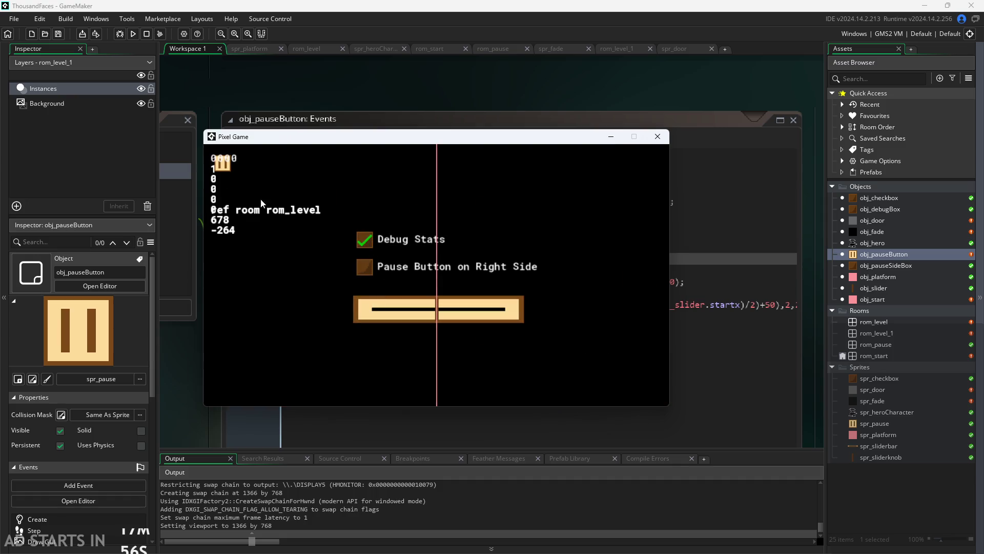
pyautogui.click(220, 163)
pyautogui.press('Right')
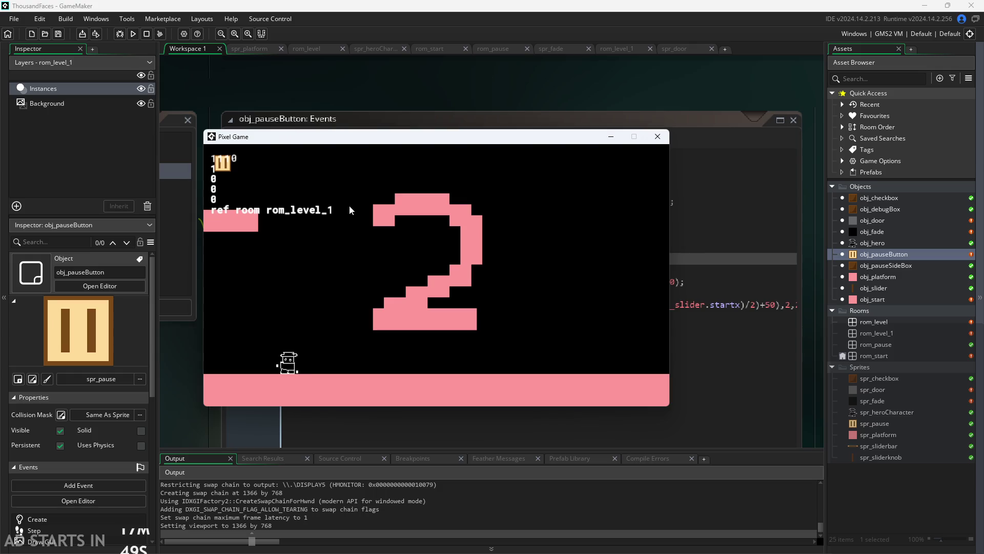
pyautogui.press('Left')
pyautogui.press('Left')
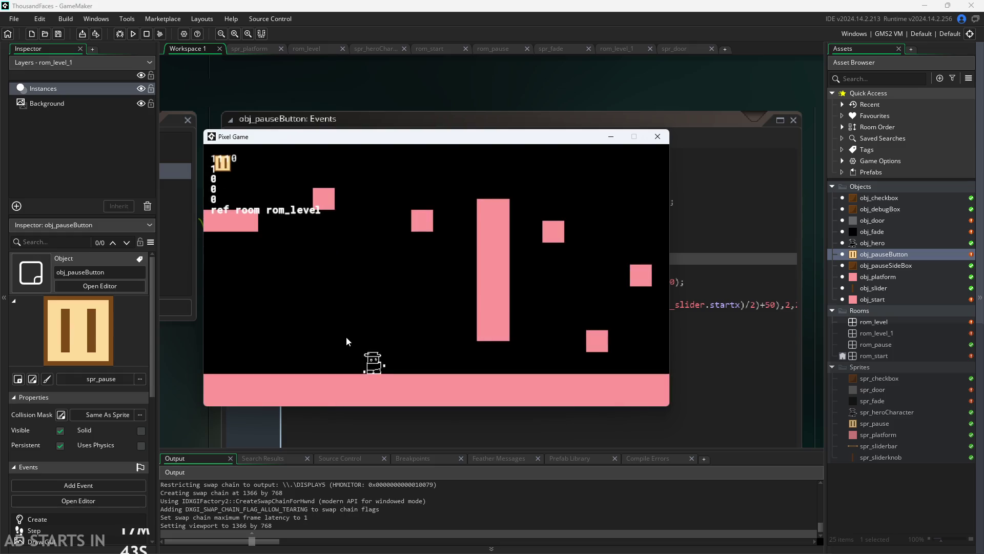
# - Set rom_level's creation code to place the hero at x 1000 when arriving from rom_level_1, then save and run
pyautogui.click(655, 137)
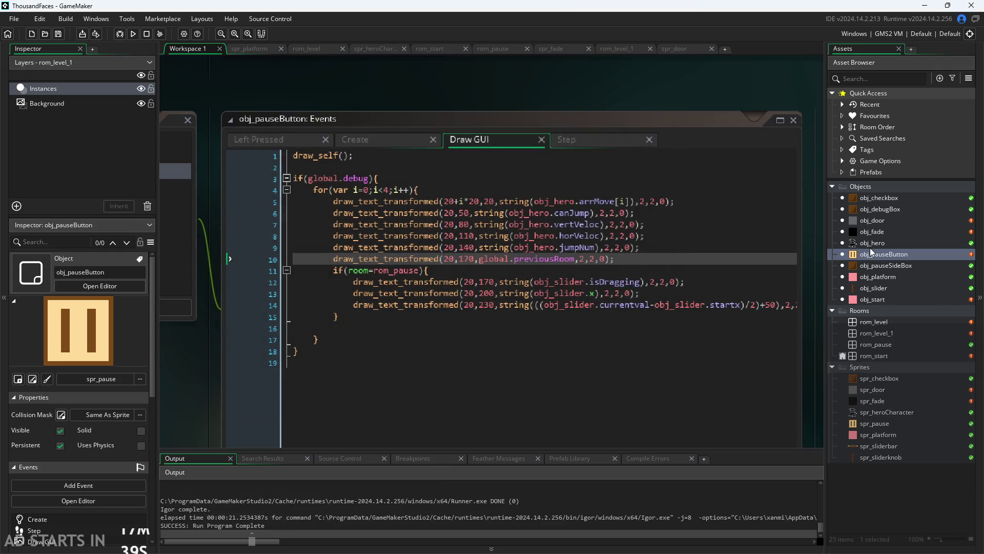
pyautogui.doubleClick(871, 324)
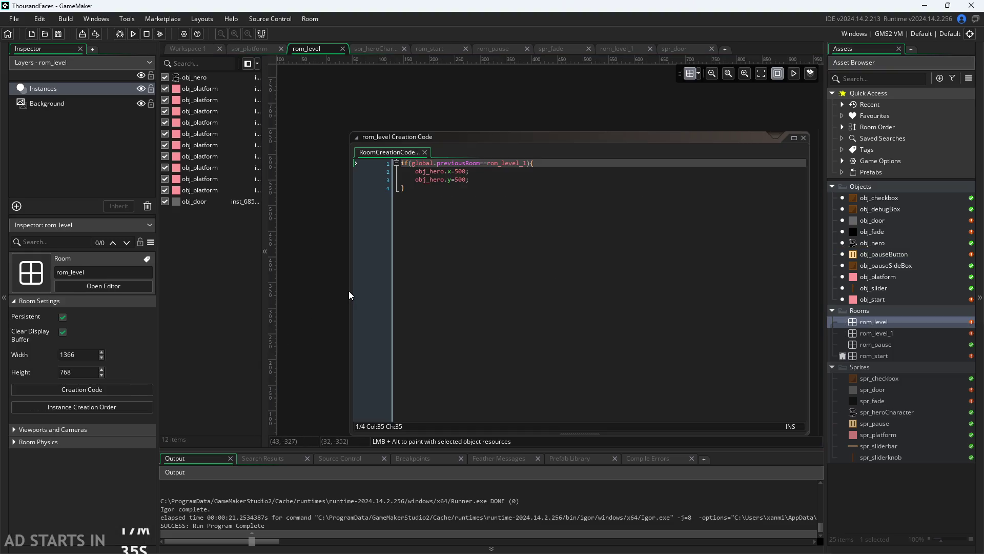
pyautogui.click(462, 171)
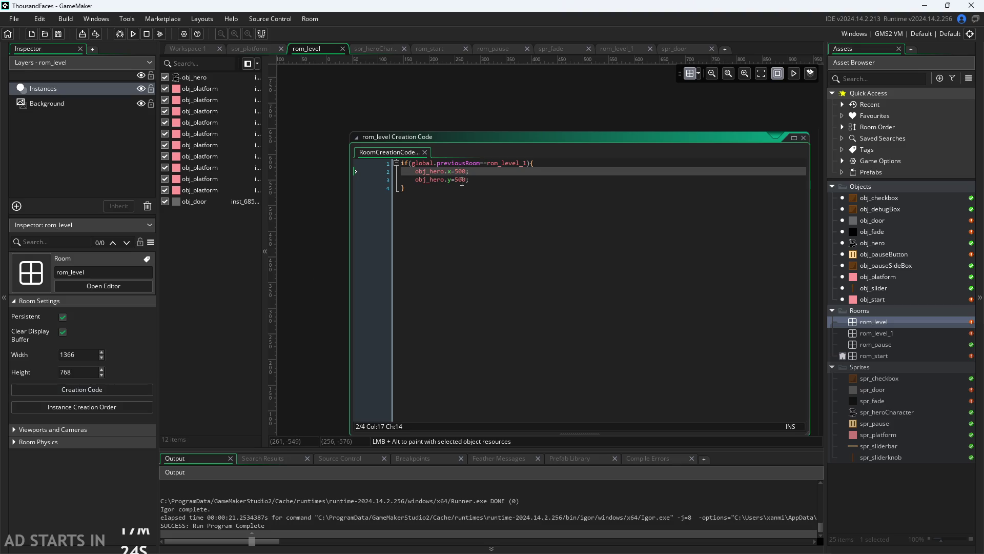
pyautogui.press('BackSpace')
pyautogui.write('10')
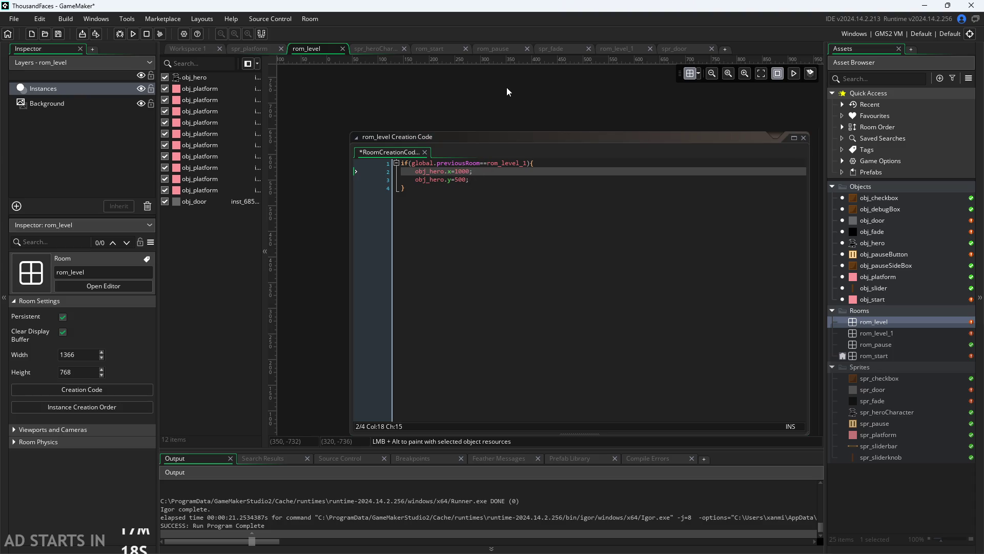
pyautogui.press('F5')
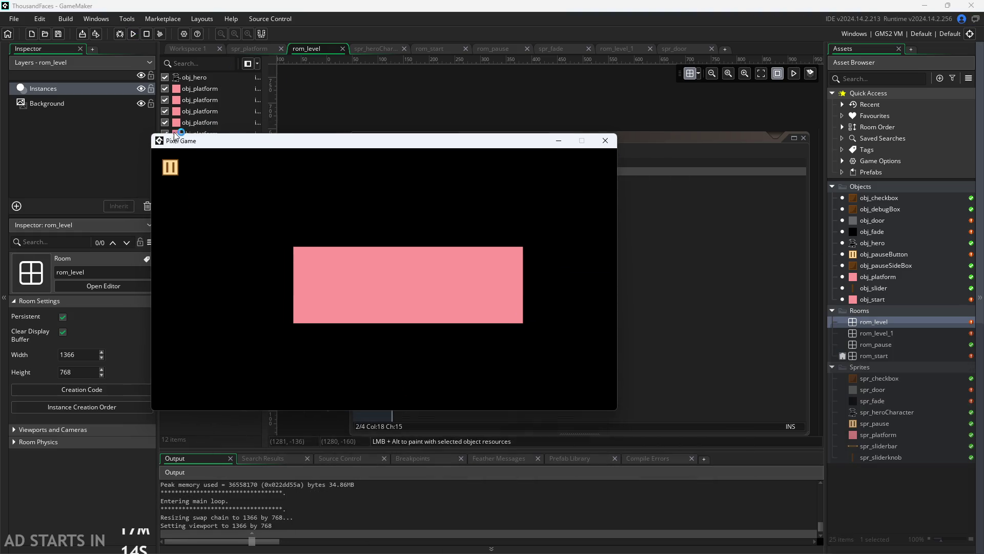
# - Start the level, toggle the pause menu's right-side button and debug options, then close the game window
pyautogui.click(327, 275)
pyautogui.press('Right')
pyautogui.click(171, 168)
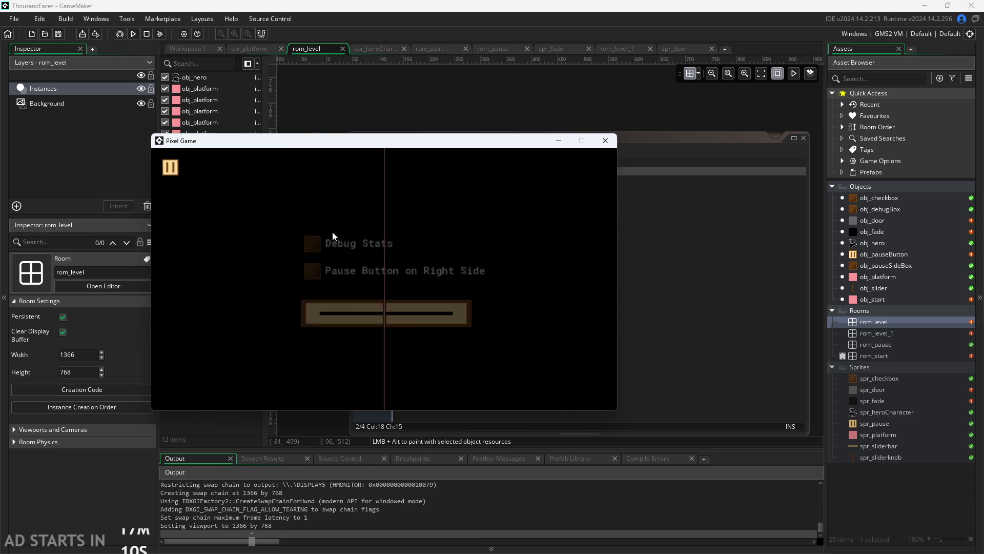
pyautogui.click(602, 167)
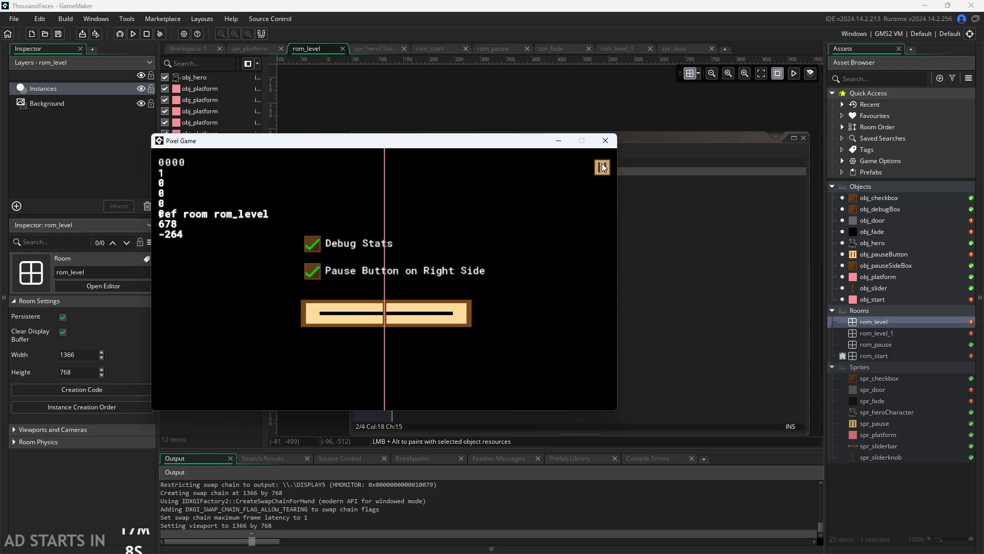
pyautogui.click(597, 170)
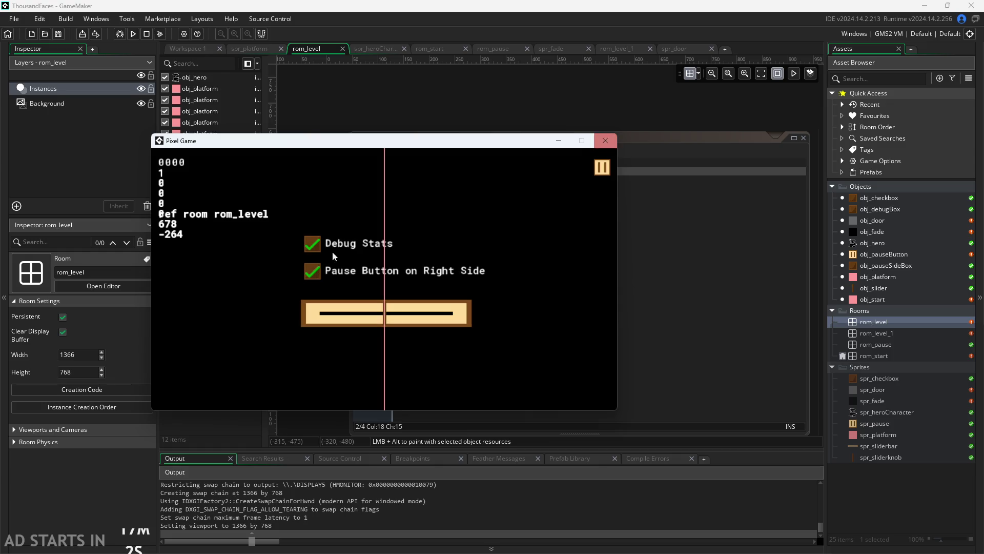
pyautogui.click(605, 139)
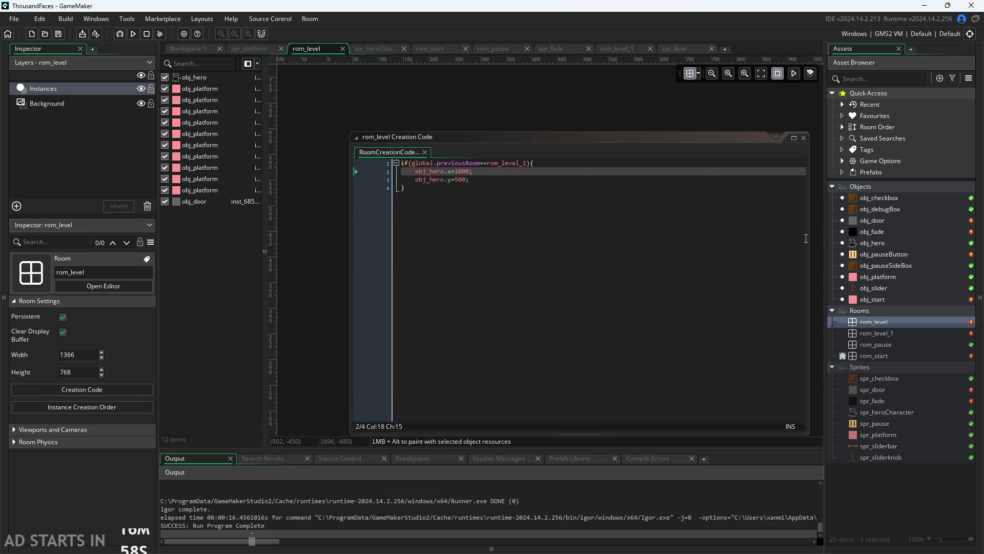
# - Rebuild and run, turn on Debug Stats, start the level and walk the hero right
pyautogui.press('F5')
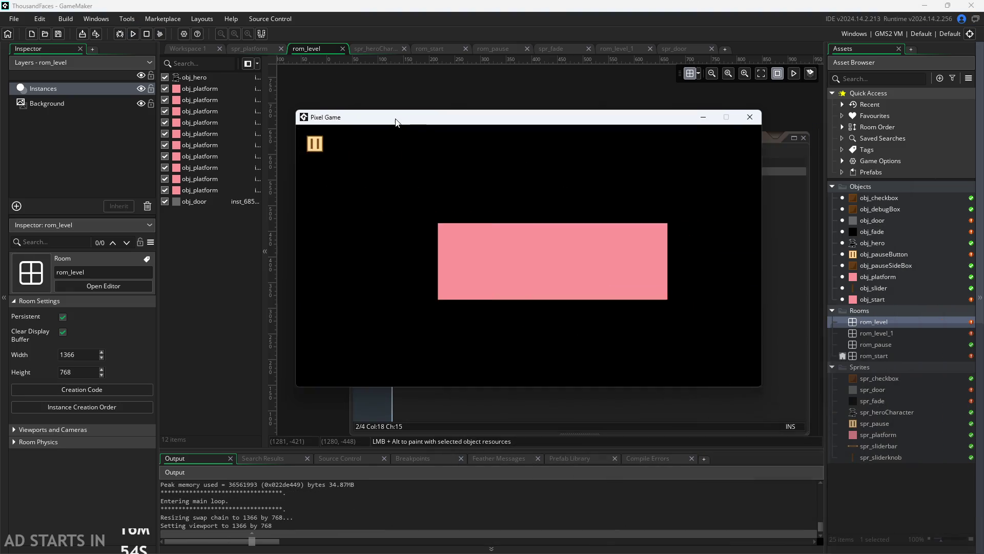
pyautogui.moveTo(397, 121); pyautogui.dragTo(331, 124)
pyautogui.click(247, 148)
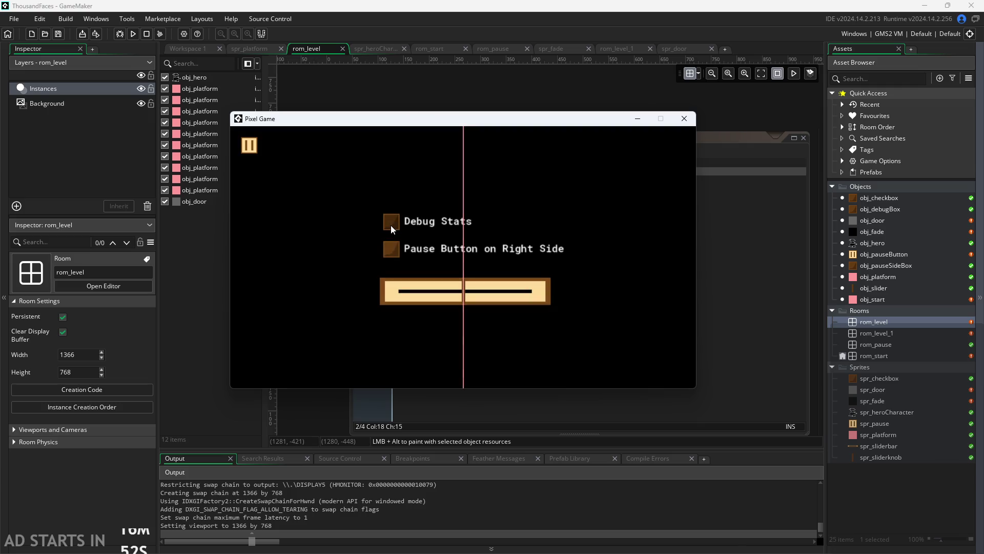
pyautogui.click(391, 224)
pyautogui.click(249, 143)
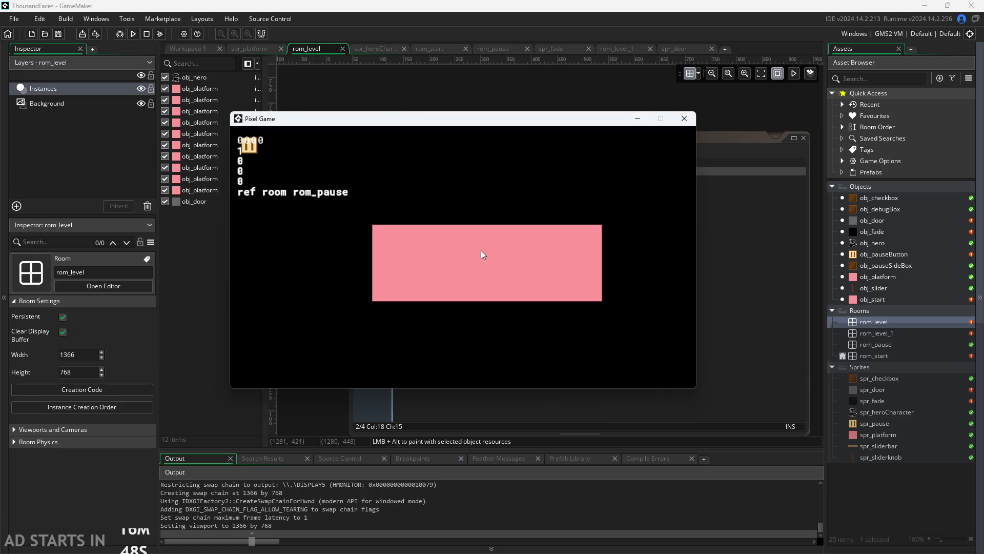
pyautogui.click(457, 261)
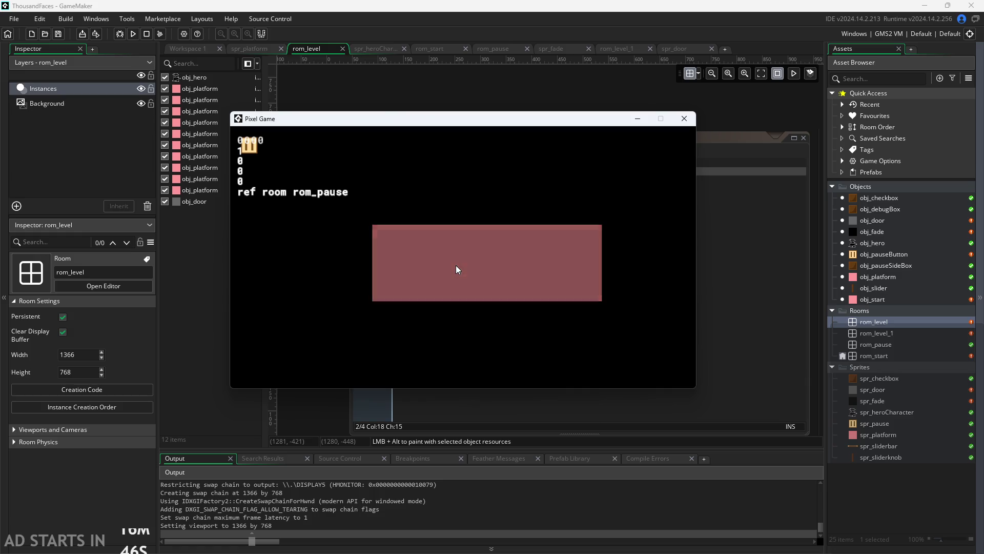
pyautogui.press('Right')
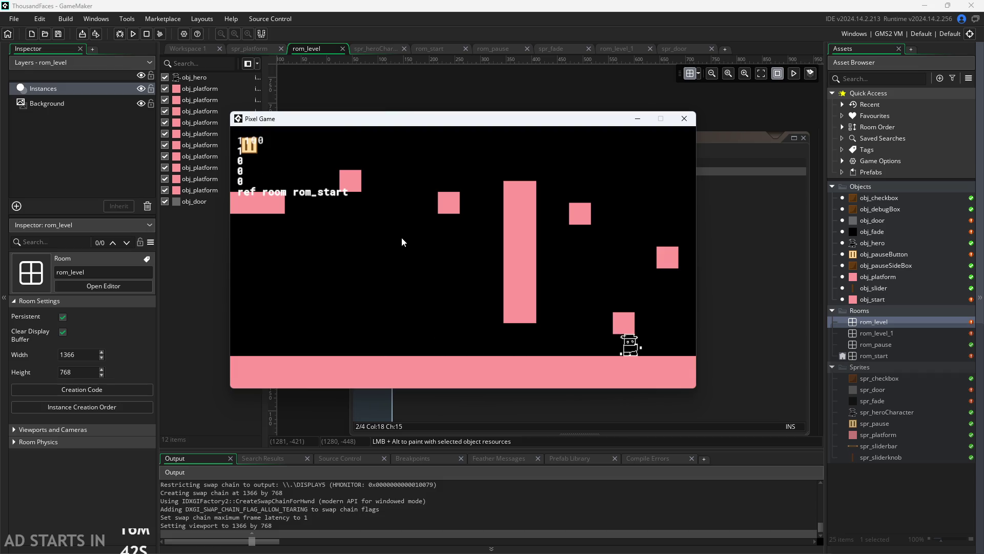
# - Walk the hero through the door into rom_level_1 and back, jumping, to watch the previous-room readout
pyautogui.press('Right')
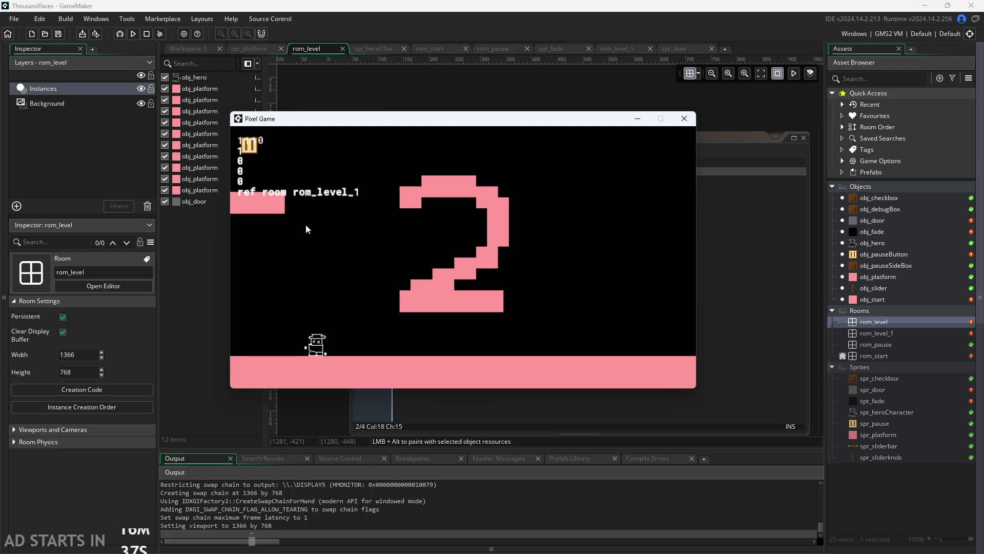
pyautogui.press('Left')
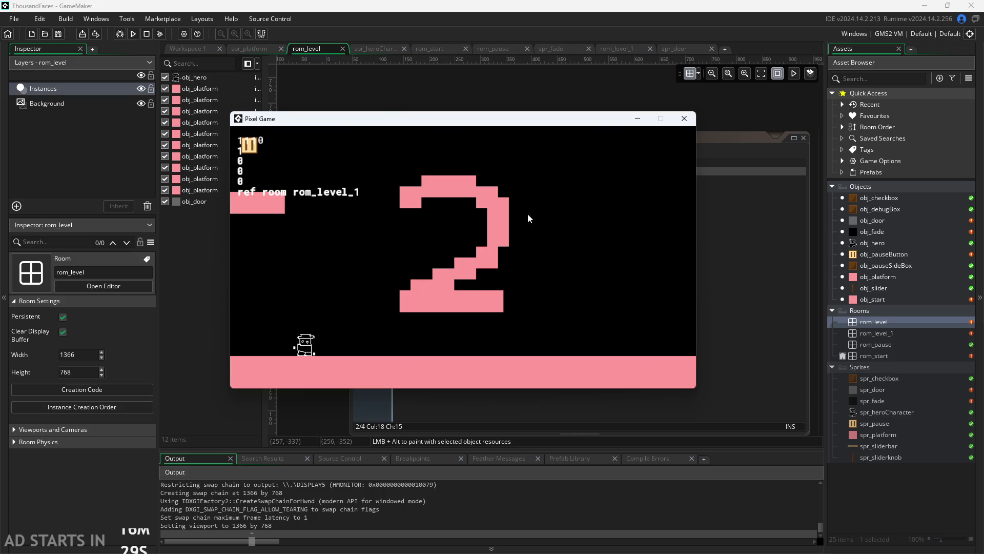
pyautogui.press('Left')
pyautogui.press('Left')
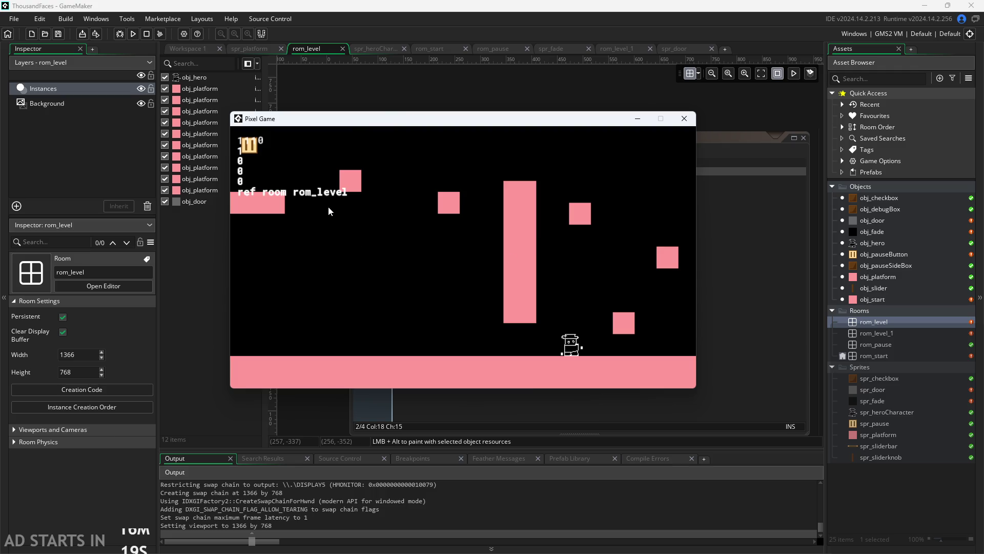
pyautogui.press('Right')
pyautogui.press('space')
# - Pause and resume, walk right into rom_level_1, check the pause overlay, then walk back left to rom_level
pyautogui.click(247, 141)
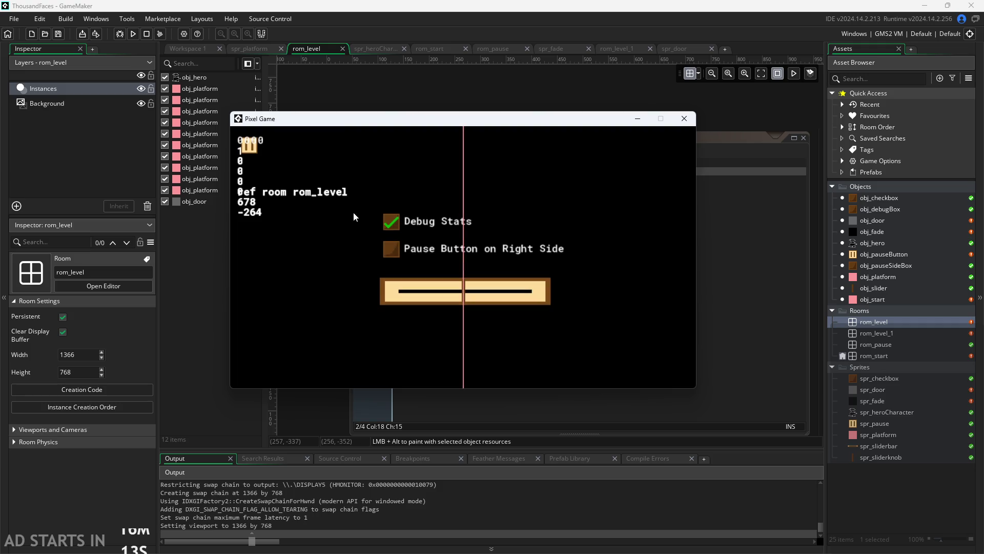
pyautogui.click(252, 141)
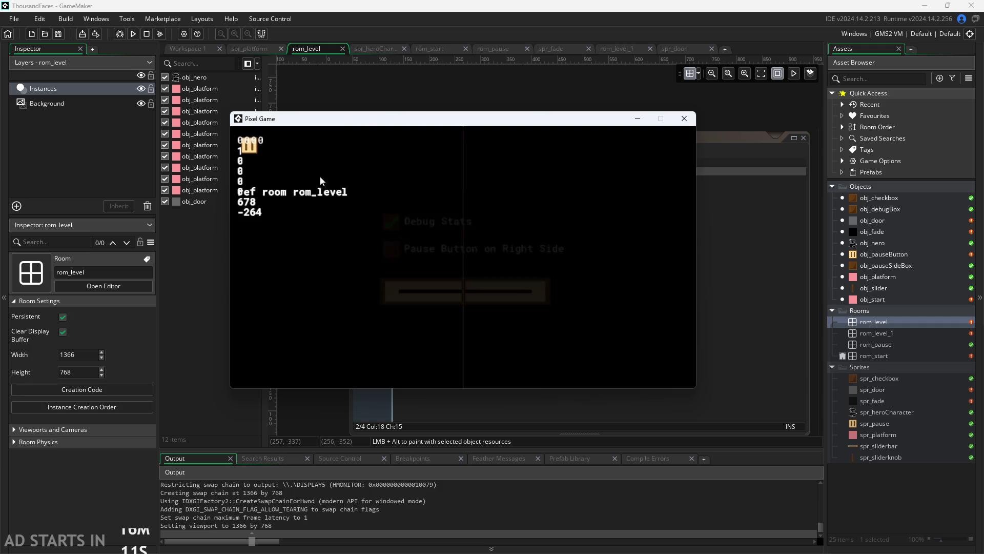
pyautogui.press('Right')
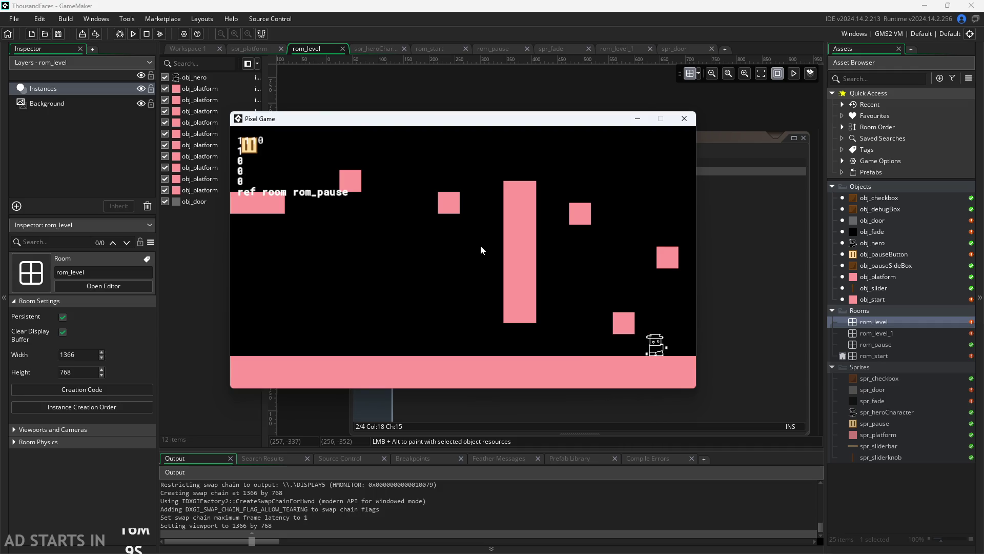
pyautogui.press('Right')
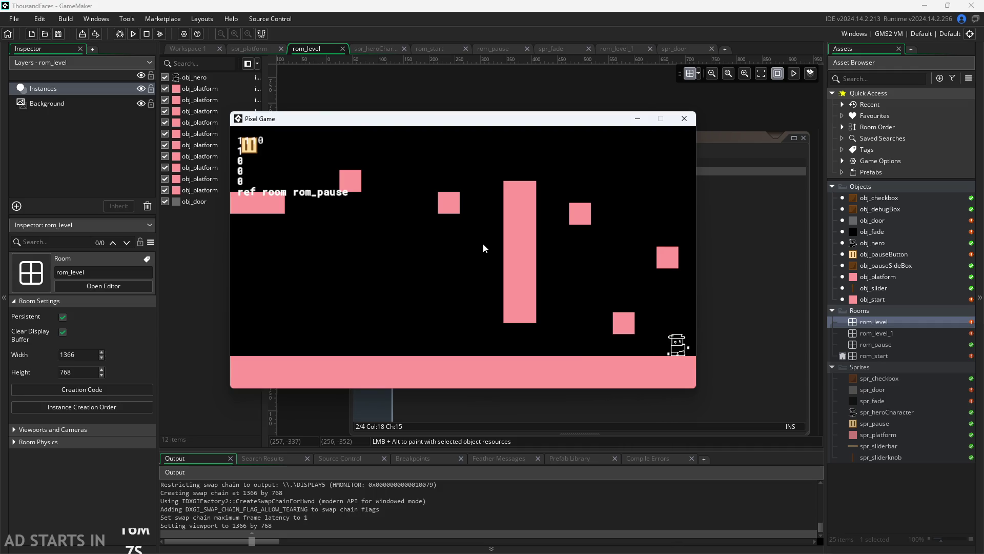
pyautogui.click(251, 144)
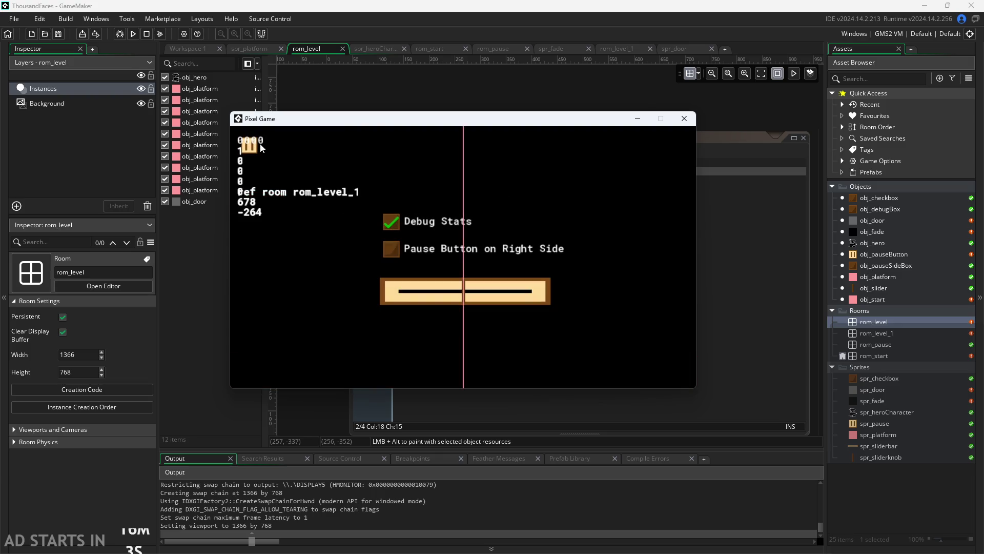
pyautogui.click(252, 142)
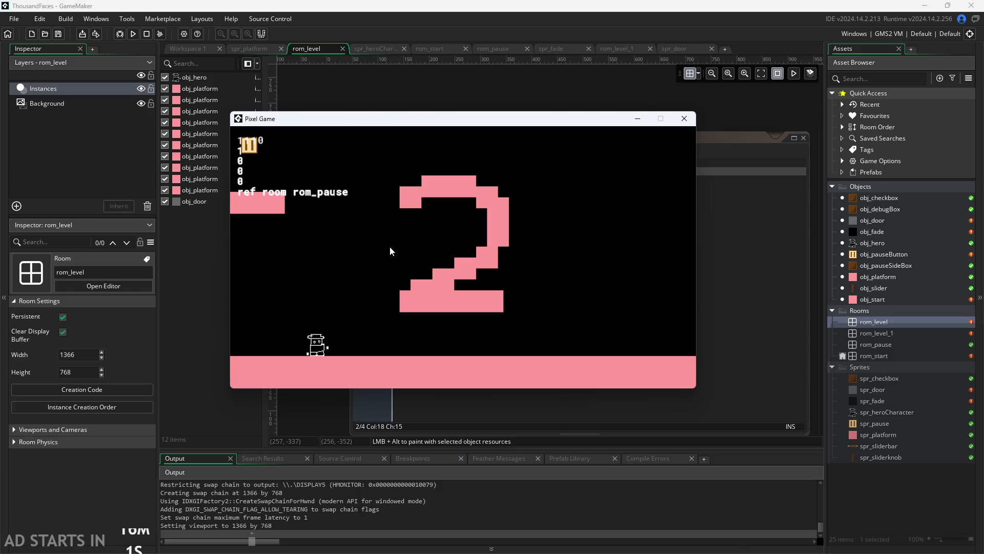
pyautogui.press('Left')
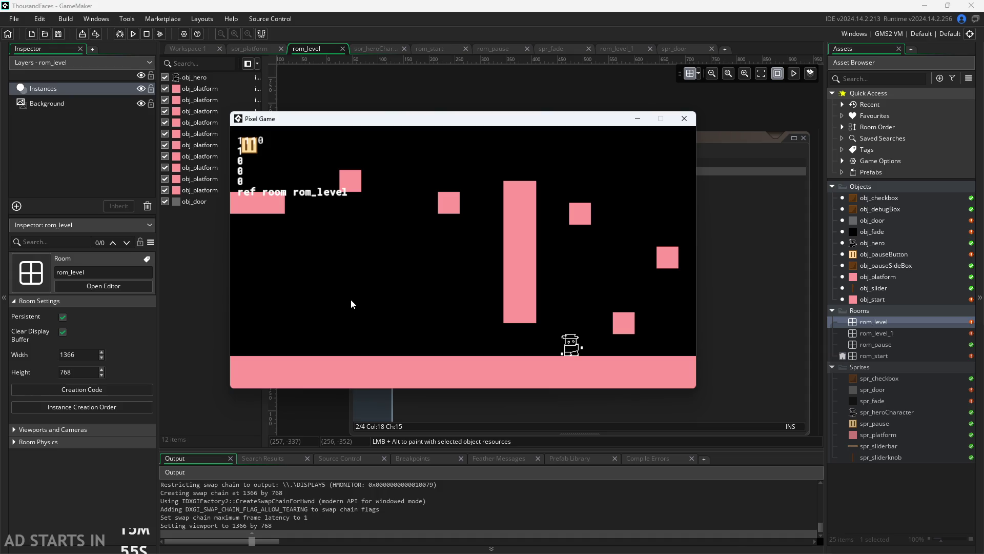
# - Run and jump the hero around the level, then walk left through the room exit
pyautogui.press('Right')
pyautogui.press('Left')
pyautogui.press('Right')
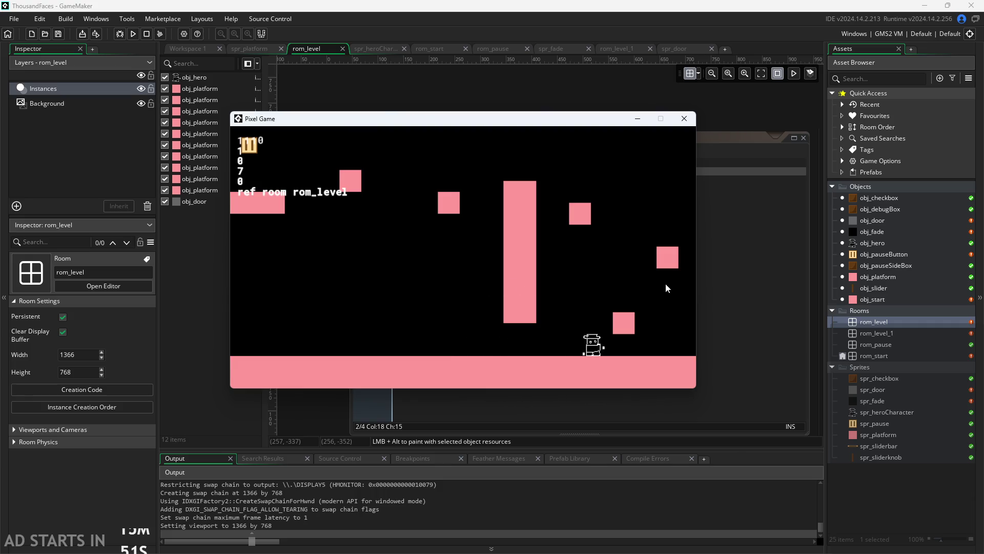
pyautogui.press('Right')
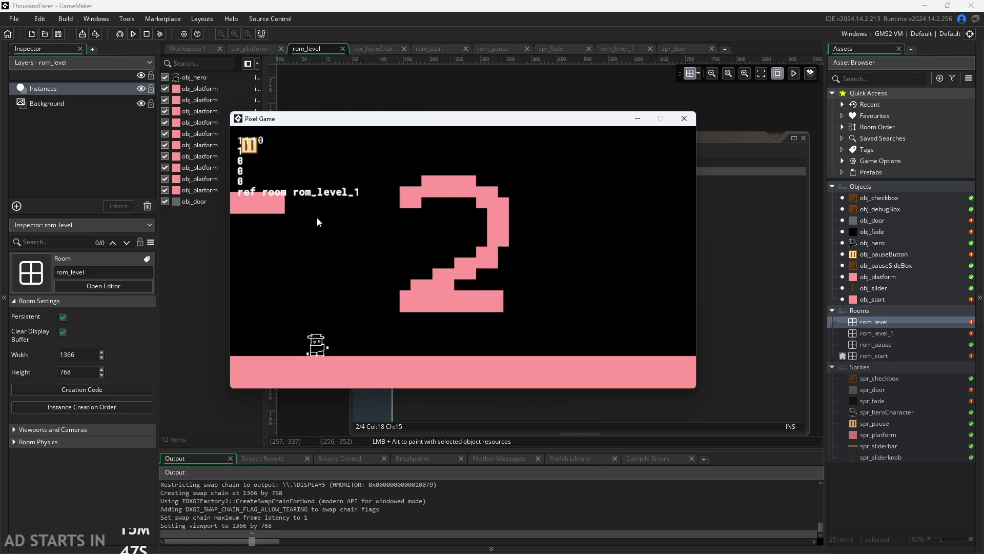
pyautogui.press('space')
pyautogui.press('Left')
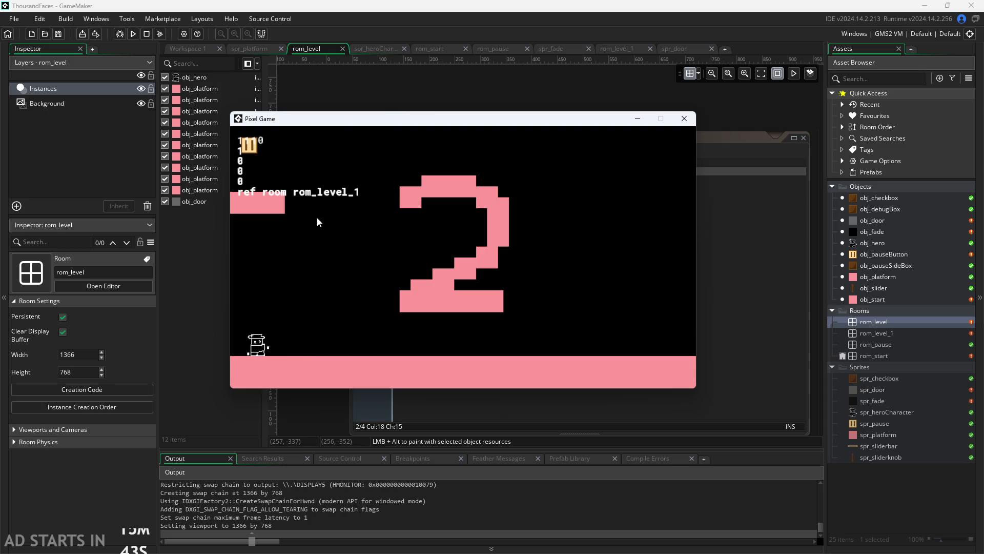
pyautogui.press('Left')
pyautogui.press('Right')
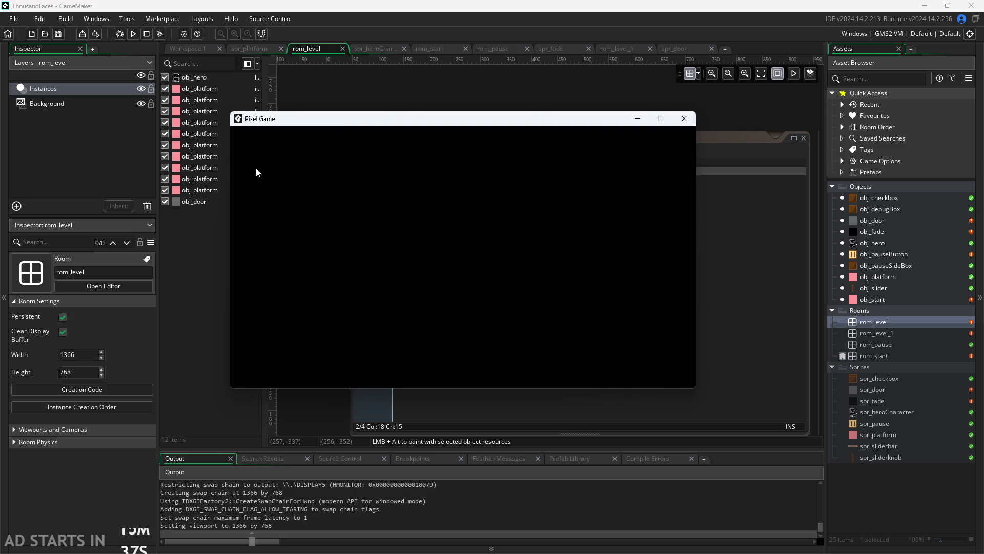
pyautogui.press('Left')
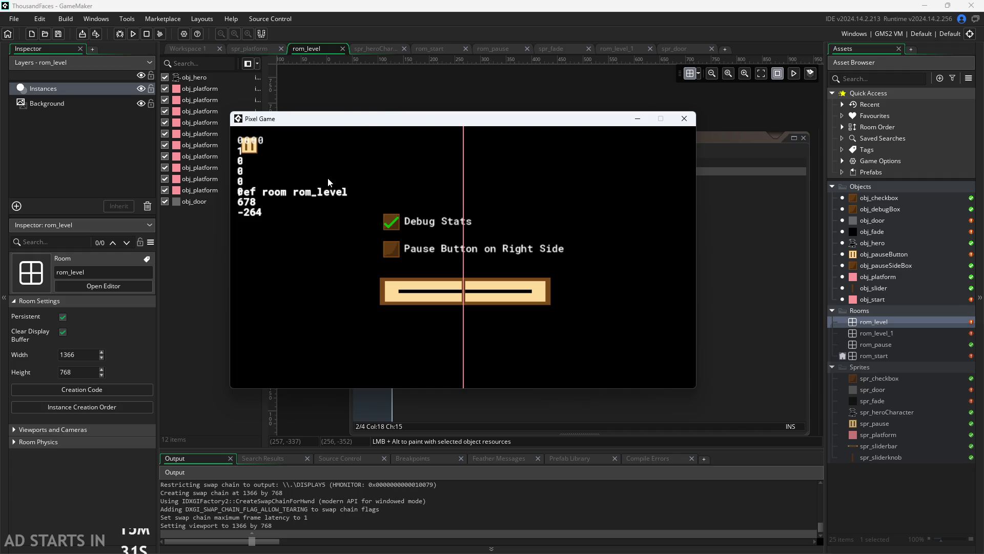
# - Enable 'Pause Button on Right Side', resume, and walk the hero right into rom_level_1
pyautogui.click(389, 246)
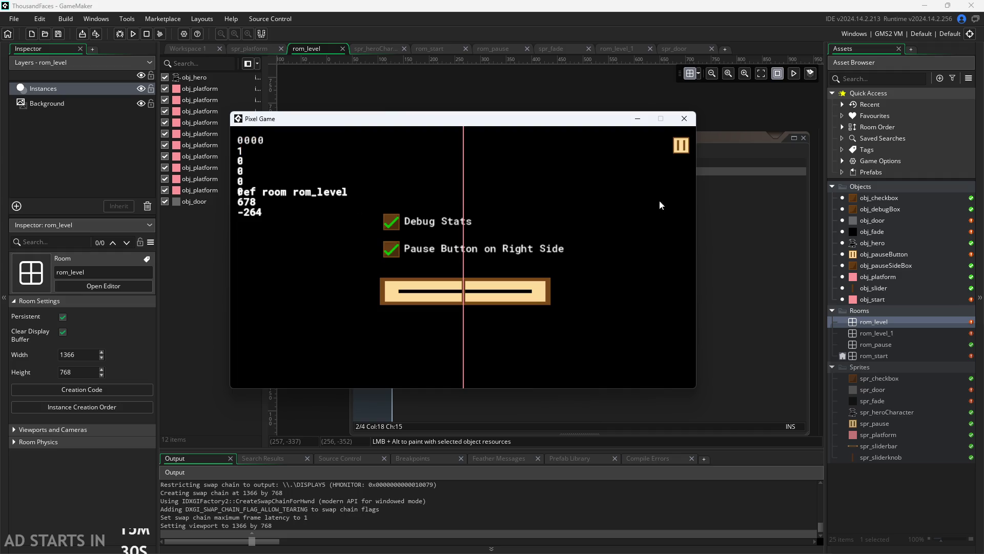
pyautogui.click(679, 148)
pyautogui.press('Right')
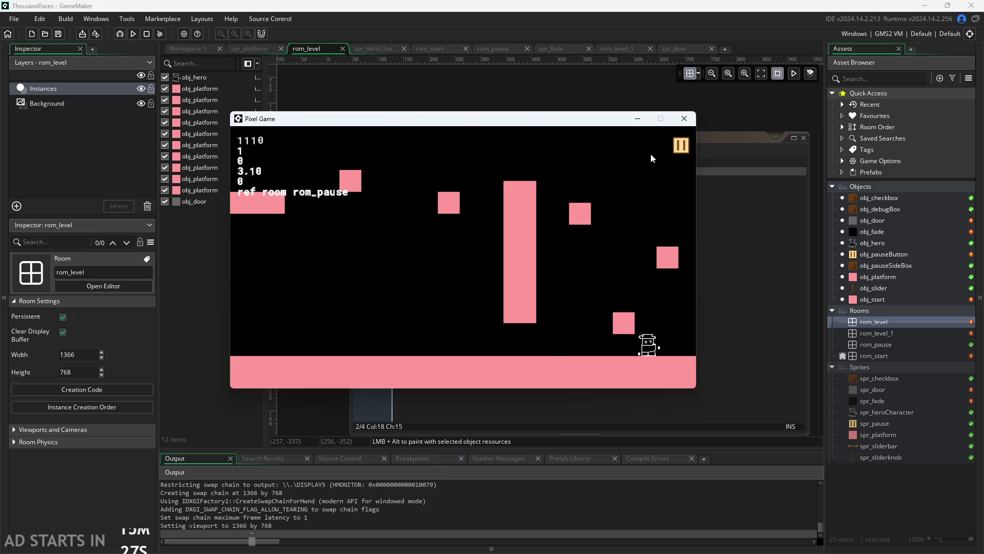
pyautogui.press('Right')
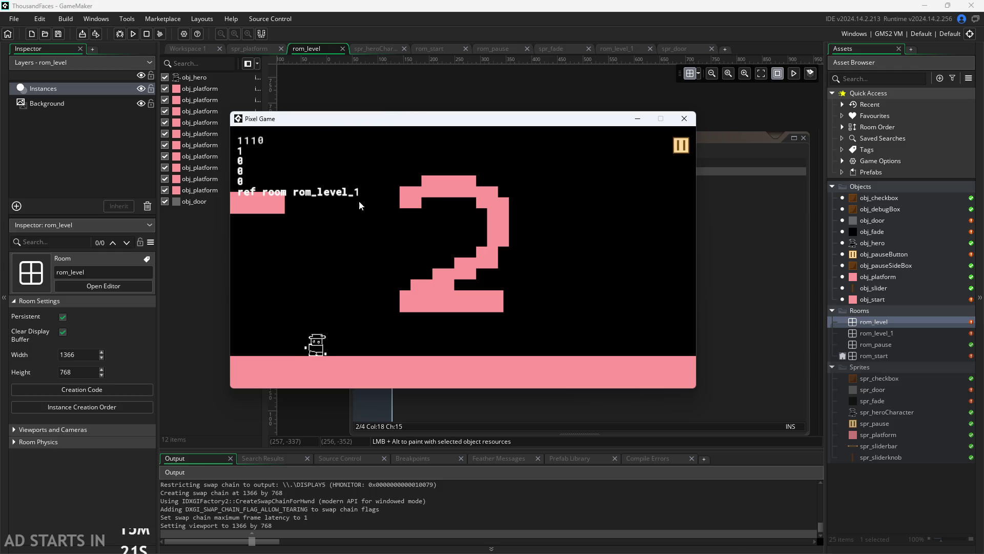
# - Walk the hero left back toward rom_level and pause the game
pyautogui.press('Left')
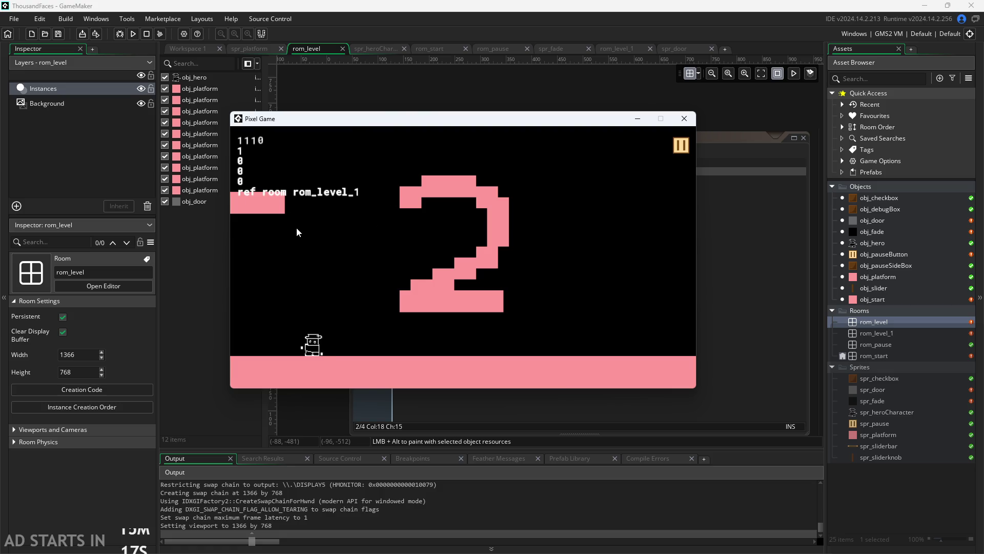
pyautogui.press('Left')
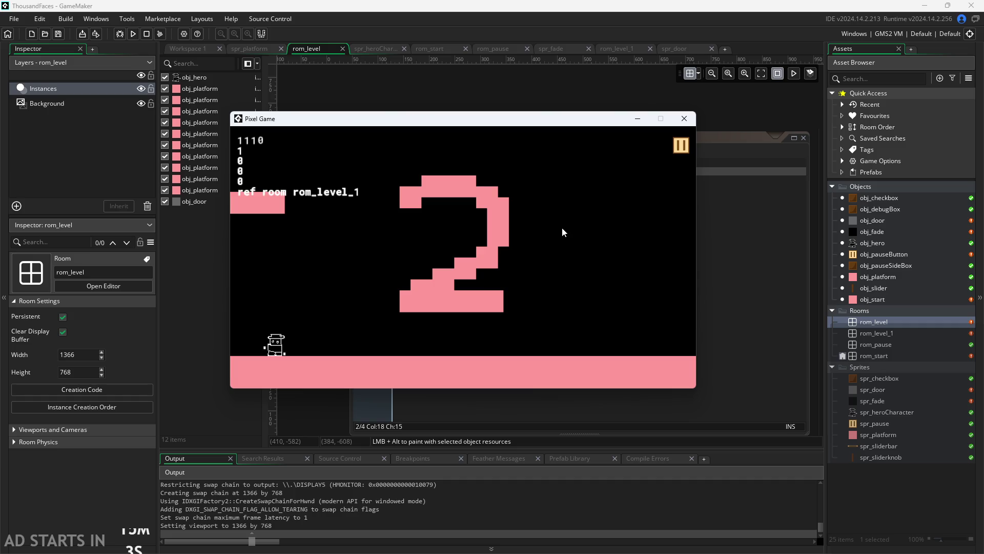
pyautogui.press('Left')
pyautogui.press('Left')
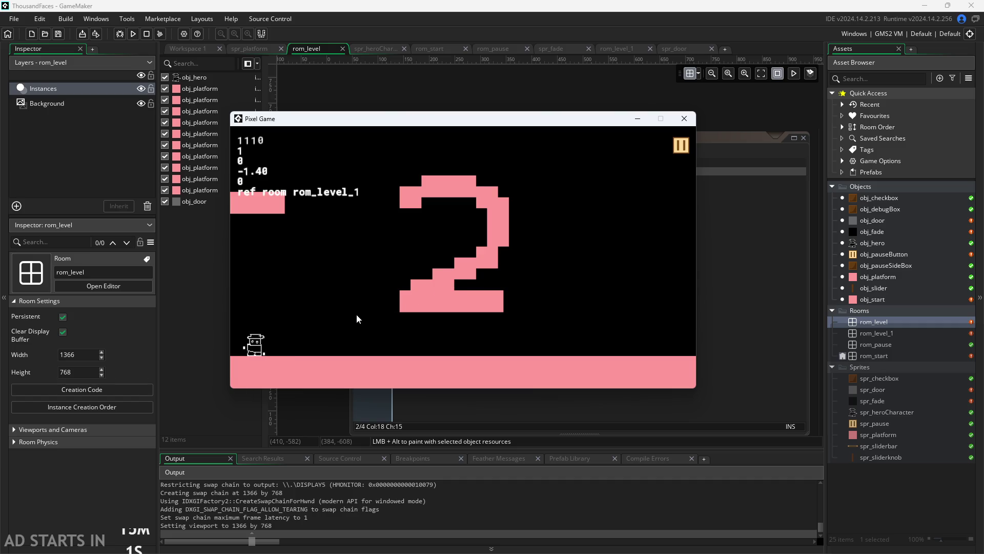
pyautogui.press('Left')
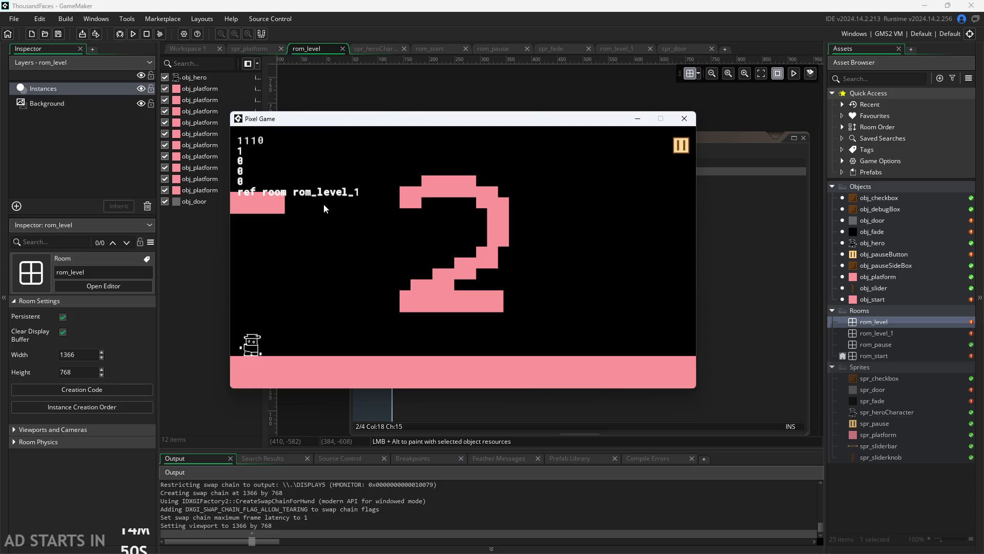
pyautogui.click(680, 146)
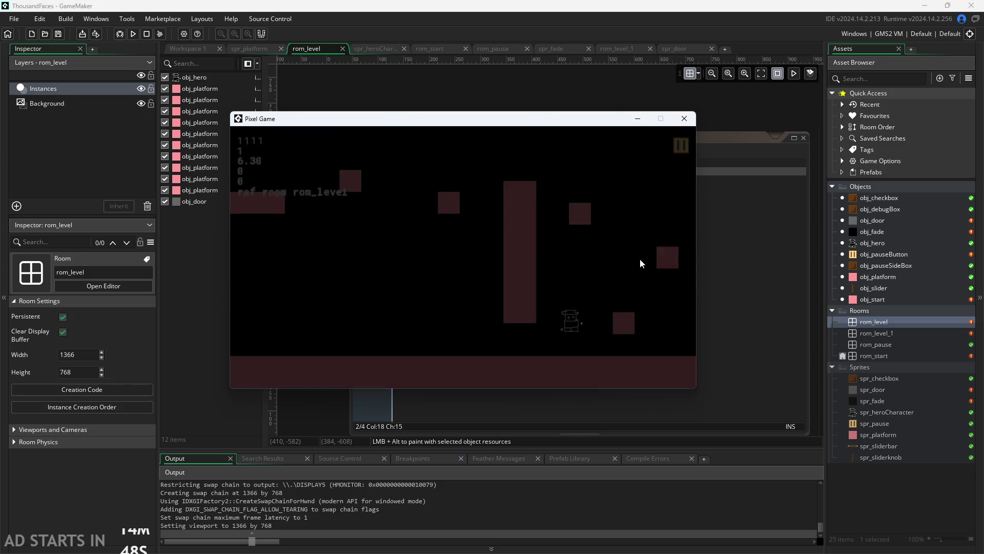
# - Walk the hero into level 2 and pause repeatedly so the overlay reports rom_pause as the previous room
pyautogui.press('Right')
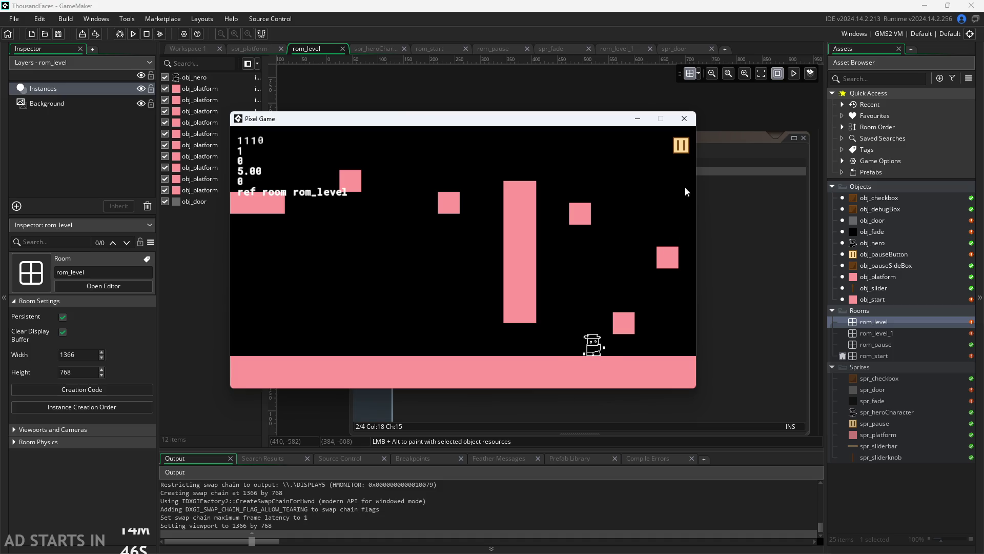
pyautogui.press('Right')
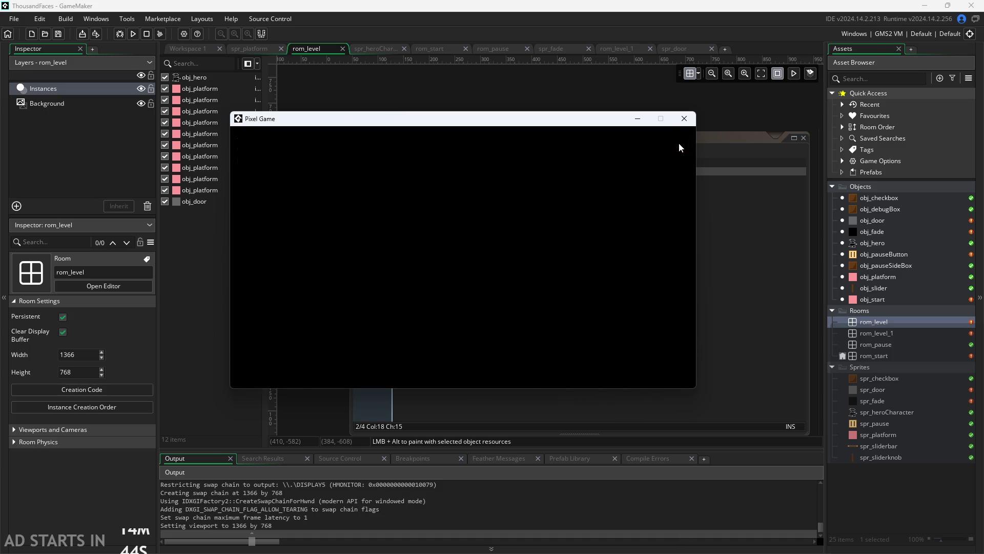
pyautogui.press('Left')
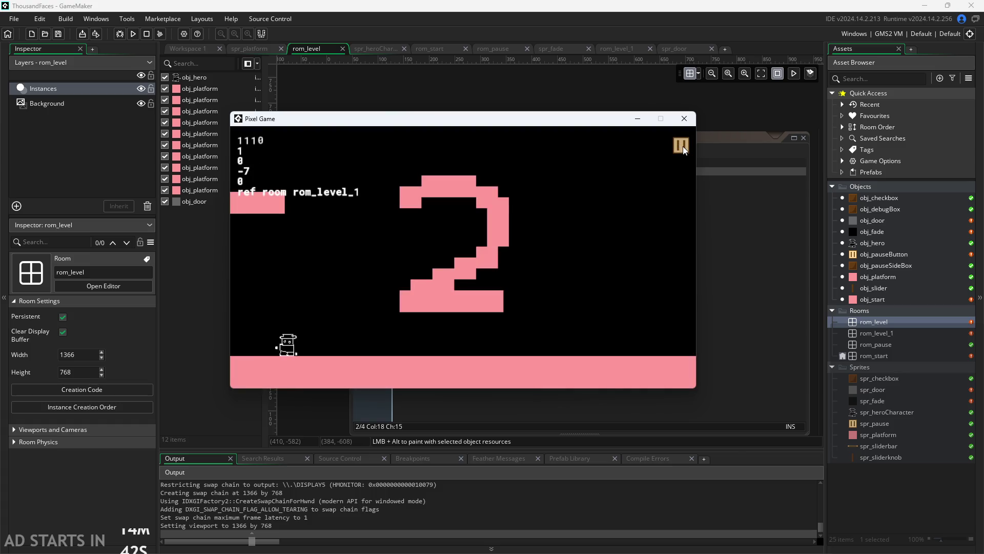
pyautogui.click(681, 146)
pyautogui.click(680, 145)
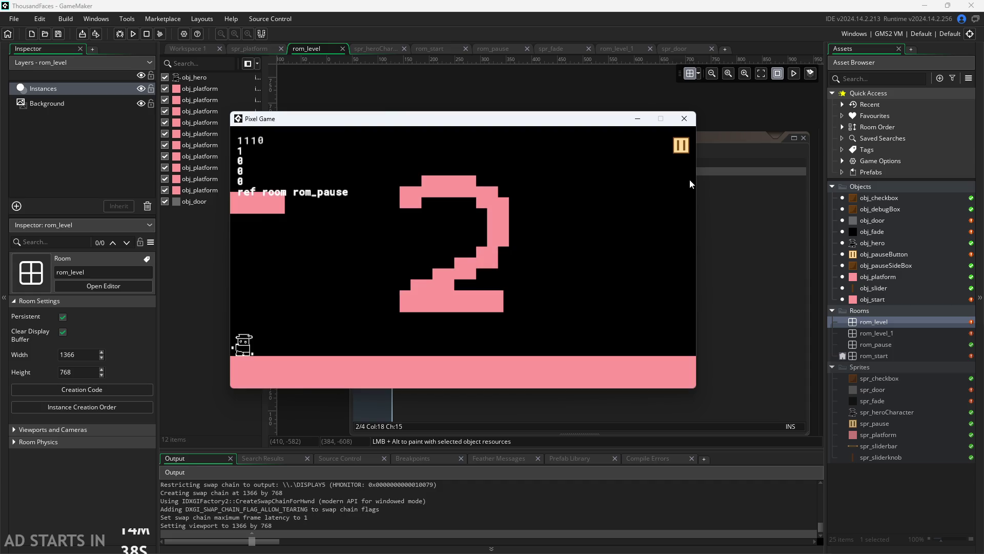
pyautogui.press('Right')
pyautogui.click(681, 150)
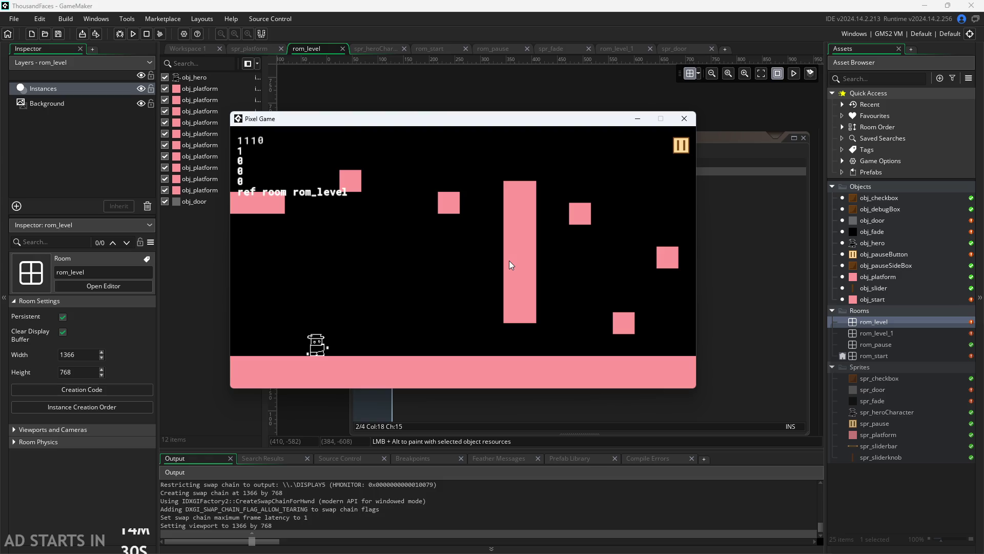
pyautogui.press('Right')
pyautogui.press('Right')
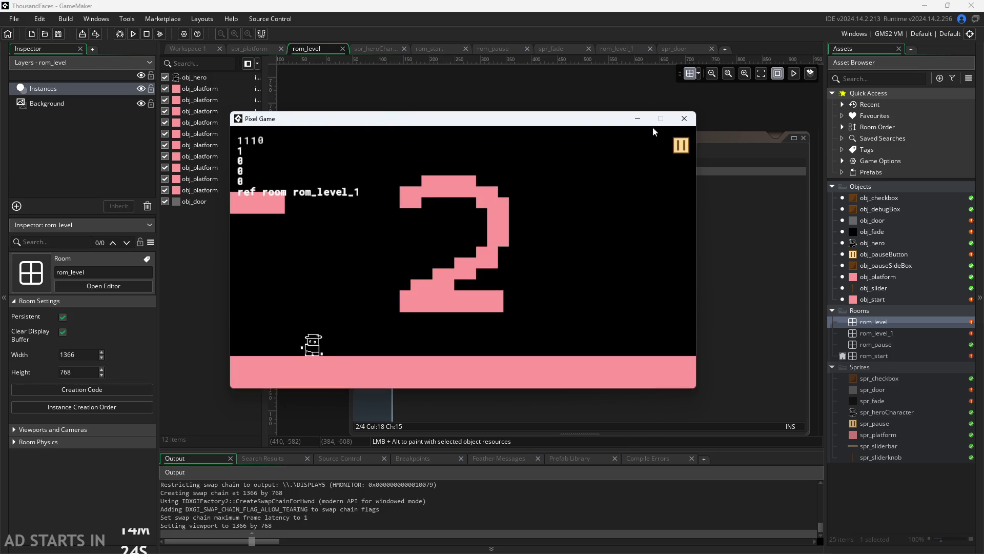
pyautogui.click(680, 145)
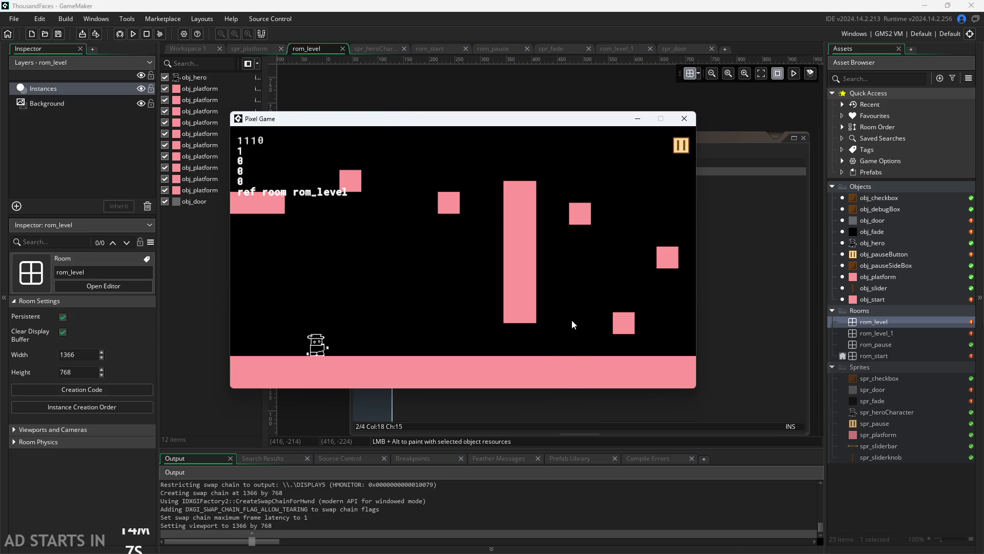
# - Move and jump the hero around, pausing and resuming to recheck the previous-room readout
pyautogui.press('Right')
pyautogui.press('Right')
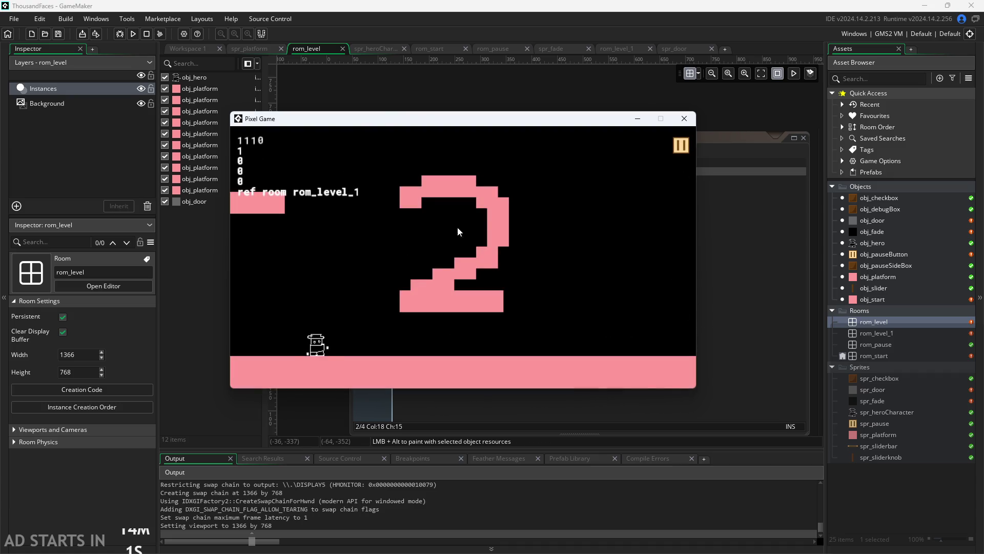
pyautogui.press('Left')
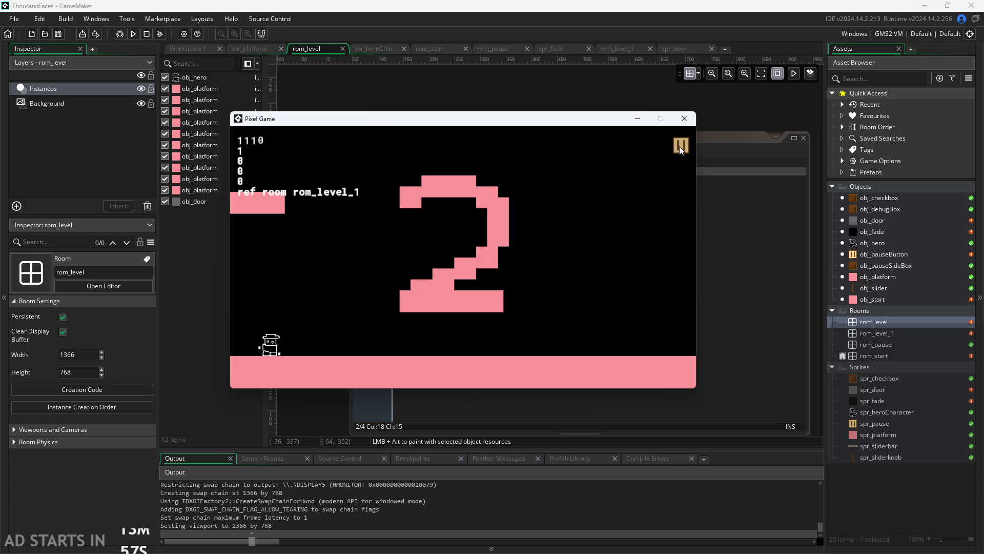
pyautogui.click(679, 146)
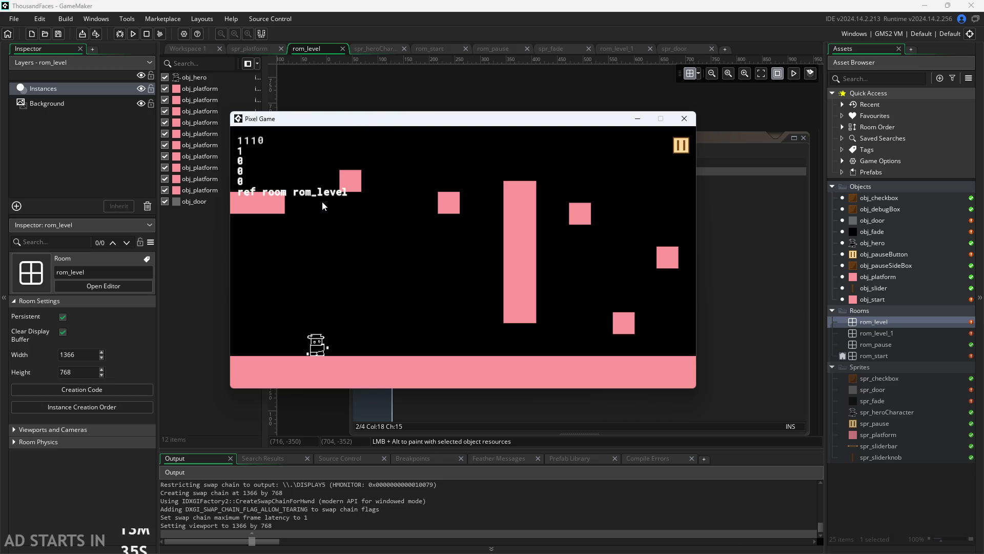
pyautogui.press('space')
pyautogui.press('Right')
pyautogui.press('Left')
pyautogui.press('Right')
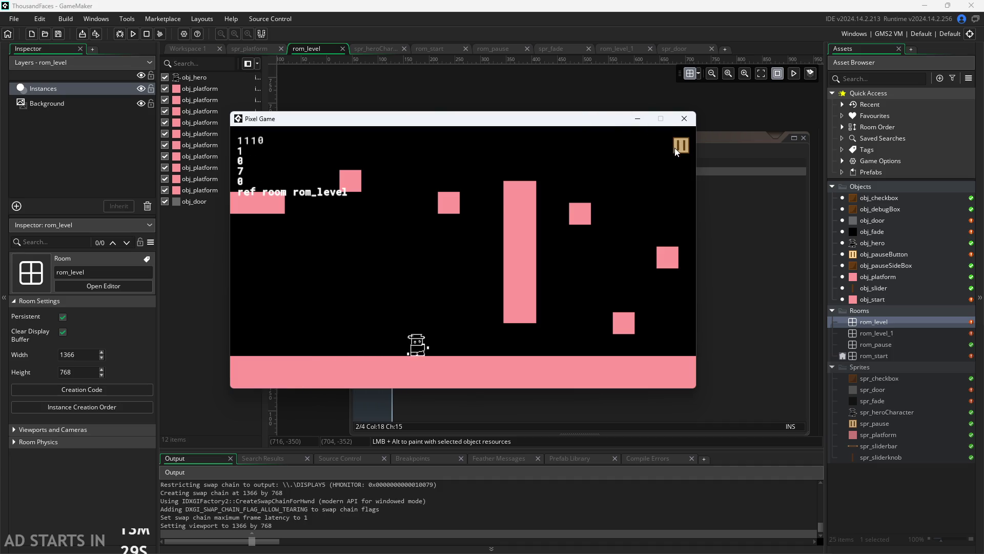
pyautogui.press('space')
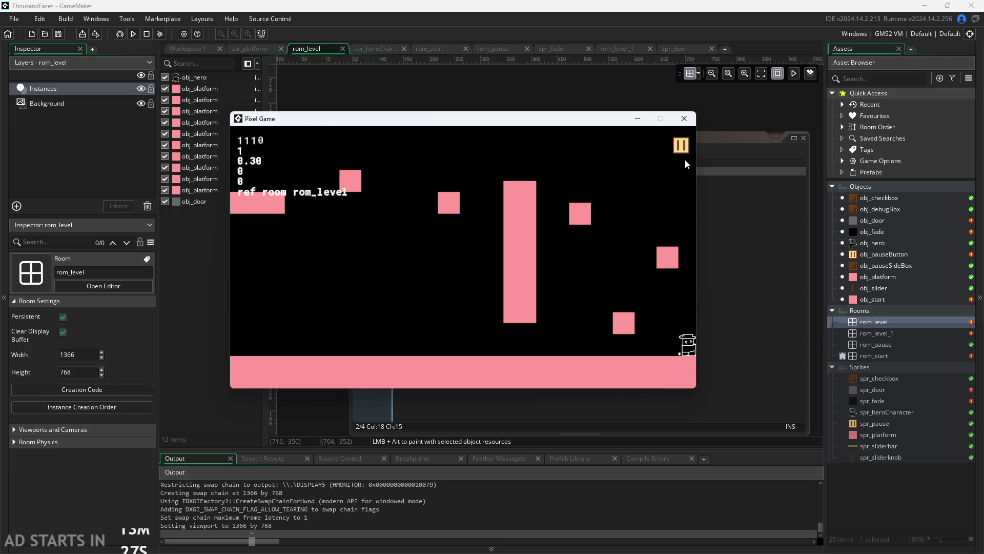
pyautogui.press('Left')
pyautogui.click(680, 145)
pyautogui.click(681, 145)
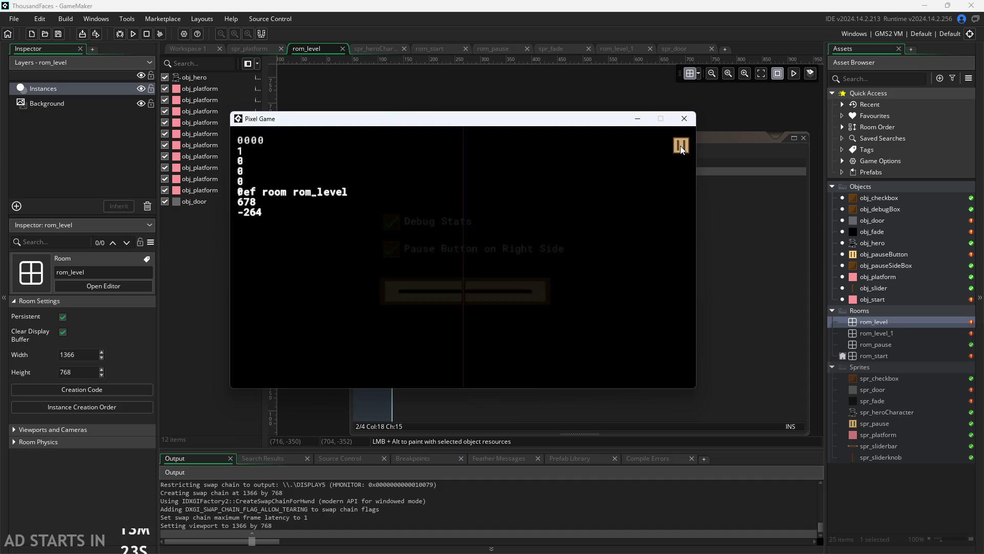
# - Walk the hero off the edge into level 2, jump toward the 2, and pause and resume once more
pyautogui.press('Left')
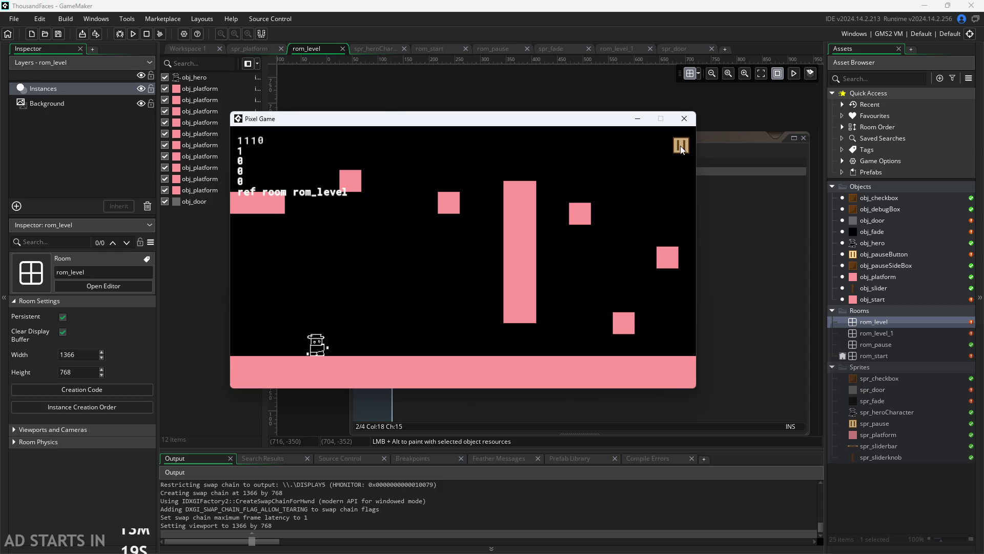
pyautogui.press('Right')
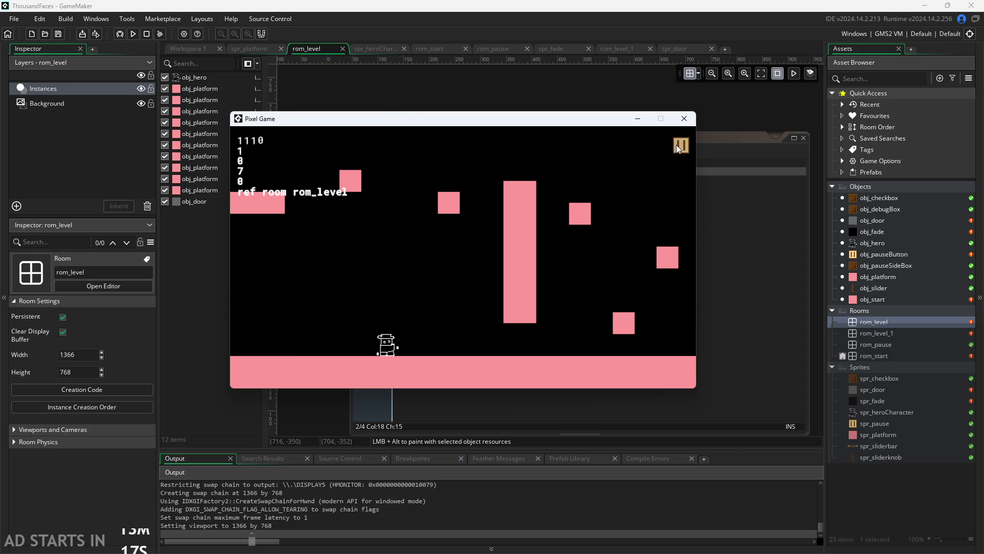
pyautogui.press('Right')
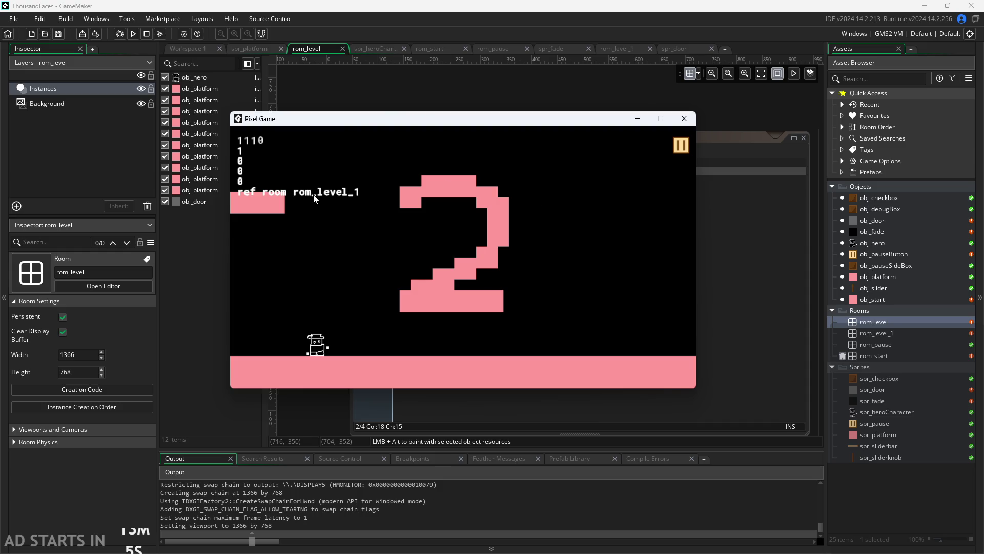
pyautogui.press('space')
pyautogui.press('Right')
pyautogui.press('Left')
pyautogui.press('Right')
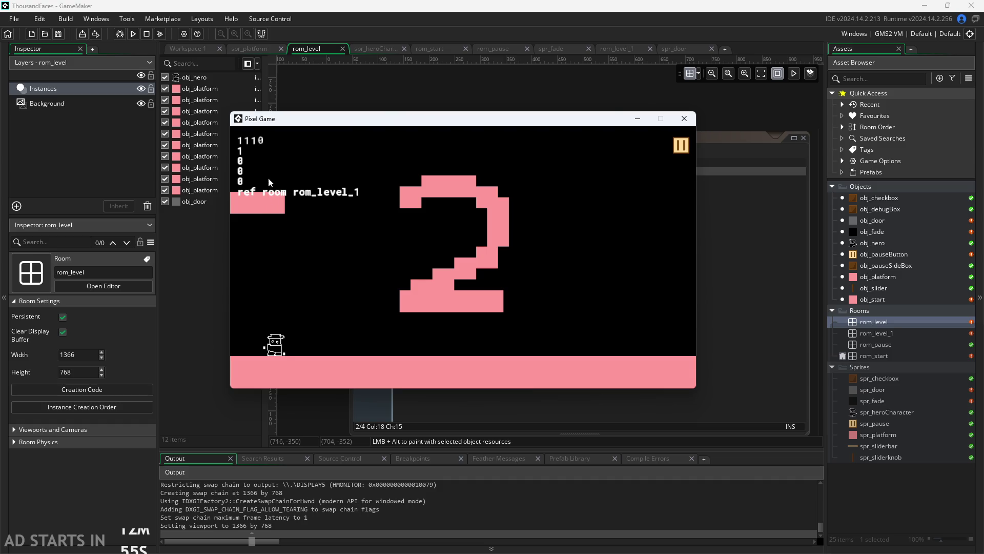
pyautogui.press('Left')
pyautogui.press('Right')
pyautogui.click(680, 149)
pyautogui.click(680, 149)
# - Pause and resume a final time, then close the running game
pyautogui.press('Right')
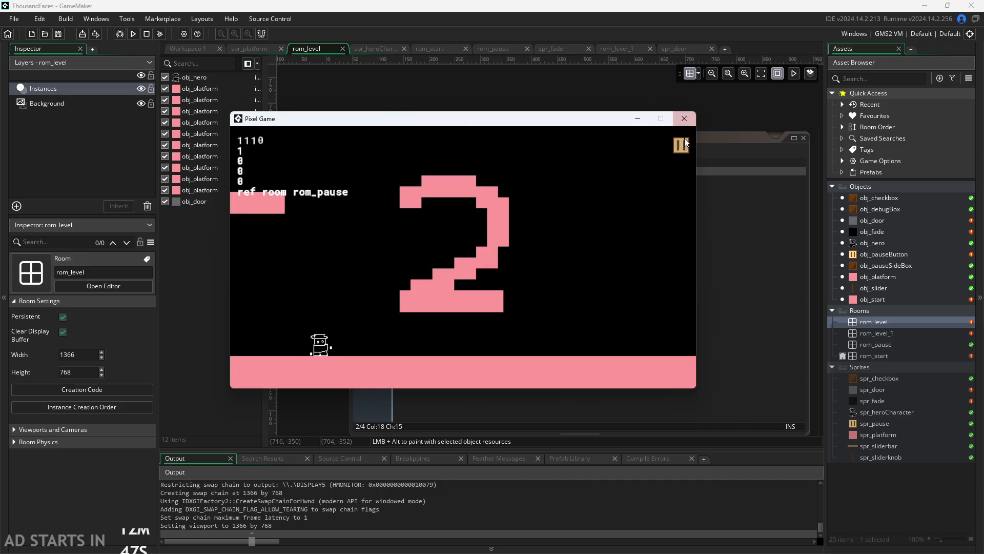
pyautogui.click(686, 144)
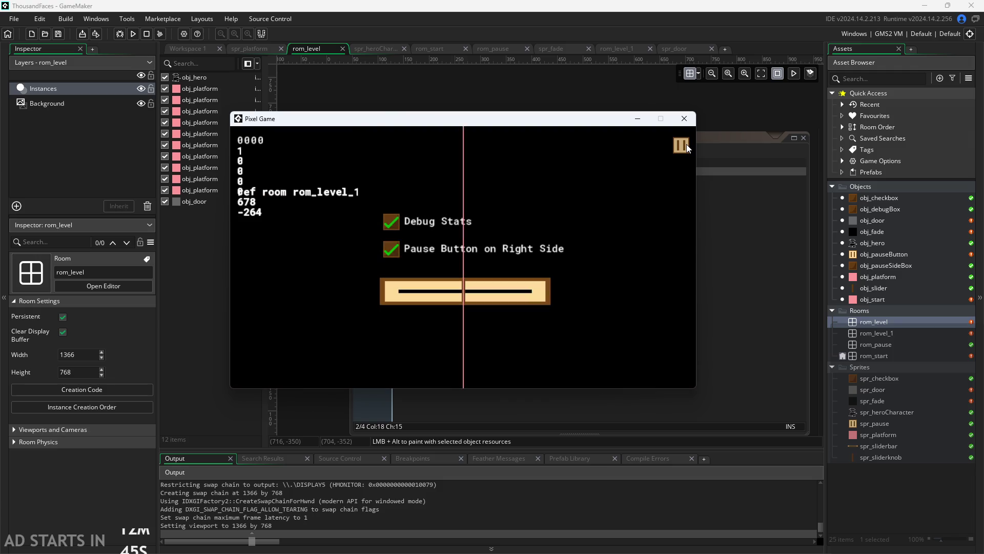
pyautogui.click(683, 146)
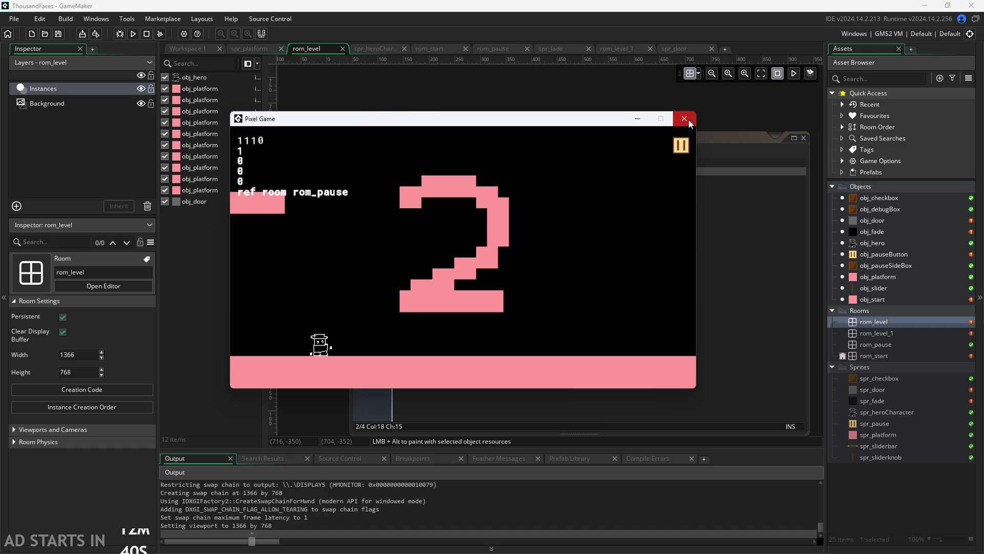
pyautogui.click(688, 119)
# - Review obj_fade's Step code around the previousRoom and room_goto lines, then run a new playtest
pyautogui.doubleClick(856, 230)
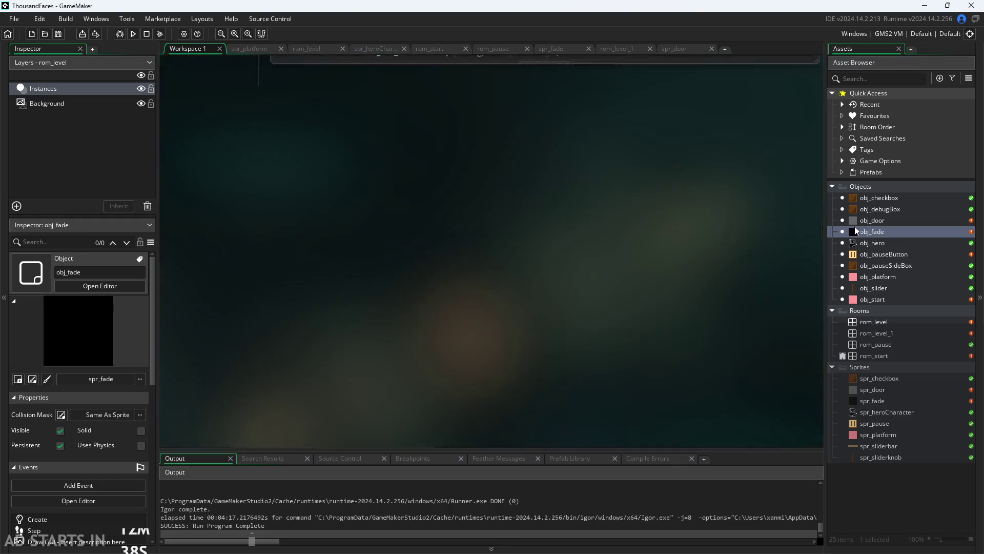
pyautogui.scroll(2, 648, 228)
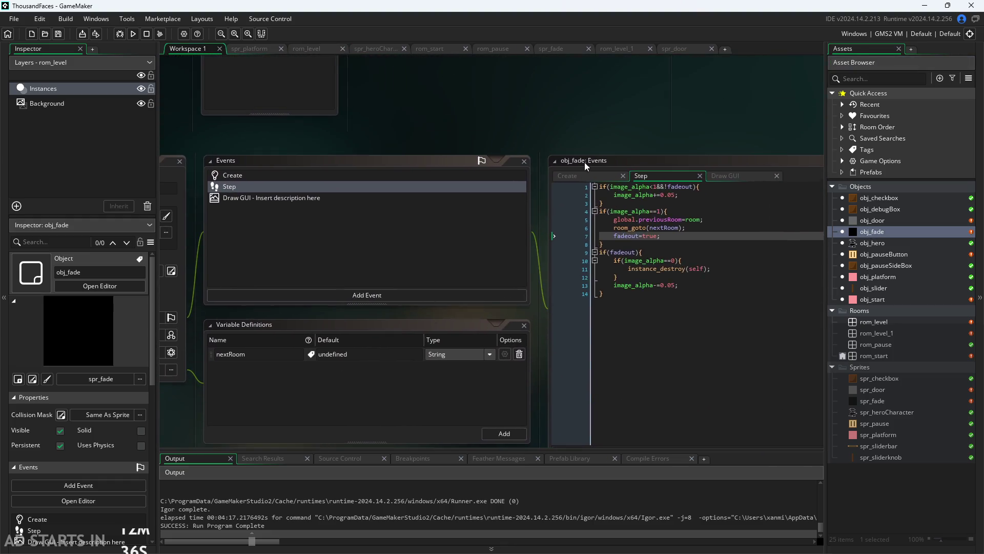
pyautogui.scroll(2, 581, 178)
pyautogui.click(533, 218)
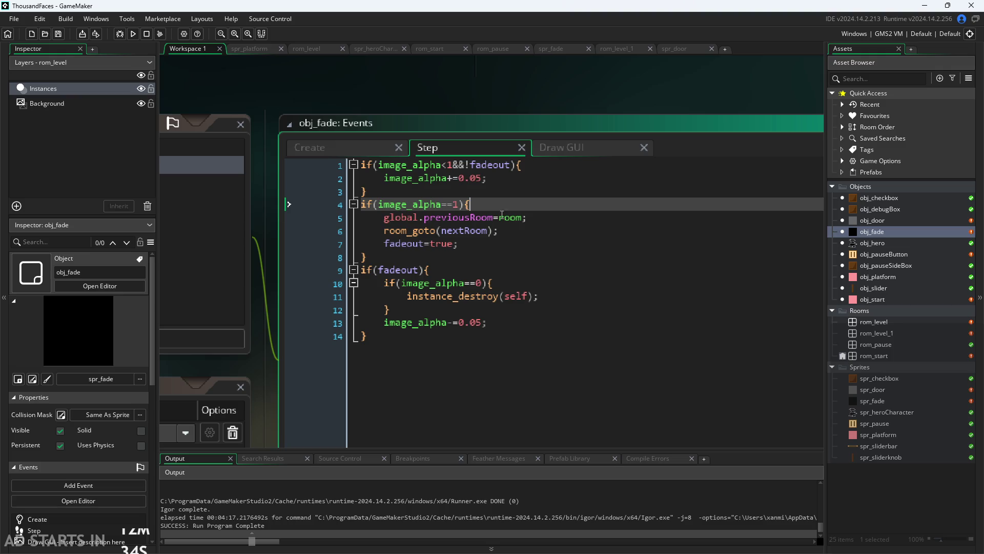
pyautogui.scroll(1, 512, 122)
pyautogui.scroll(-1, 512, 122)
pyautogui.scroll(-1, 509, 115)
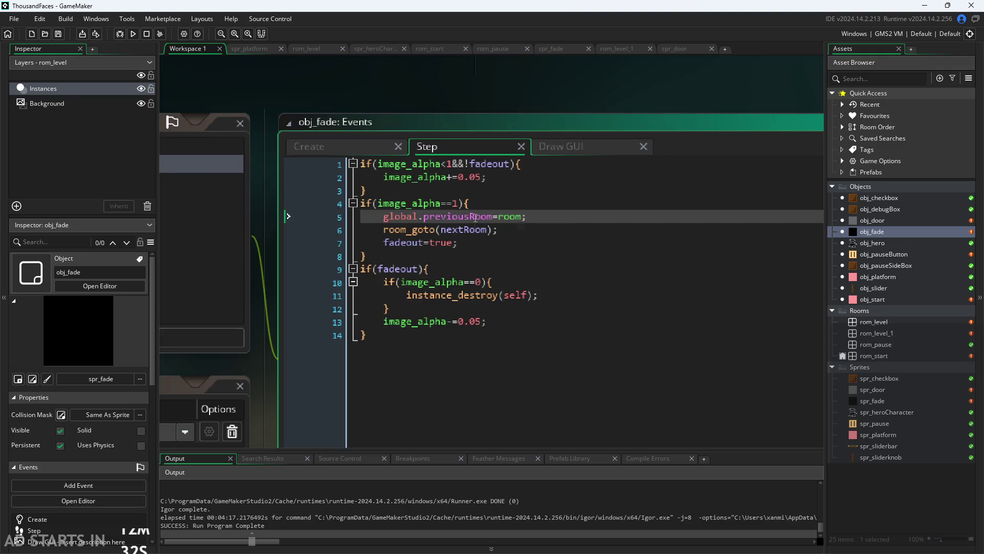
pyautogui.press('Down')
pyautogui.press('Down')
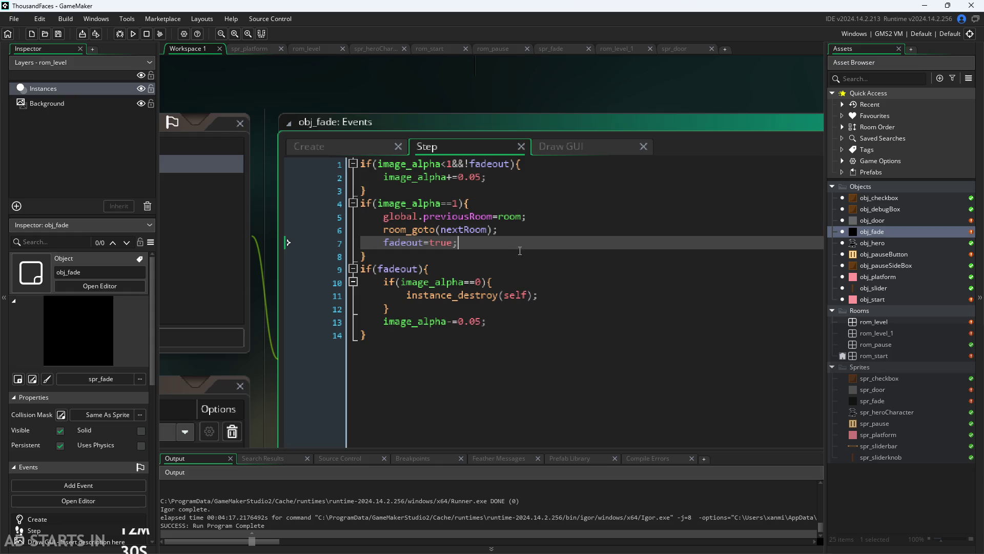
pyautogui.press('Up')
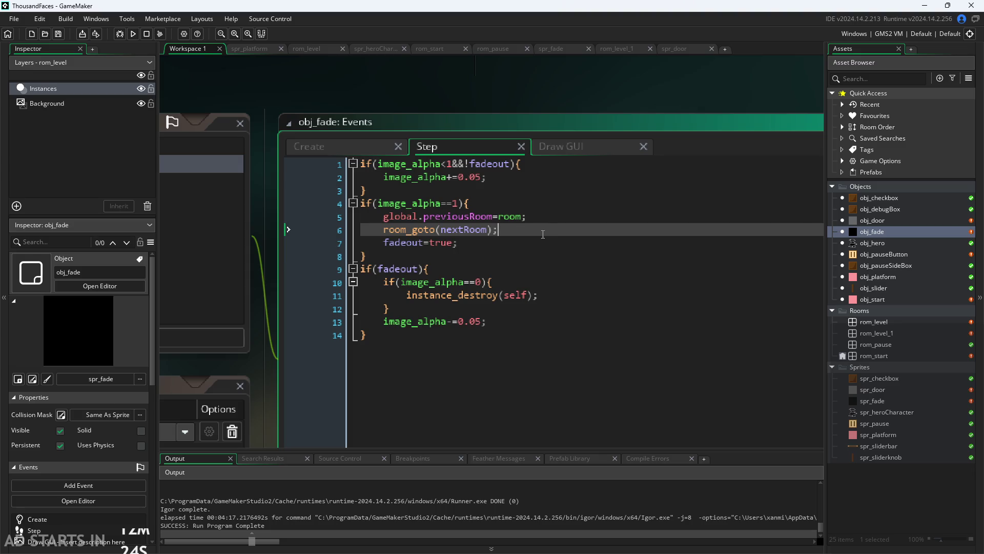
pyautogui.click(579, 104)
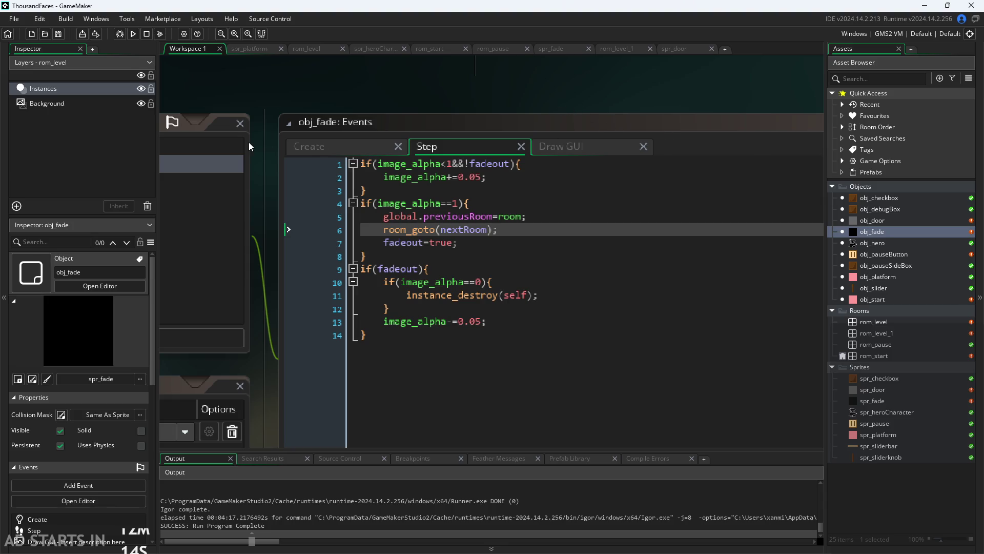
pyautogui.scroll(-2, 365, 104)
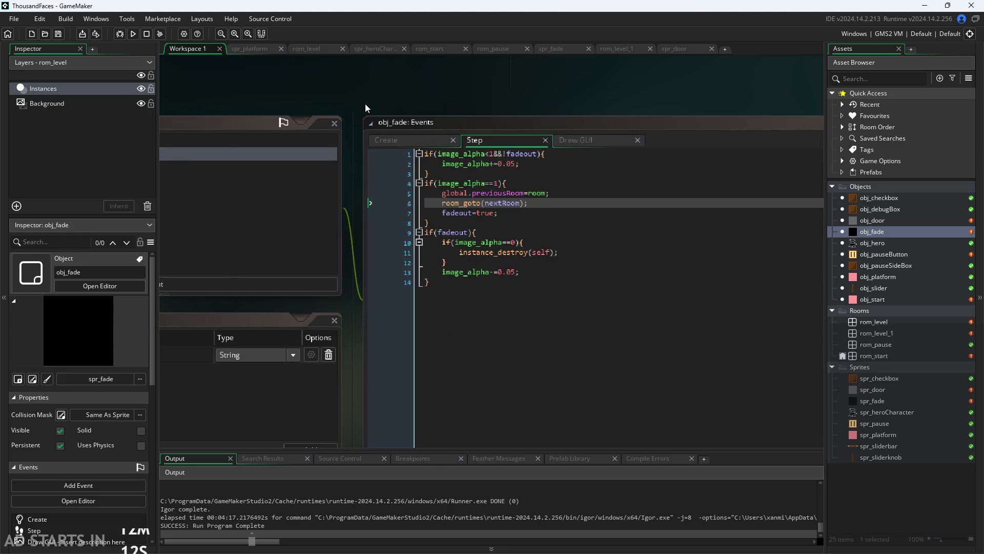
pyautogui.scroll(2, 346, 112)
pyautogui.scroll(1, 380, 151)
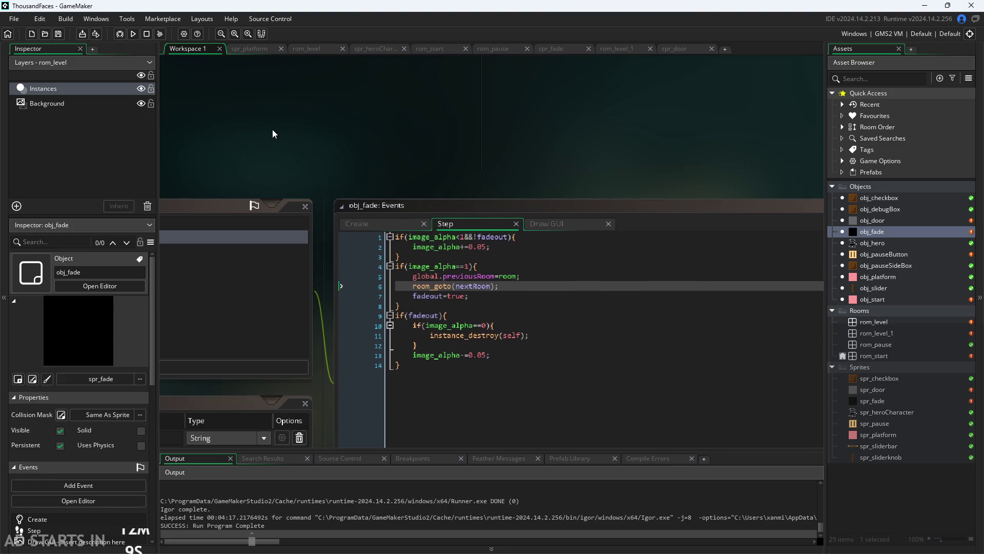
pyautogui.click(133, 33)
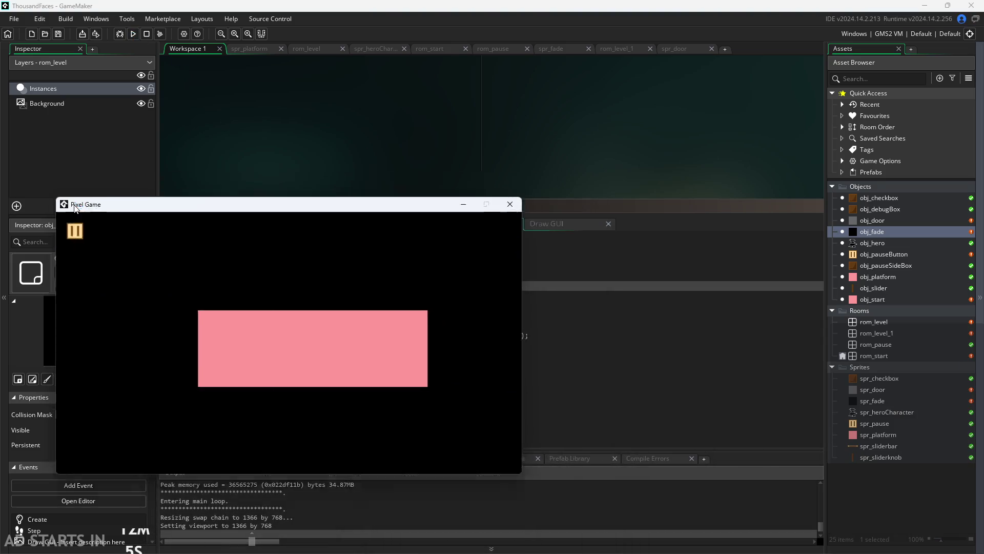
# - Start the game from the start screen, walk right and toggle the pause menu before entering level 2
pyautogui.moveTo(73, 207); pyautogui.dragTo(512, 228)
pyautogui.hotkey('alt', 'F4')
pyautogui.scroll(-2, 284, 97)
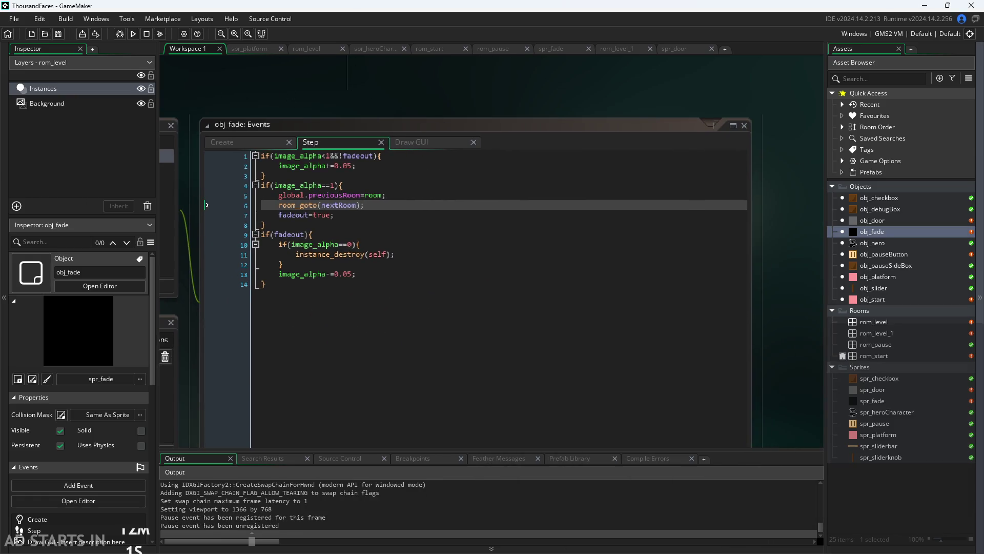
pyautogui.hotkey('alt', 'Tab')
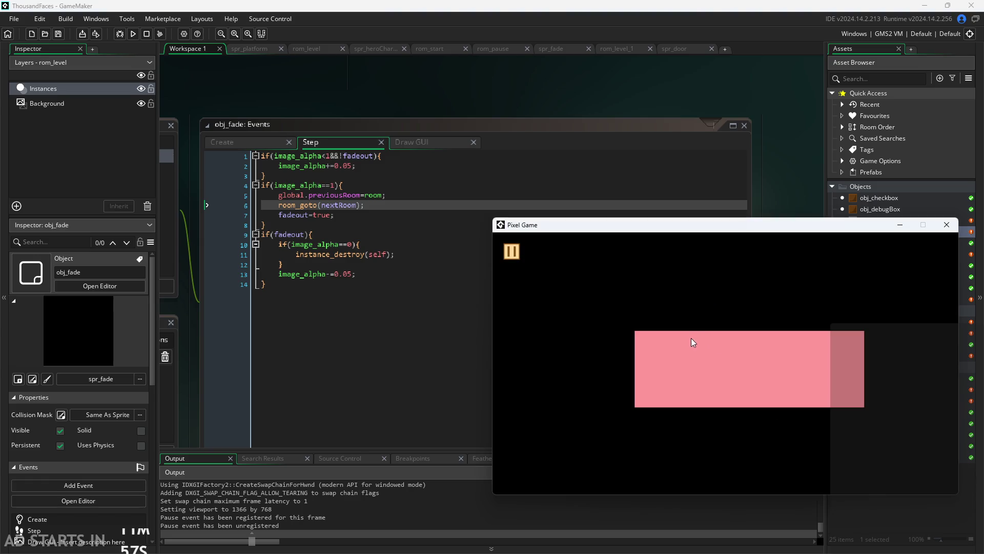
pyautogui.click(636, 336)
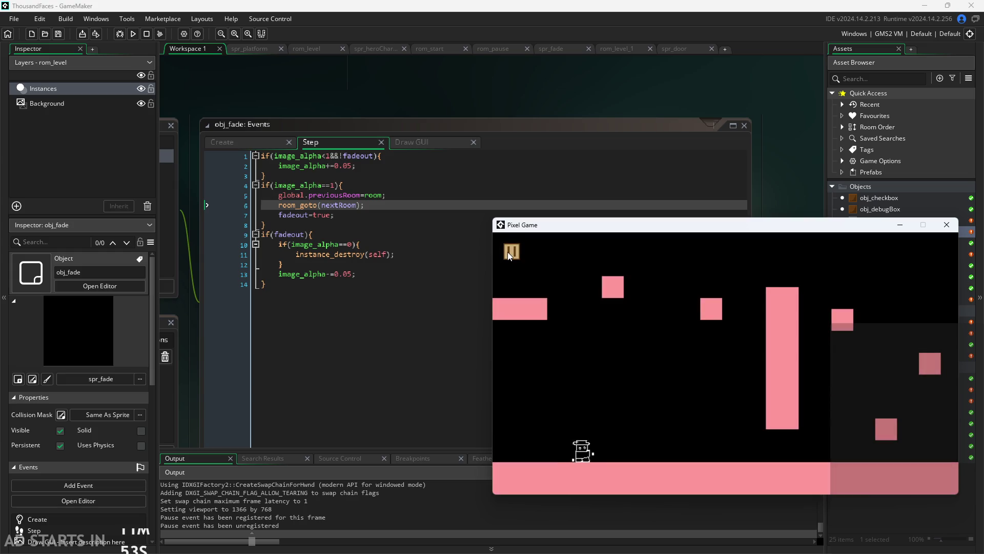
pyautogui.press('Right')
pyautogui.click(511, 252)
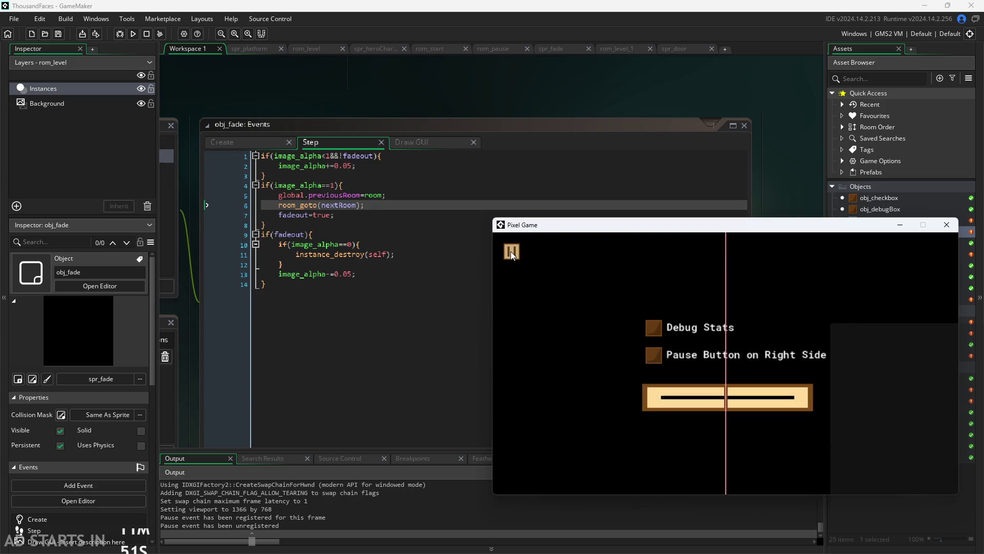
pyautogui.click(511, 251)
pyautogui.press('Right')
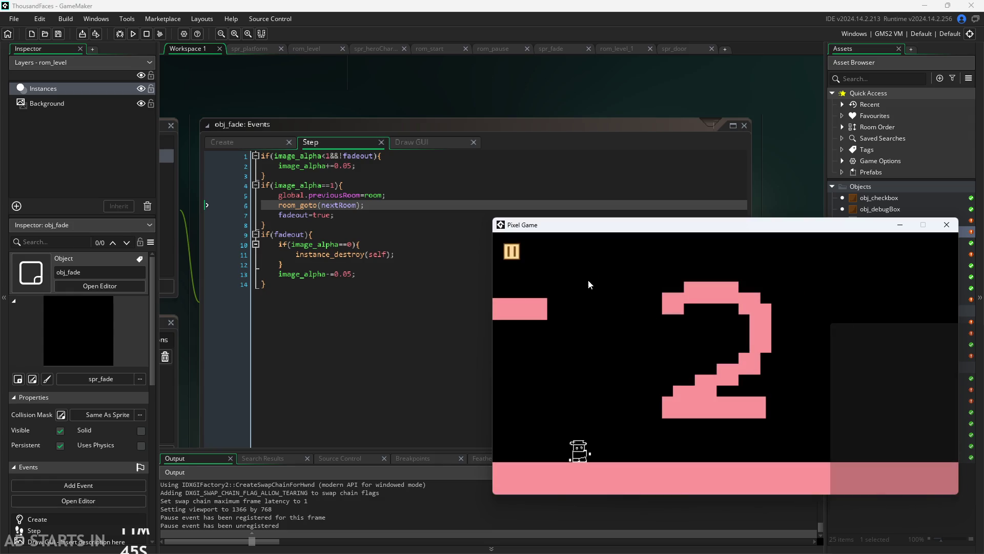
# - Toggle pausing repeatedly in level 2, then move the player around and off the edge
pyautogui.click(511, 253)
pyautogui.click(511, 252)
pyautogui.click(511, 252)
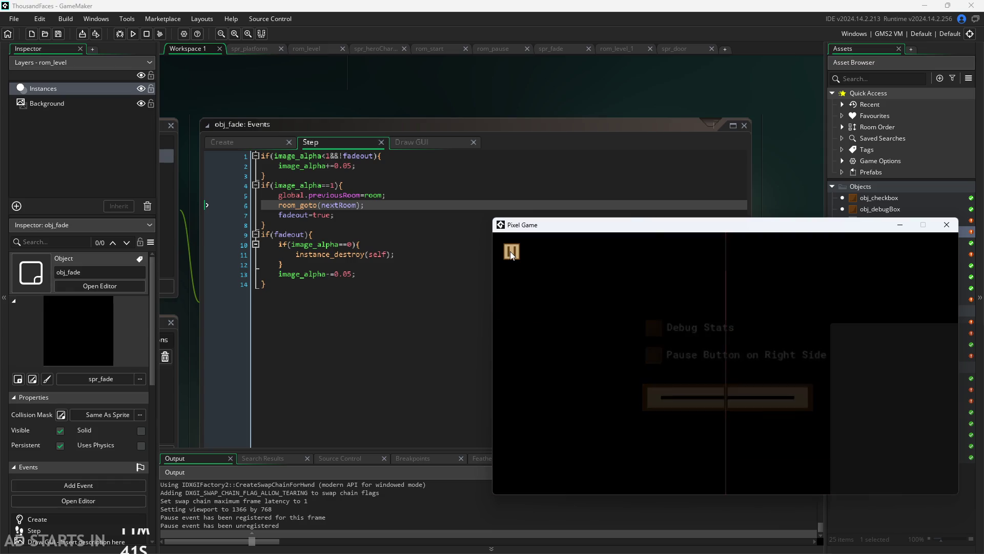
pyautogui.press('Left')
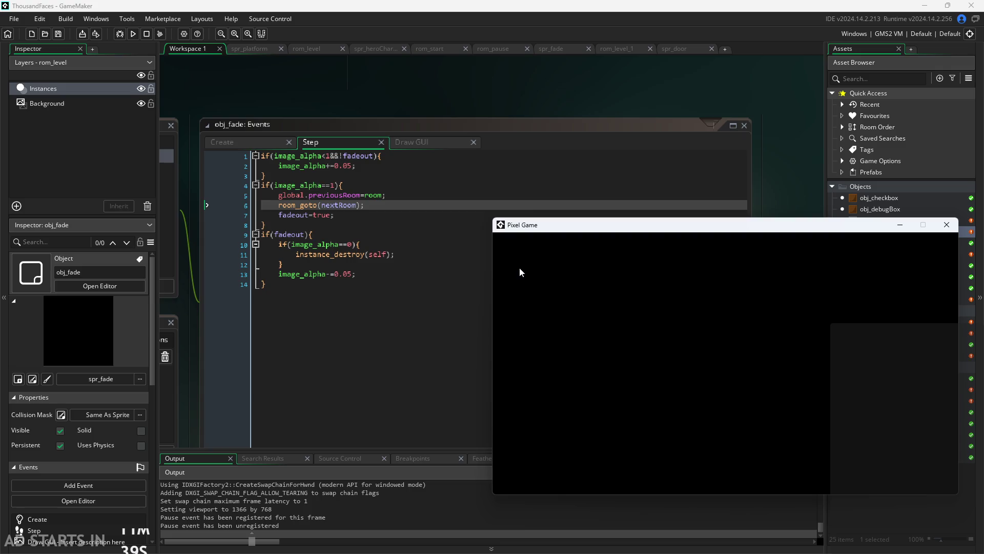
pyautogui.press('Up')
pyautogui.press('Right')
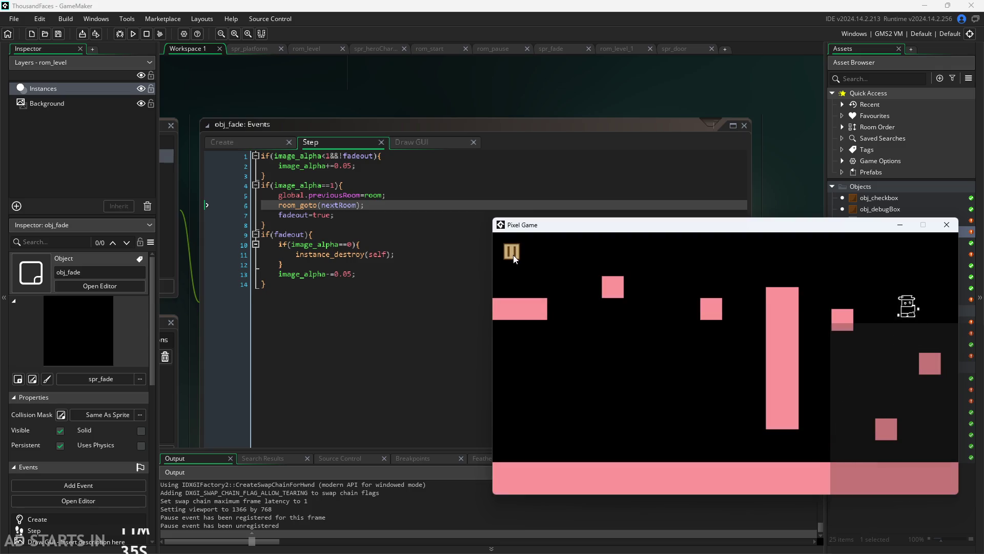
pyautogui.press('Left')
pyautogui.press('Right')
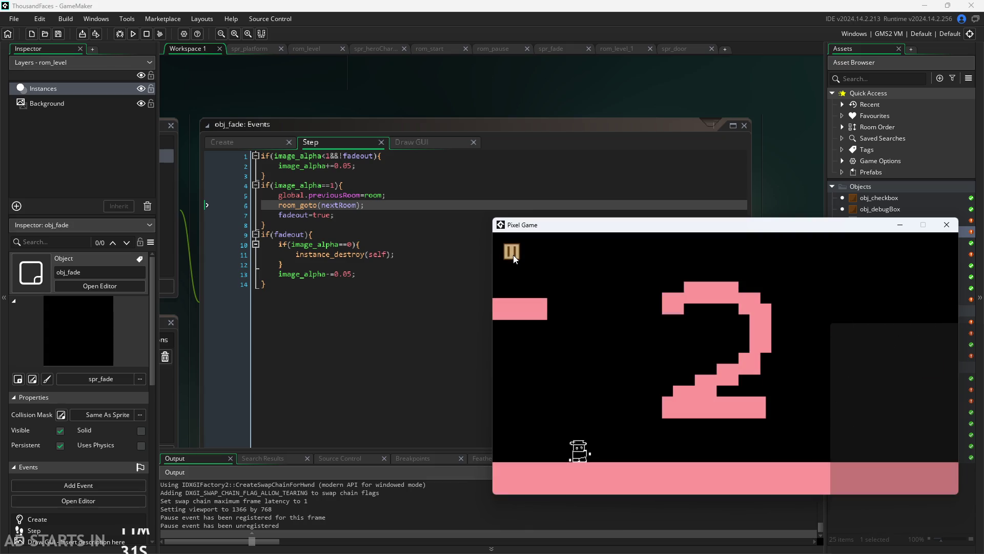
# - Pause and resume twice more while walking right, then close the running game window
pyautogui.click(516, 254)
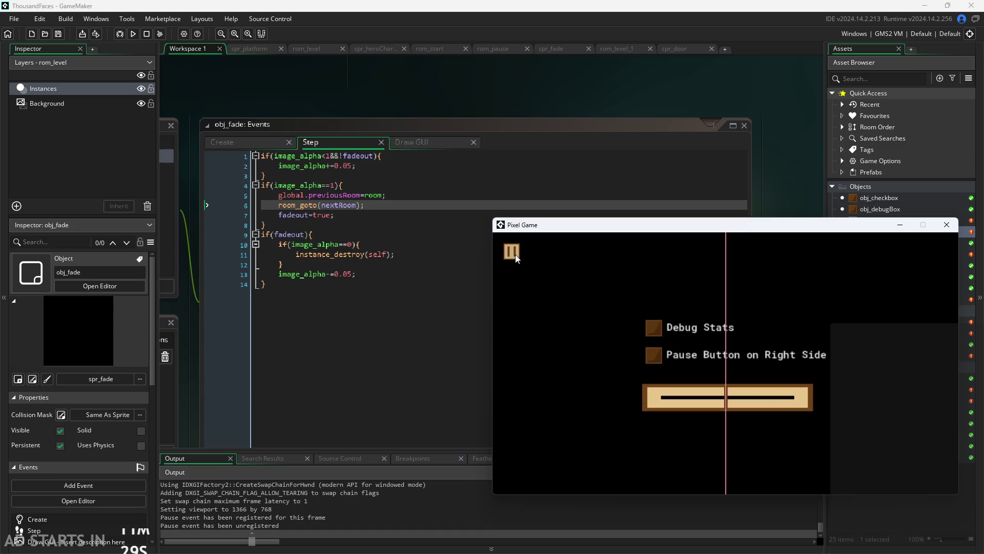
pyautogui.click(516, 255)
pyautogui.press('Right')
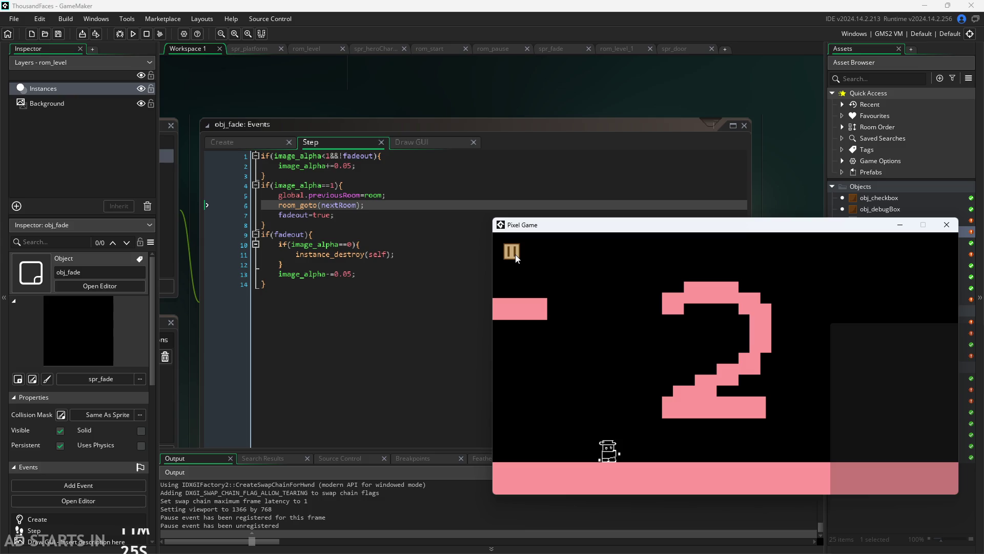
pyautogui.click(513, 253)
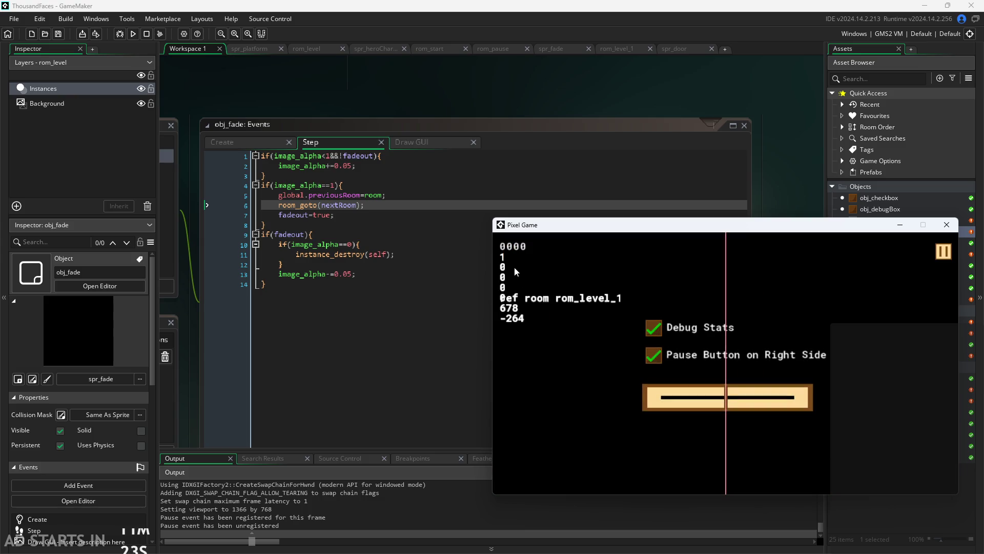
pyautogui.click(943, 252)
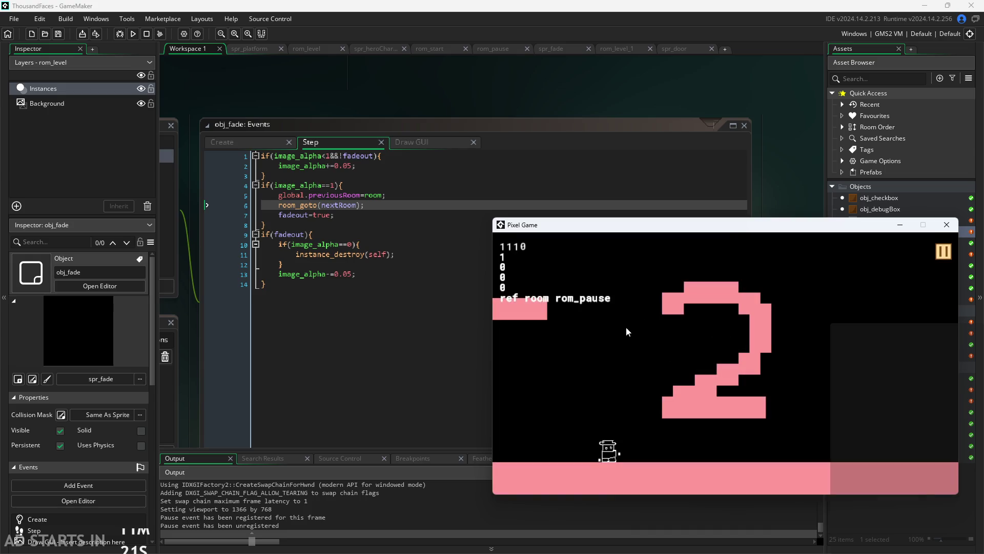
pyautogui.click(947, 224)
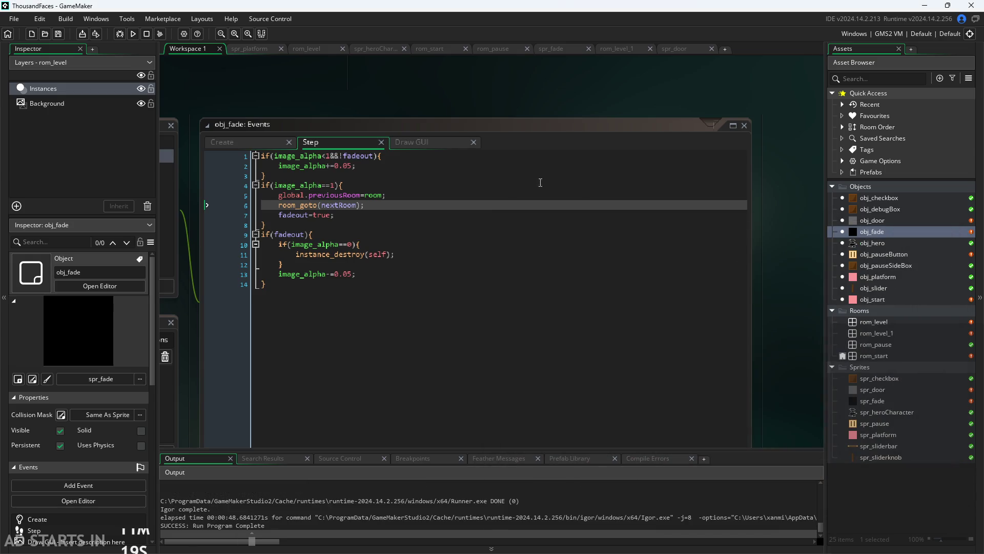
# - Review obj_pauseButton's Draw GUI debug lines around the previousRoom draw call
pyautogui.doubleClick(883, 259)
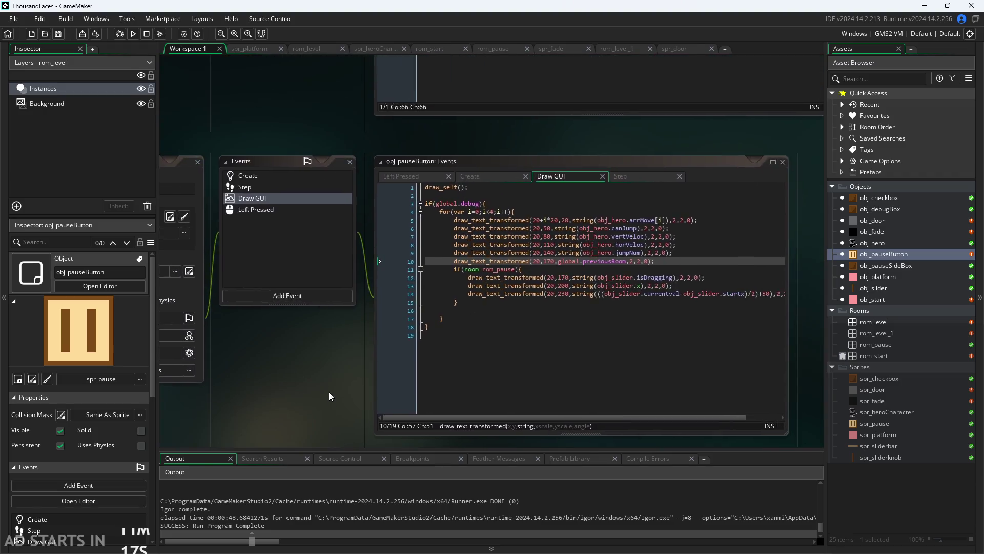
pyautogui.click(453, 314)
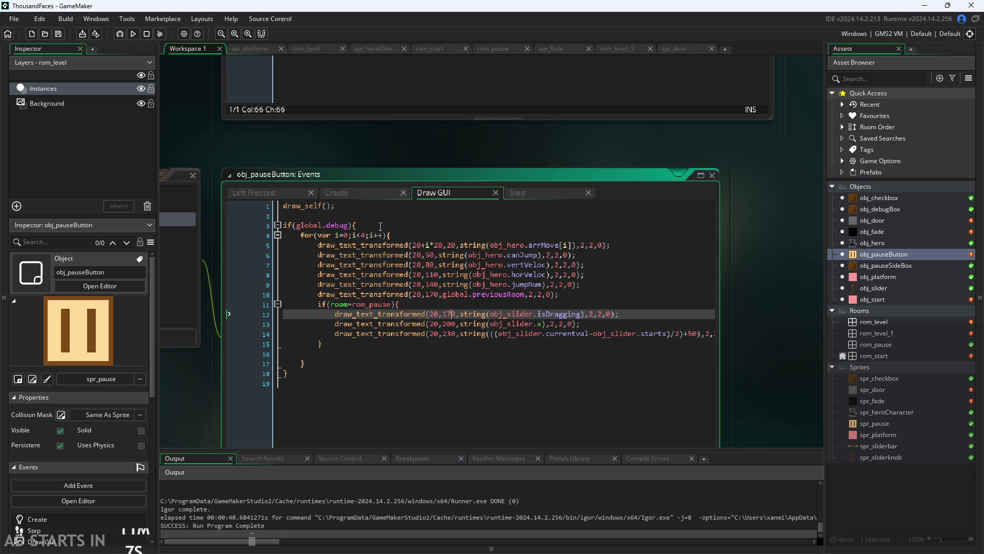
pyautogui.click(403, 234)
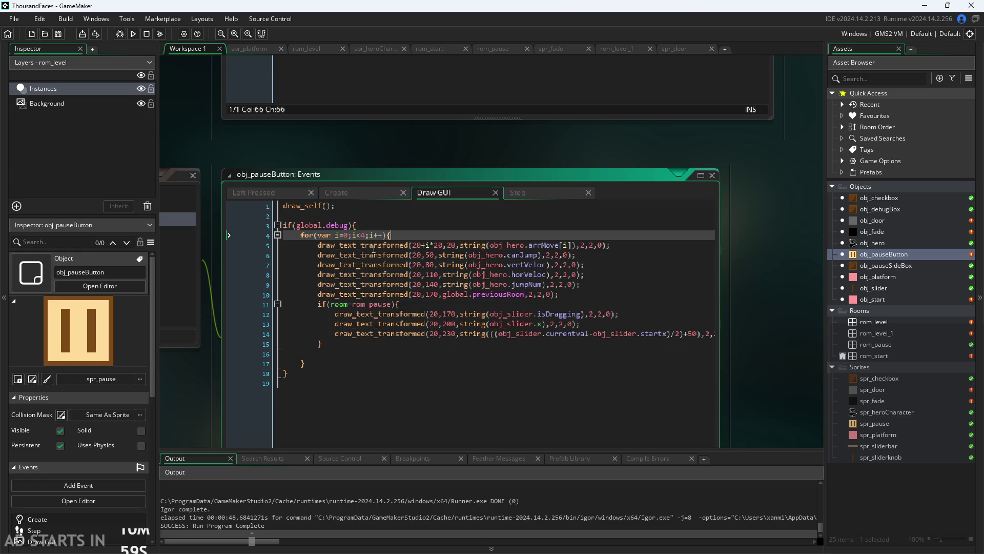
pyautogui.click(443, 284)
pyautogui.click(437, 265)
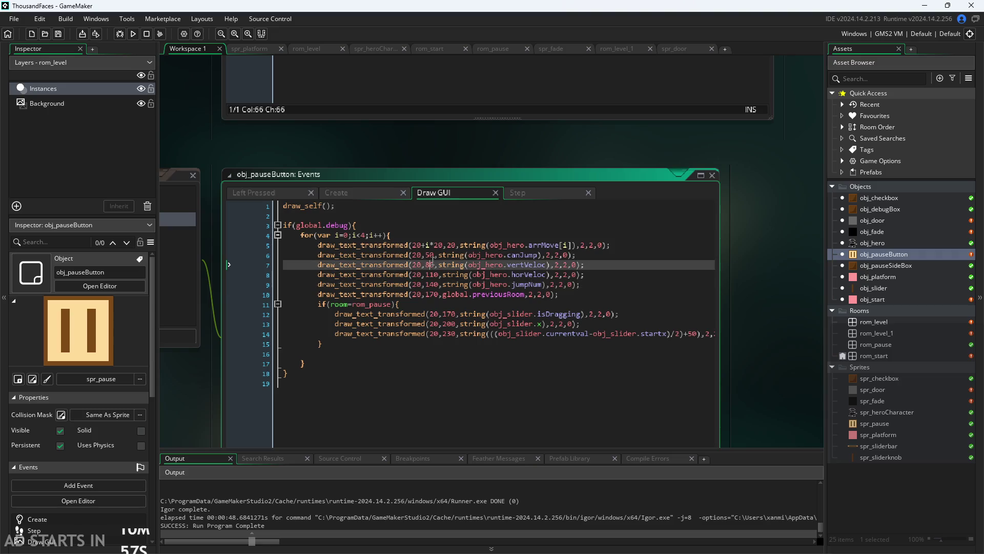
pyautogui.click(439, 294)
pyautogui.click(432, 255)
pyautogui.click(434, 265)
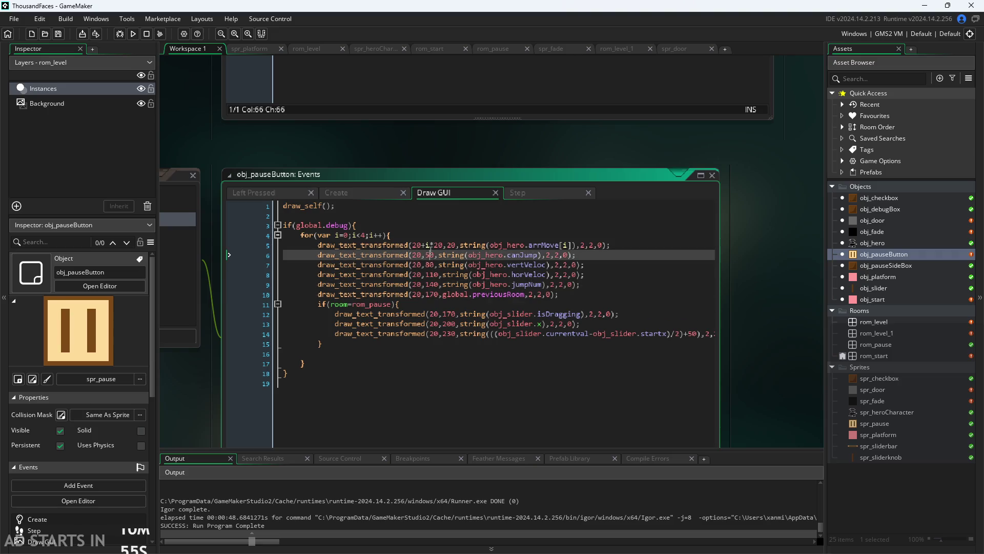
pyautogui.click(437, 284)
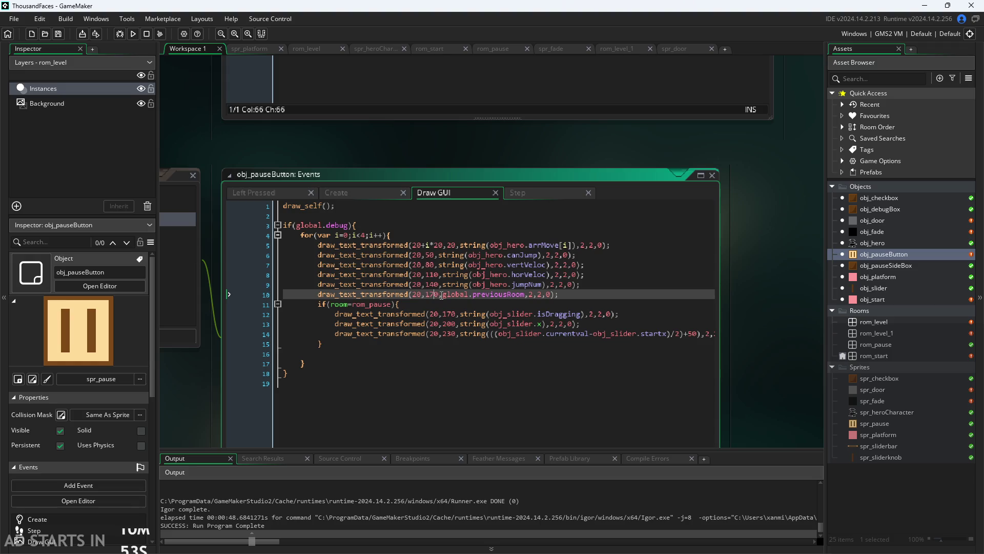
pyautogui.click(565, 293)
pyautogui.click(427, 229)
pyautogui.click(437, 215)
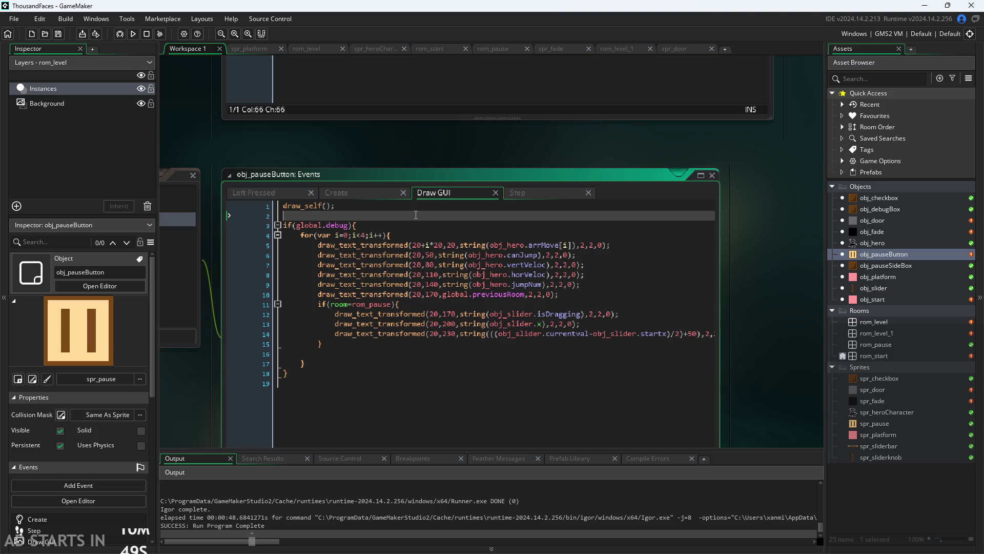
pyautogui.click(596, 299)
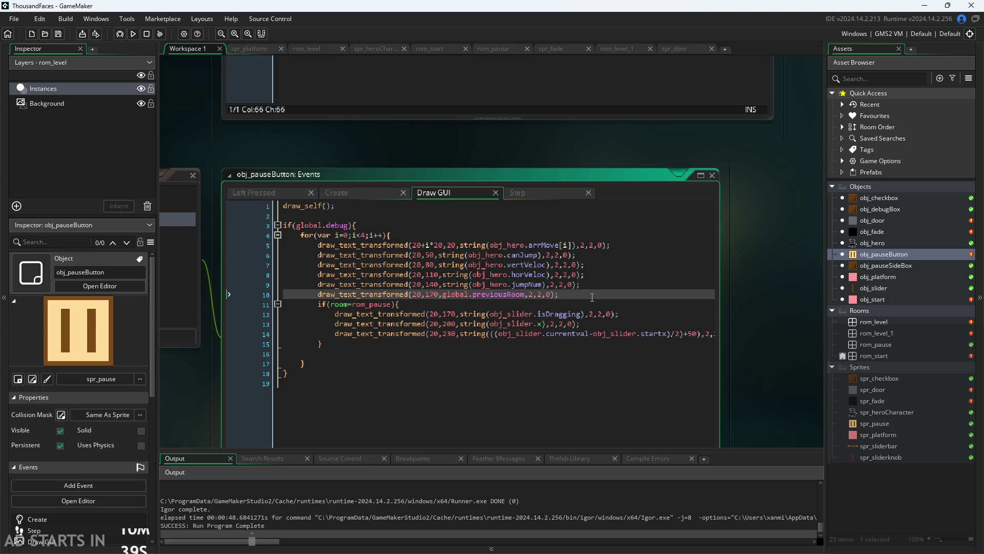
pyautogui.click(451, 314)
# - Duplicate the previousRoom draw line above itself and change the copy to show the current room
pyautogui.moveTo(571, 294); pyautogui.dragTo(318, 293)
pyautogui.hotkey('ctrl', 'c')
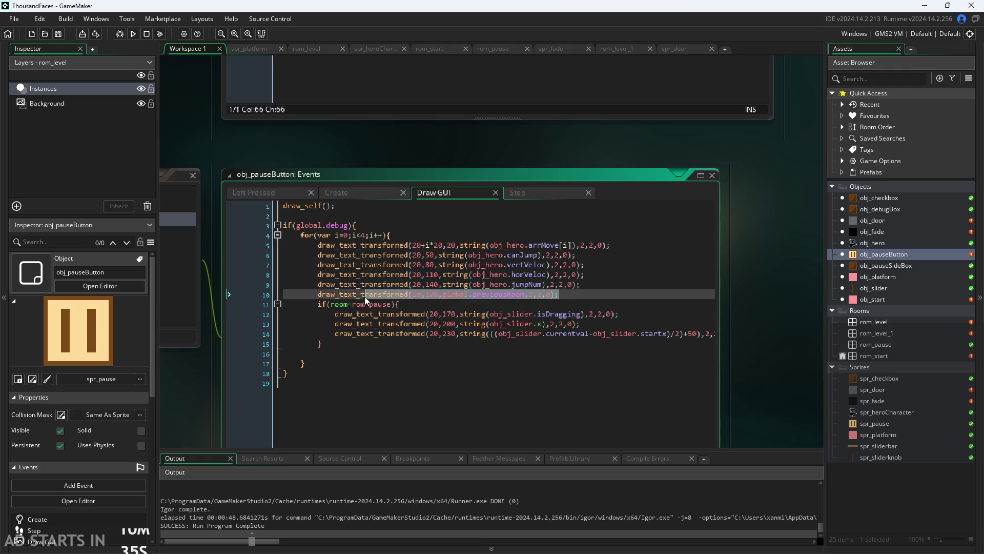
pyautogui.click(597, 286)
pyautogui.press('Return')
pyautogui.hotkey('ctrl', 'v')
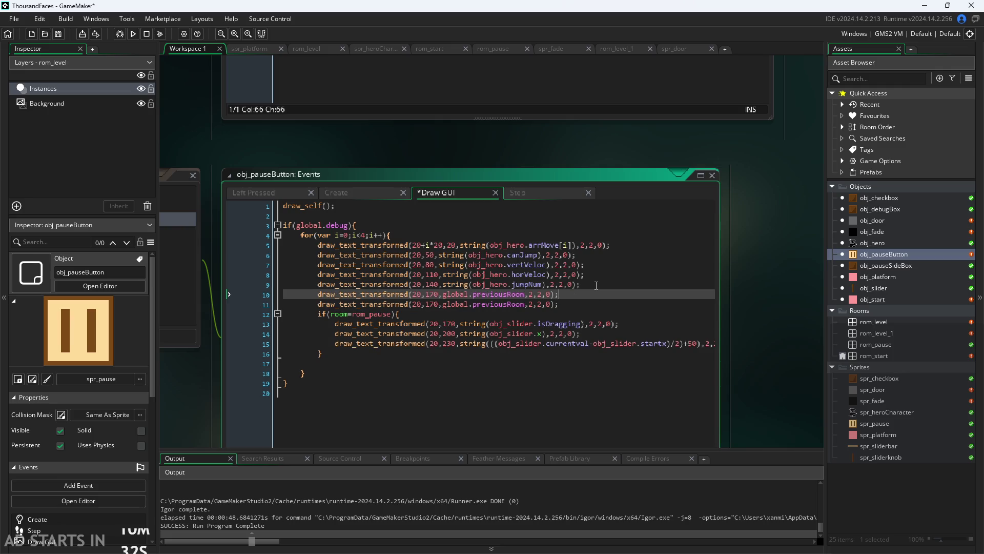
pyautogui.moveTo(441, 295); pyautogui.dragTo(478, 294)
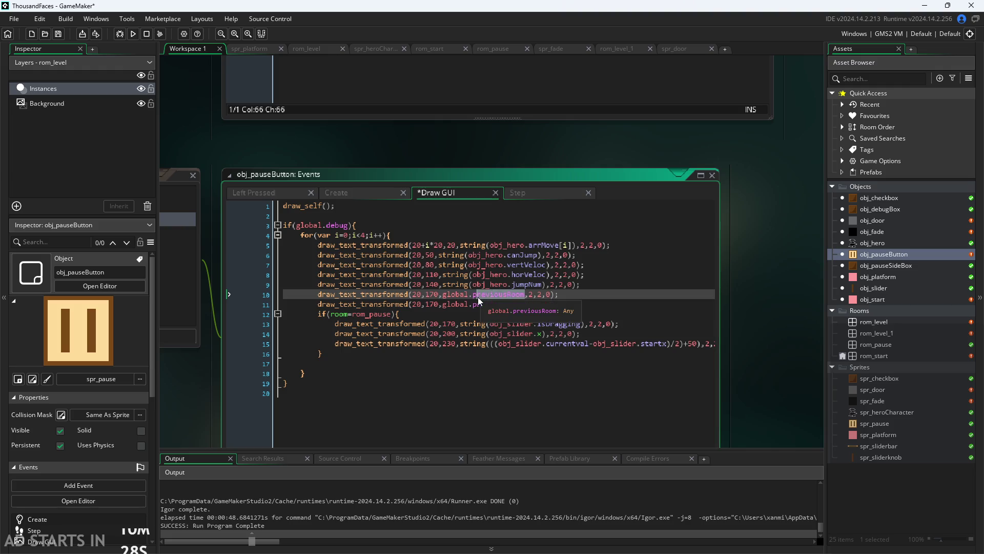
pyautogui.moveTo(524, 295); pyautogui.dragTo(445, 294)
pyautogui.write('room')
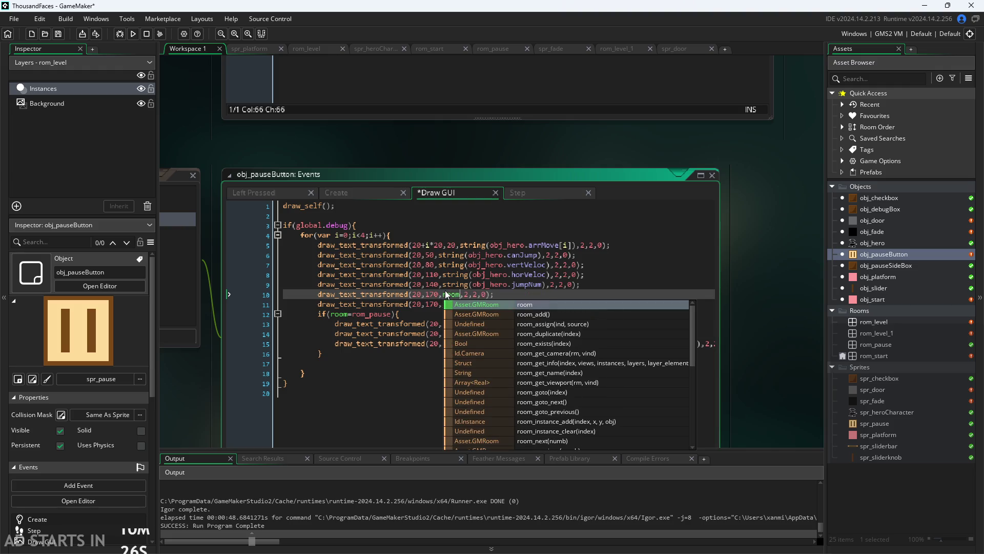
# - Respace the readouts to y values 200, 230, 260 and 290 and save the code
pyautogui.click(436, 304)
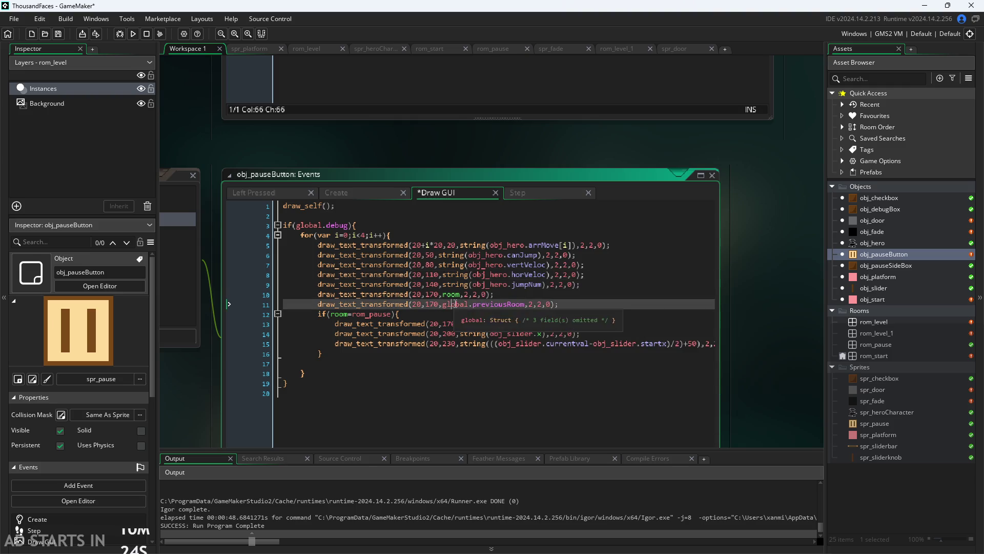
pyautogui.click(525, 304)
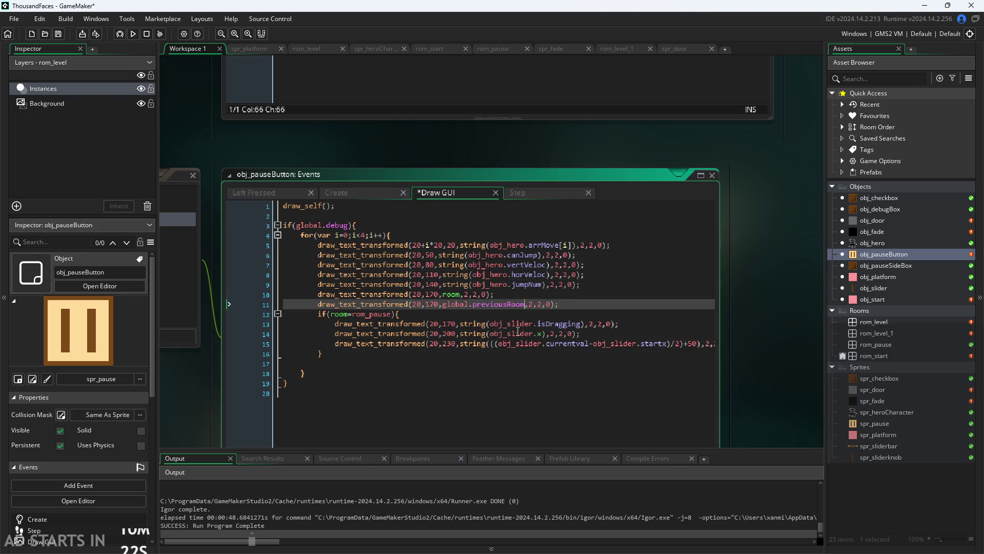
pyautogui.moveTo(430, 306); pyautogui.dragTo(427, 306)
pyautogui.write('2')
pyautogui.write('0')
pyautogui.click(450, 323)
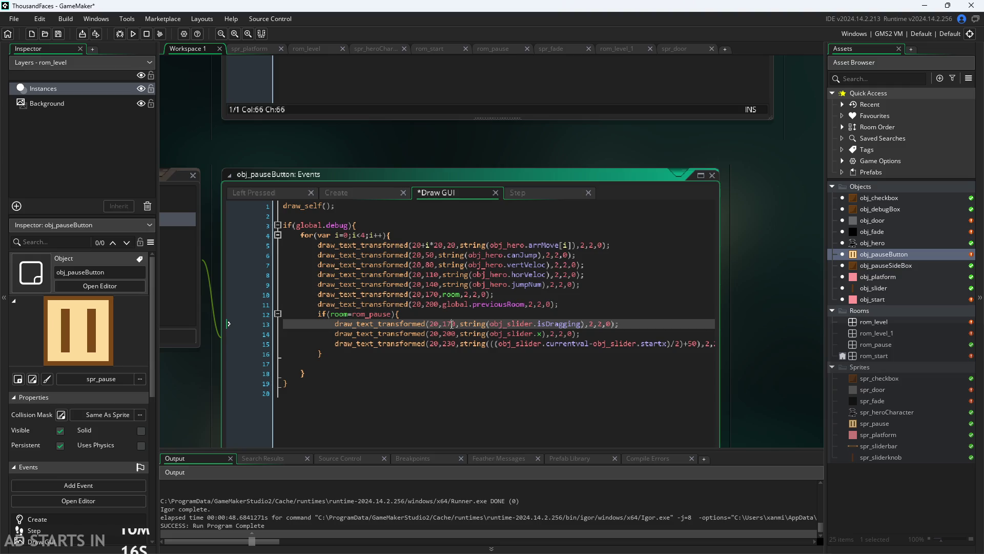
pyautogui.write('23')
pyautogui.press('Down')
pyautogui.press('BackSpace')
pyautogui.write('6')
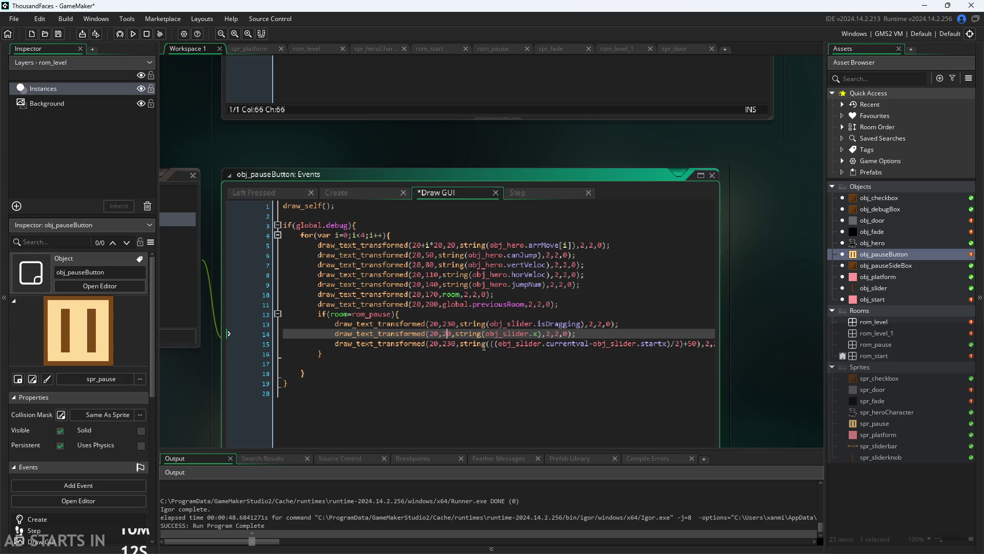
pyautogui.press('Down')
pyautogui.press('BackSpace')
pyautogui.write('9')
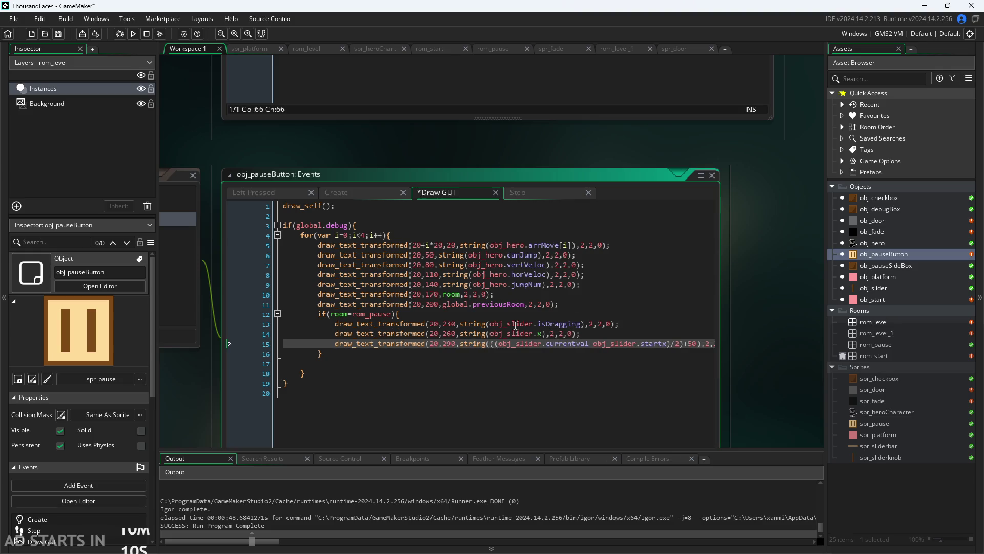
pyautogui.hotkey('ctrl', 's')
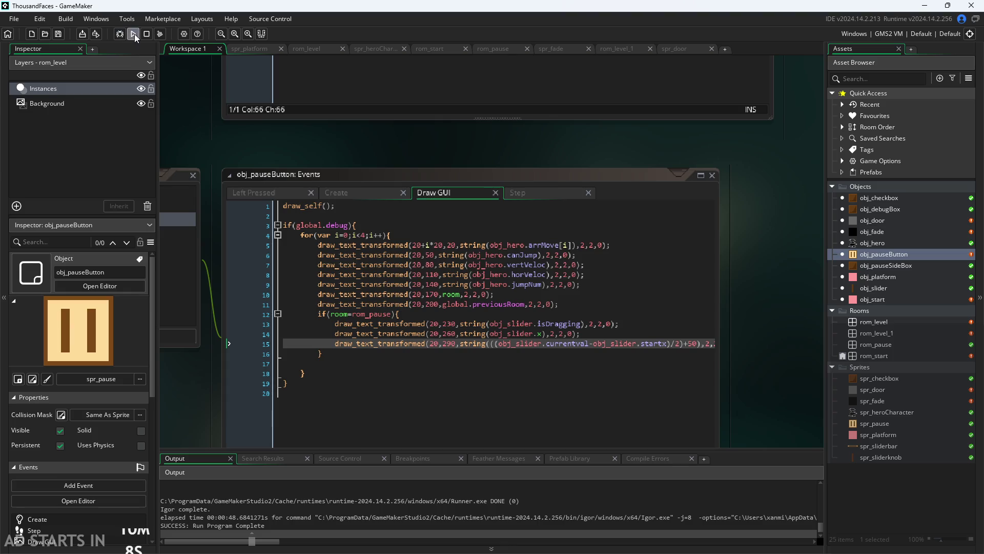
# - Run the game, enable Debug Stats and Pause Button on Right Side, and resume play
pyautogui.click(135, 33)
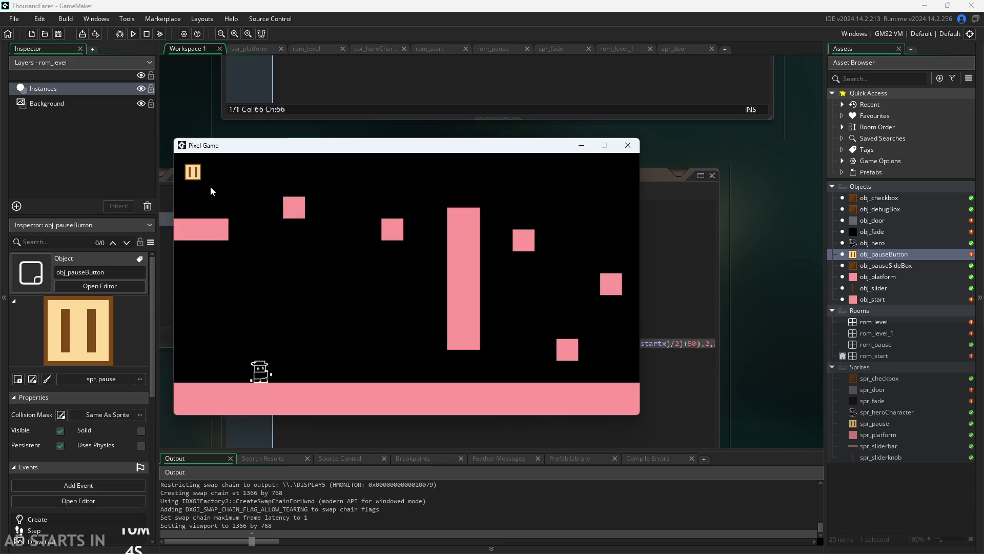
pyautogui.click(191, 171)
pyautogui.click(336, 246)
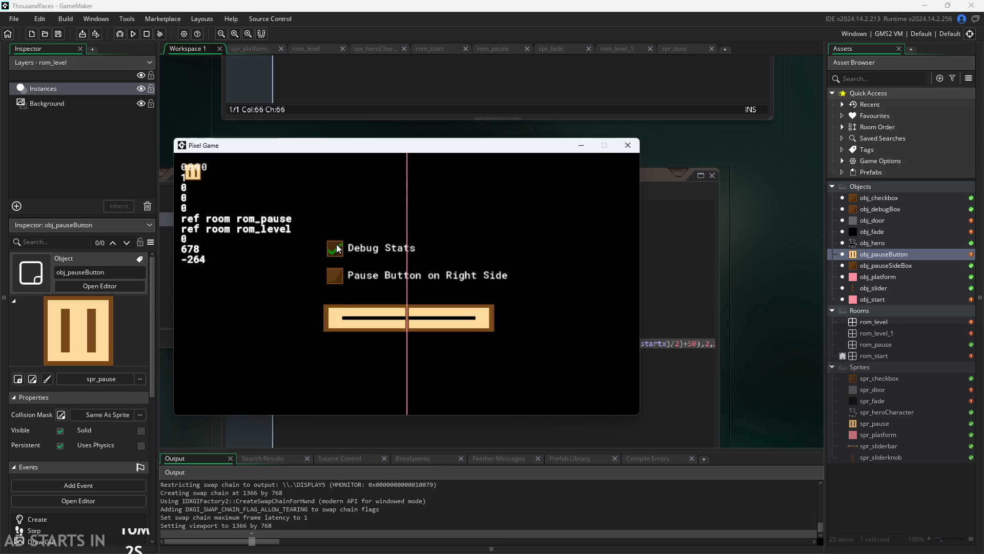
pyautogui.click(338, 278)
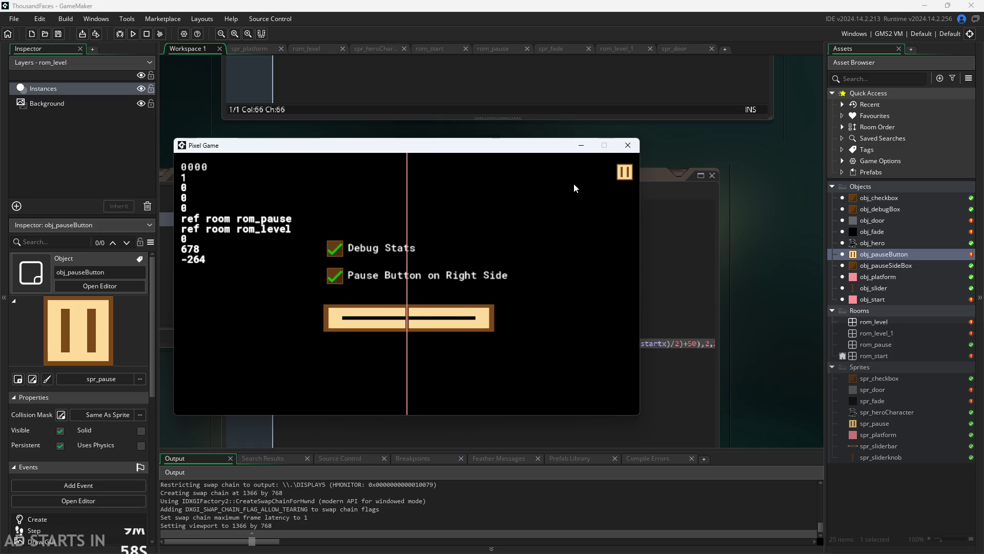
pyautogui.click(625, 172)
# - Walk the hero through the doors watching the two room readouts, then move the game window aside
pyautogui.press('Right')
pyautogui.press('Right')
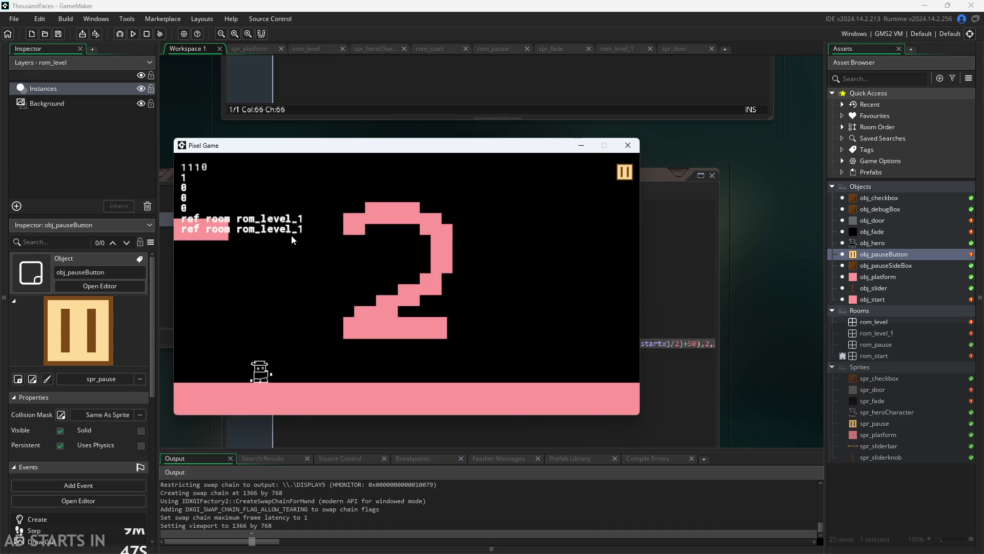
pyautogui.press('Left')
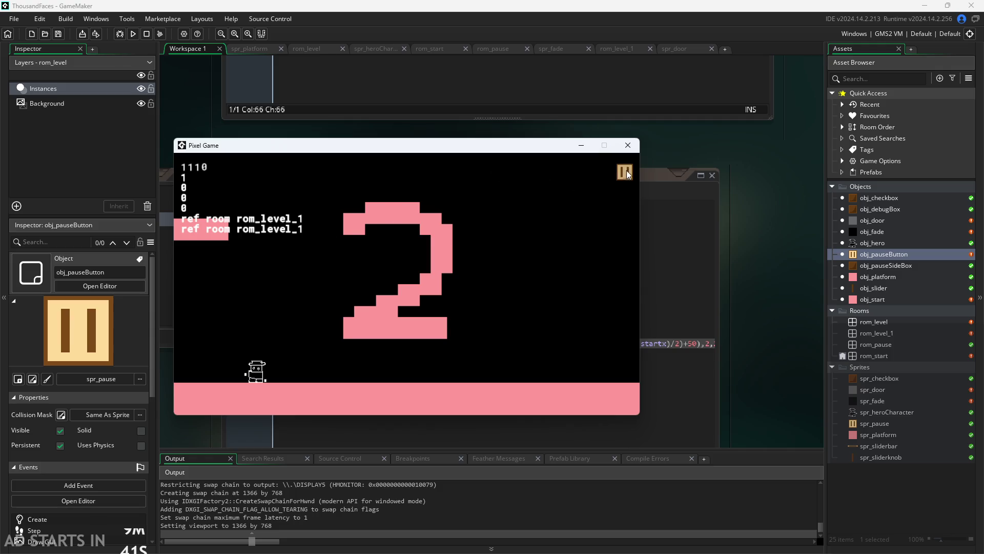
pyautogui.press('Right')
pyautogui.press('Left')
pyautogui.press('Left')
pyautogui.press('Left')
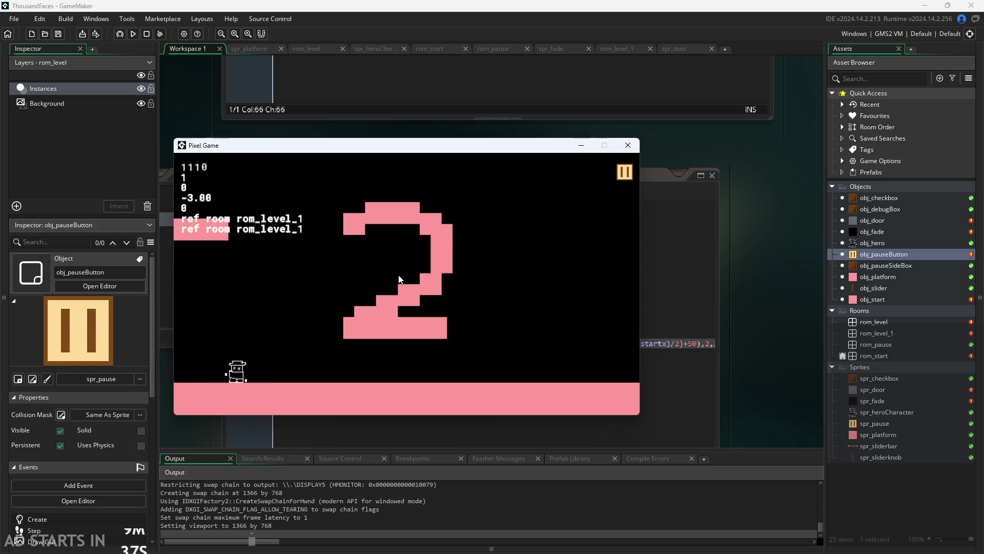
pyautogui.press('Left')
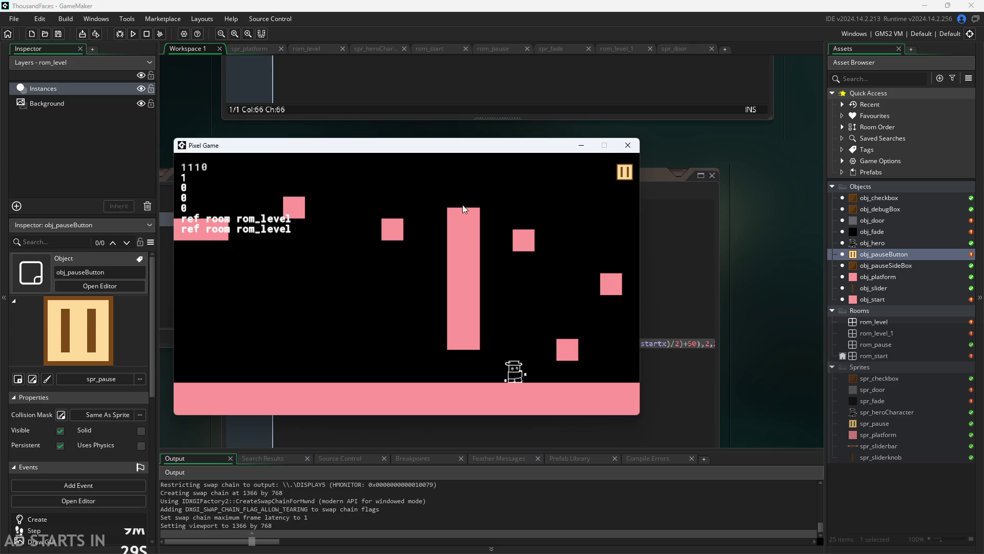
pyautogui.moveTo(589, 153)
pyautogui.mouseDown()
pyautogui.moveTo(878, 237)
pyautogui.moveTo(863, 236)
pyautogui.mouseUp()
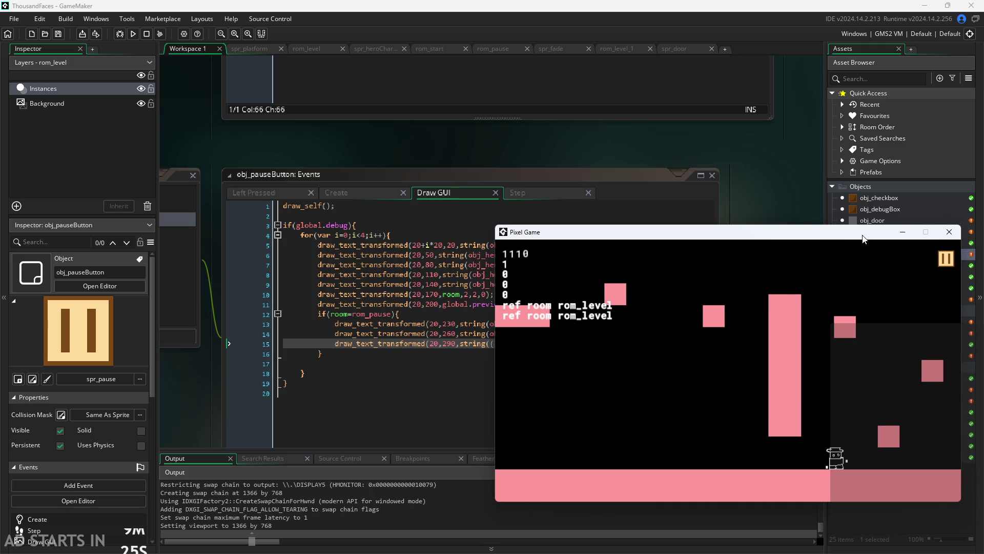
# - Return to the IDE and bring up obj_fade's Step event code, recentring the workspace
pyautogui.click(754, 186)
pyautogui.moveTo(559, 139); pyautogui.dragTo(477, 83)
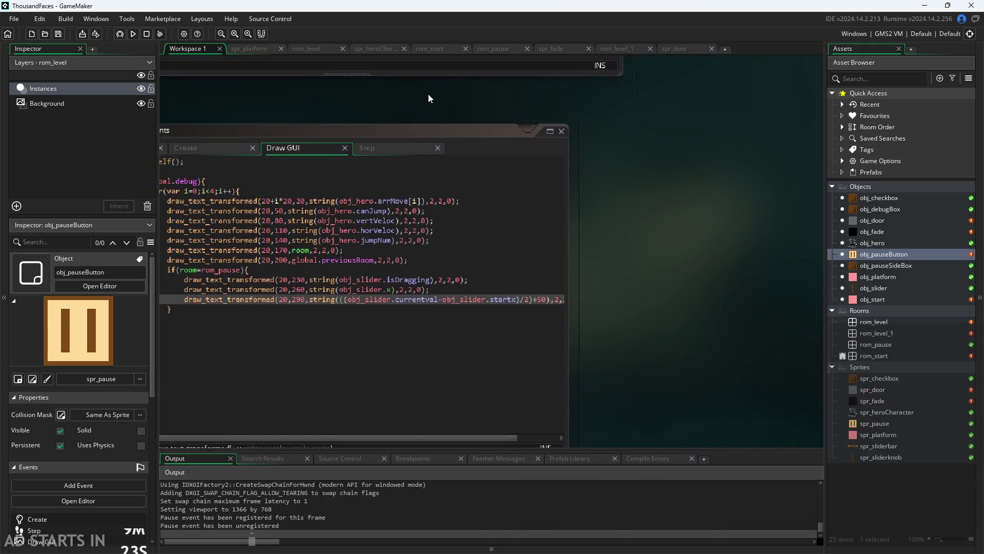
pyautogui.doubleClick(871, 230)
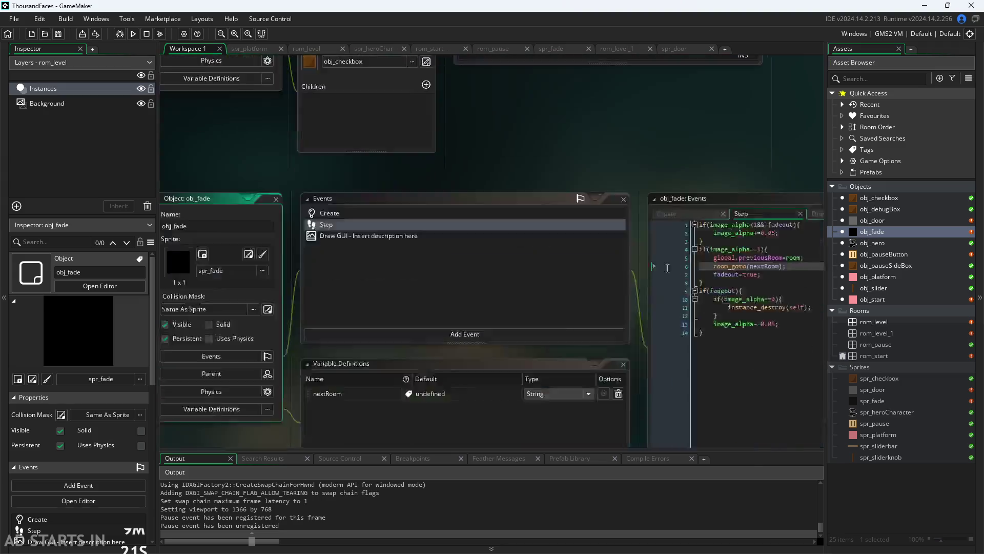
pyautogui.scroll(1, 571, 139)
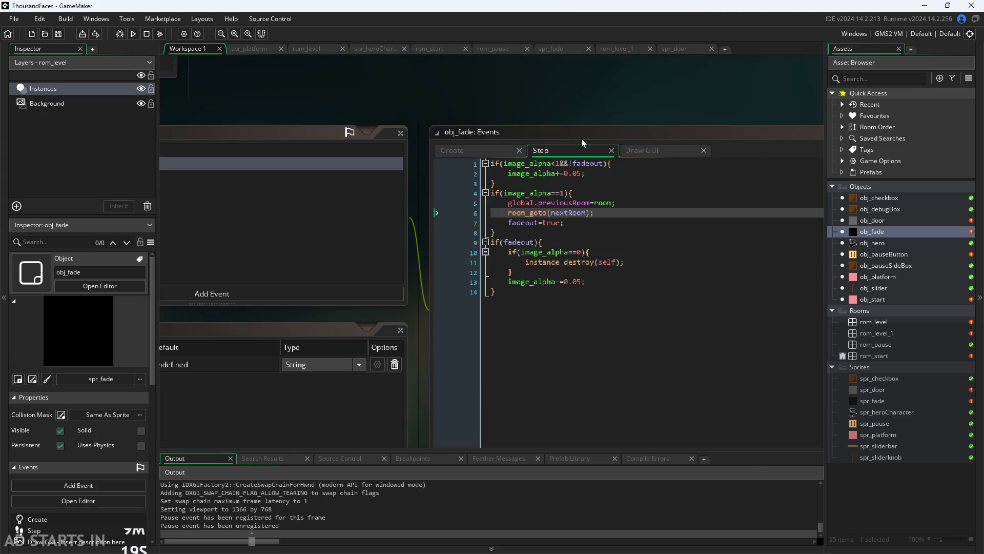
pyautogui.scroll(1, 624, 119)
pyautogui.click(494, 260)
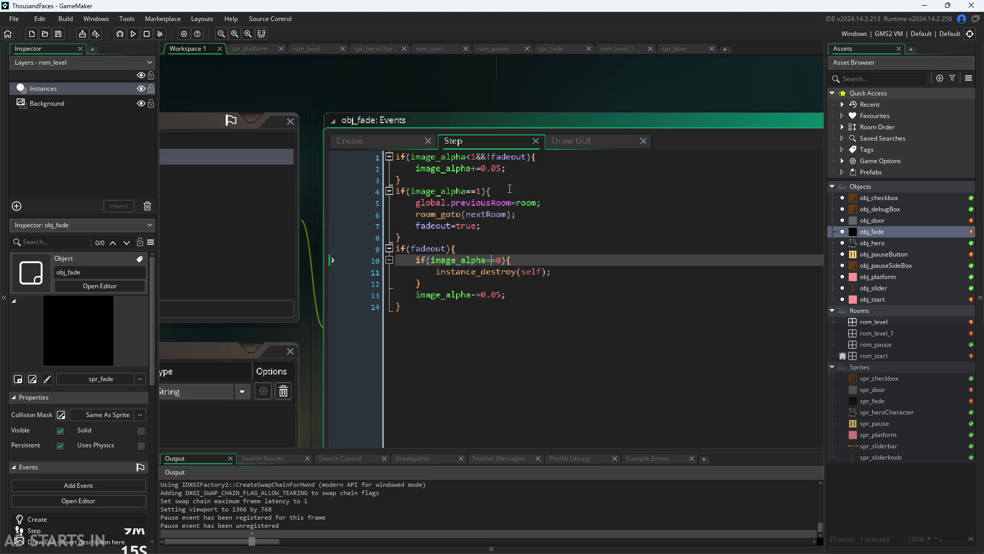
pyautogui.click(507, 204)
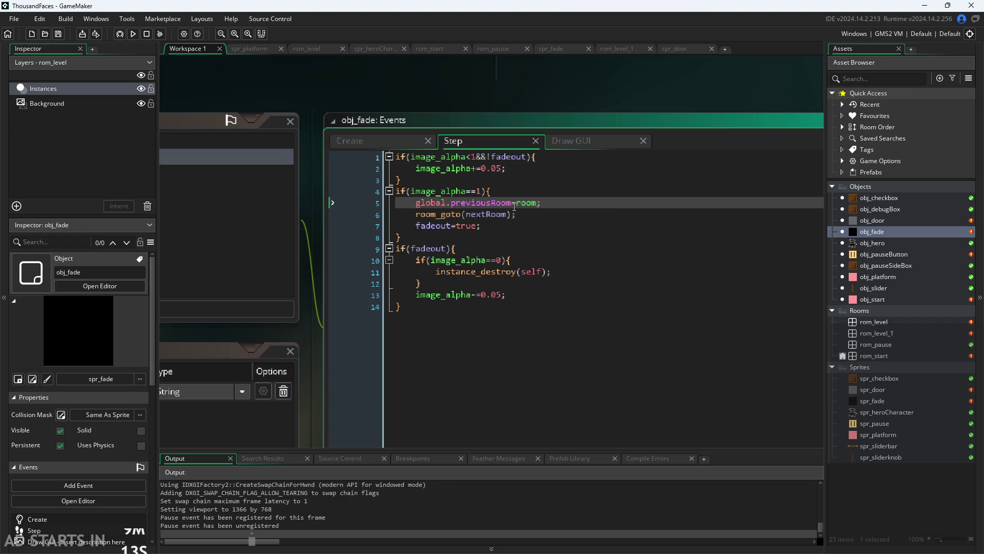
pyautogui.click(500, 214)
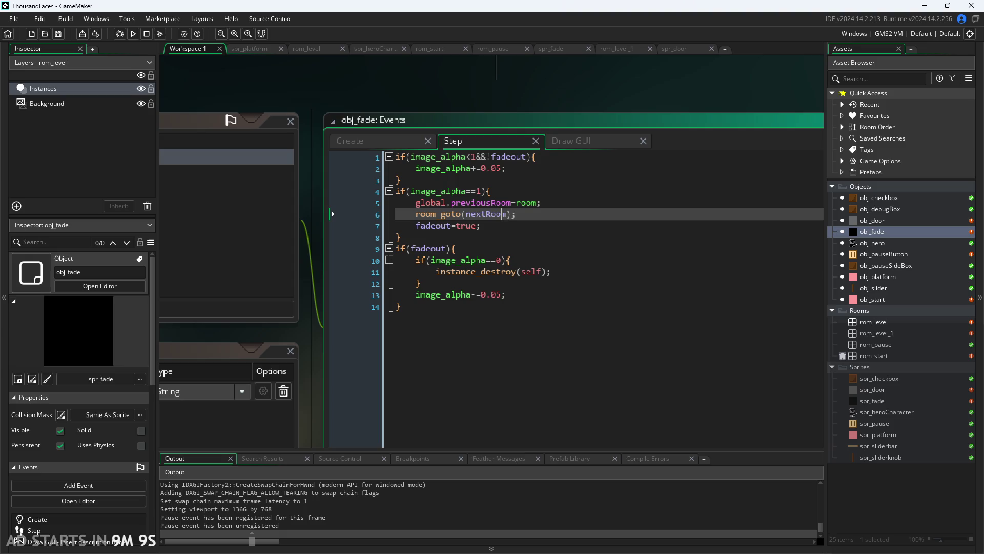
pyautogui.moveTo(351, 96); pyautogui.dragTo(486, 84)
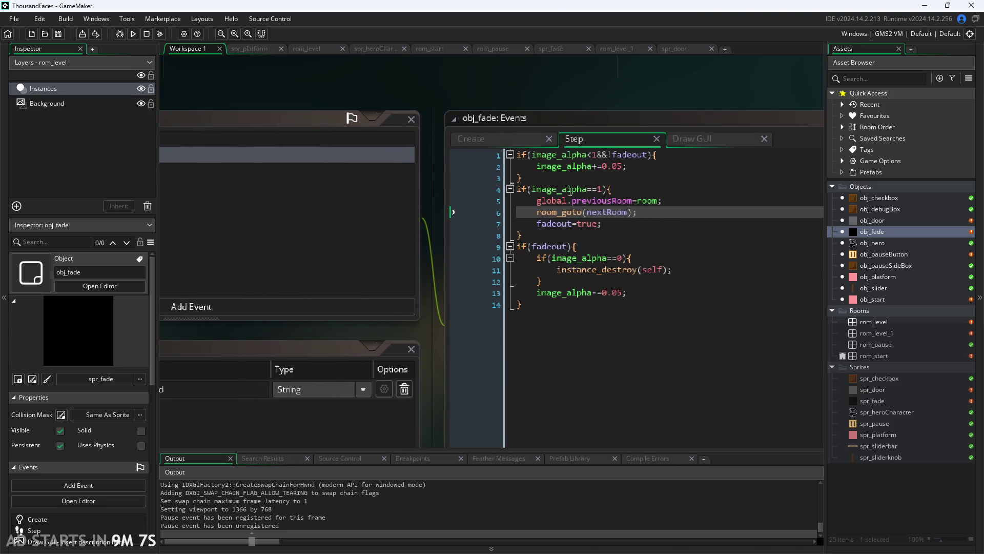
pyautogui.click(603, 213)
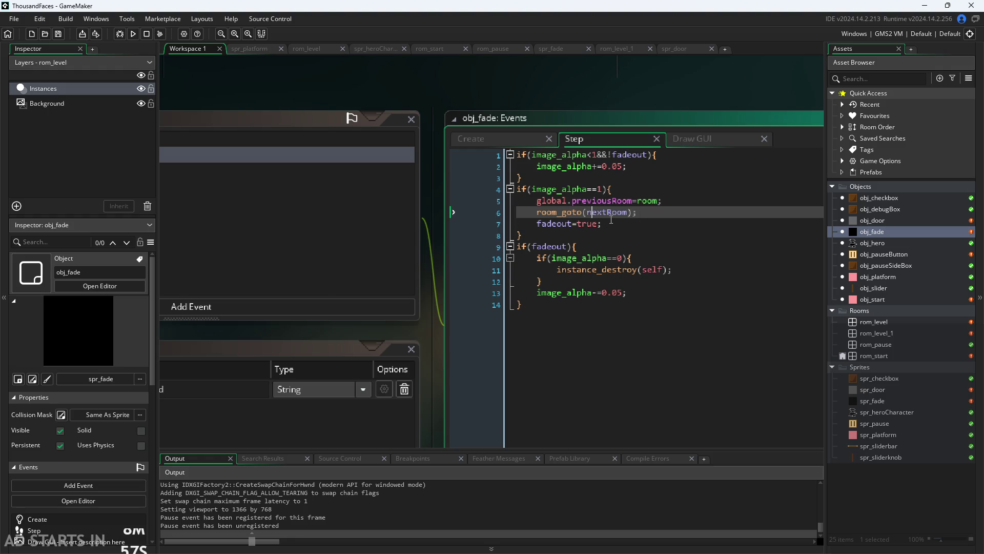
# - Step through lines 4–8 of the room-transition logic, ending after image_alpha==1 on line 4
pyautogui.press('Up')
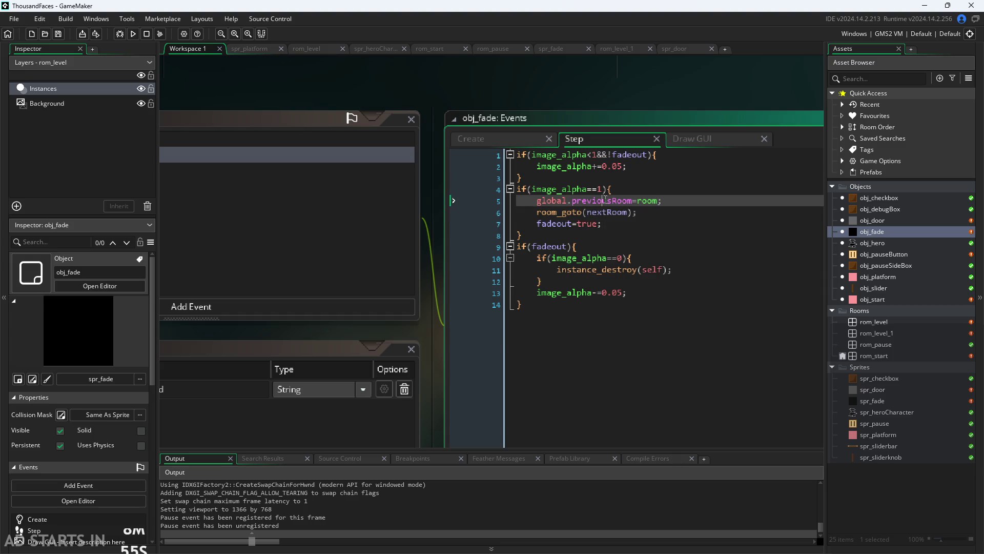
pyautogui.press('Up')
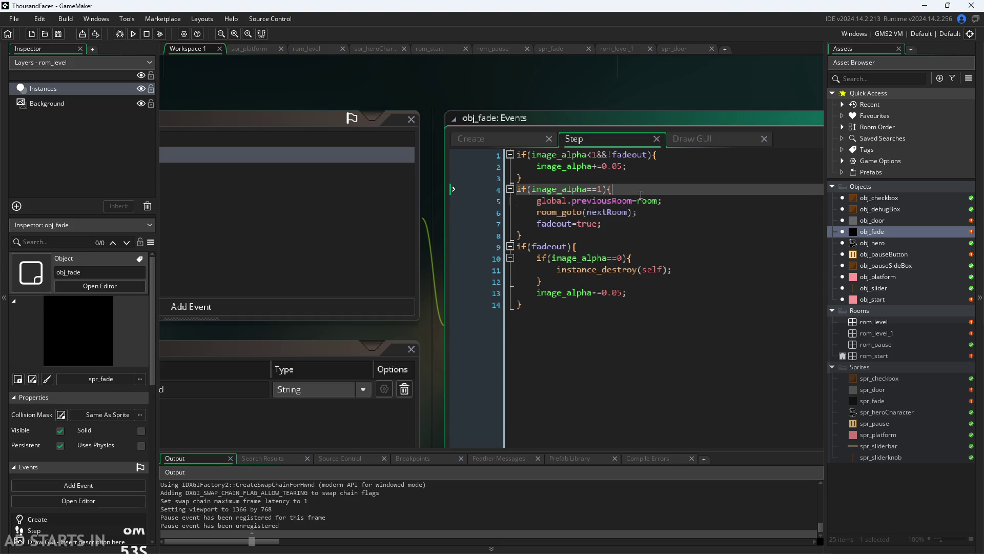
pyautogui.click(573, 213)
pyautogui.press('Up')
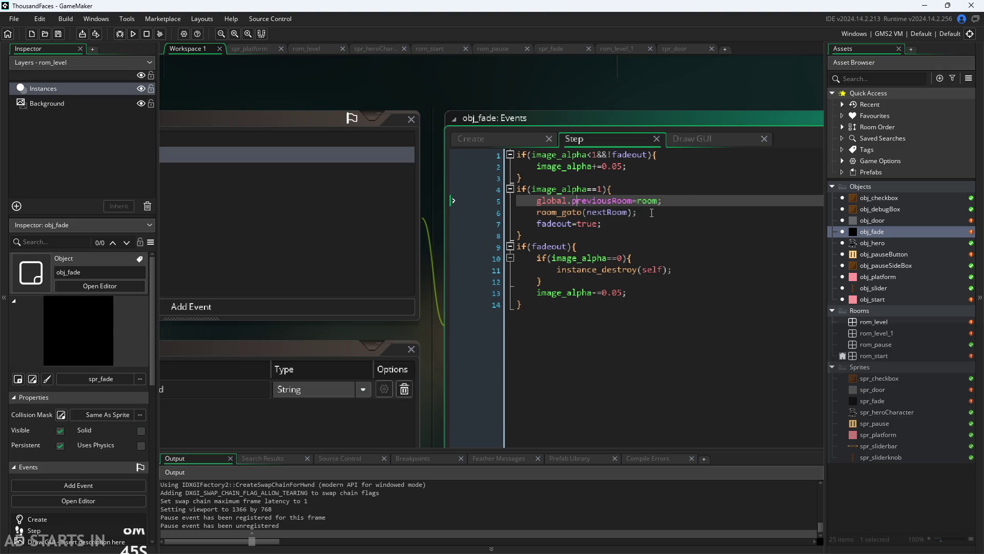
pyautogui.click(606, 212)
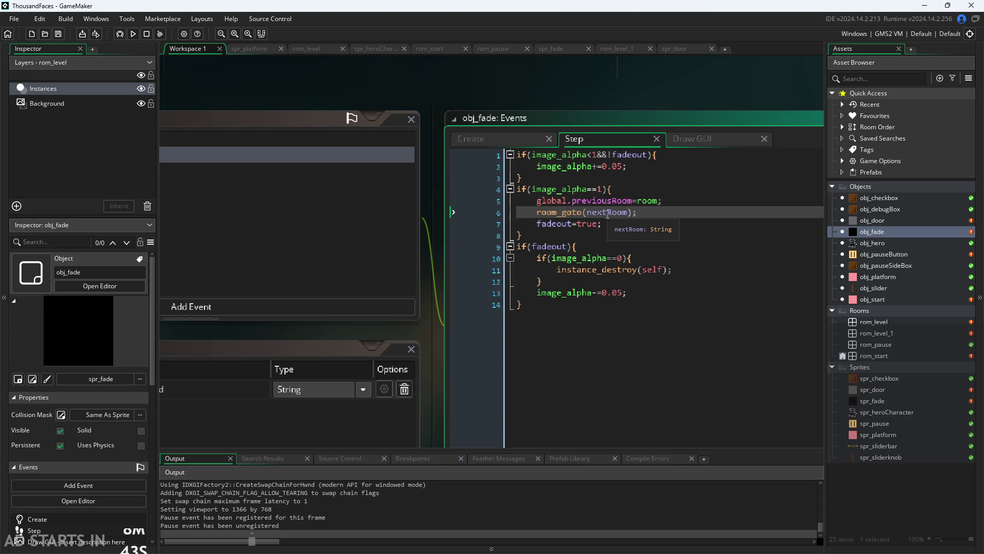
pyautogui.click(670, 200)
pyautogui.click(663, 223)
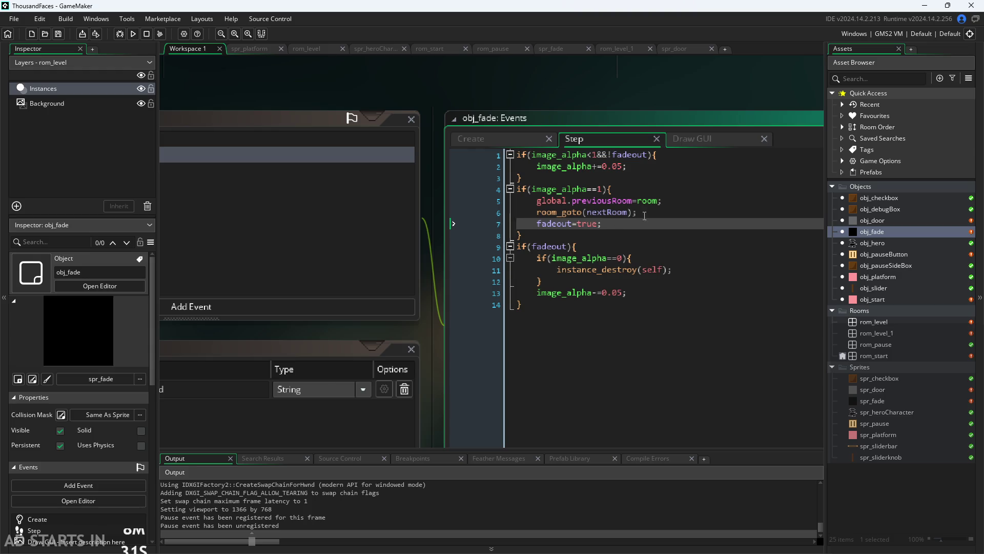
pyautogui.click(650, 215)
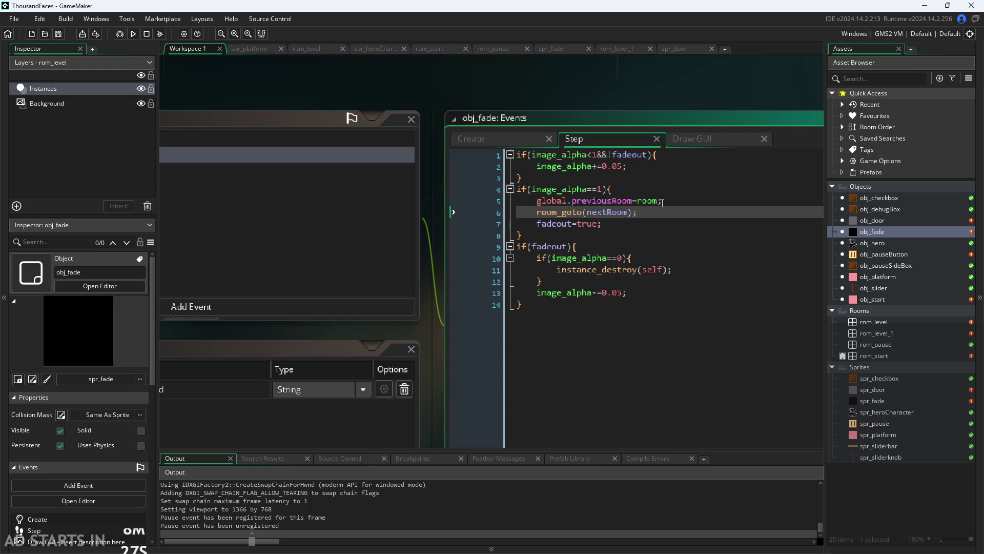
pyautogui.click(644, 201)
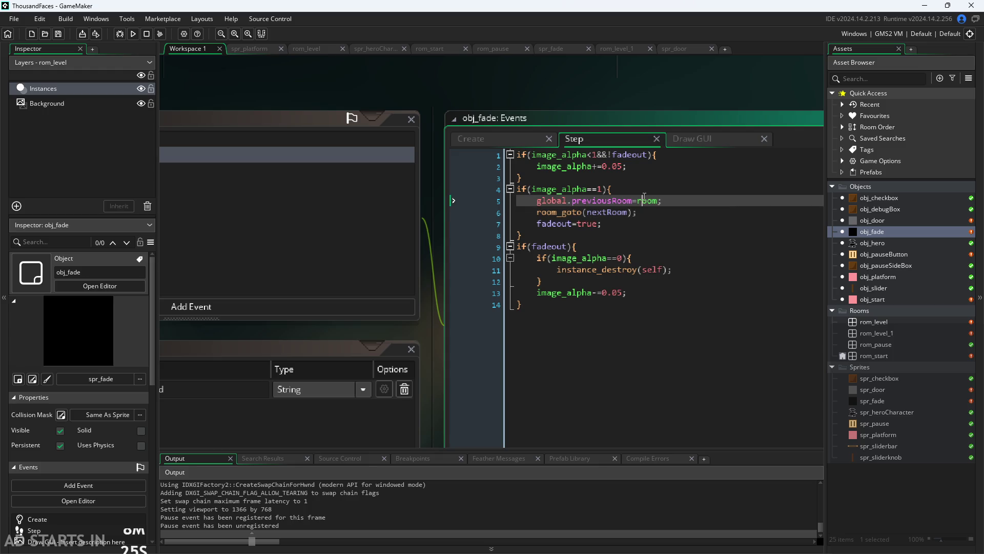
pyautogui.click(653, 223)
pyautogui.click(635, 192)
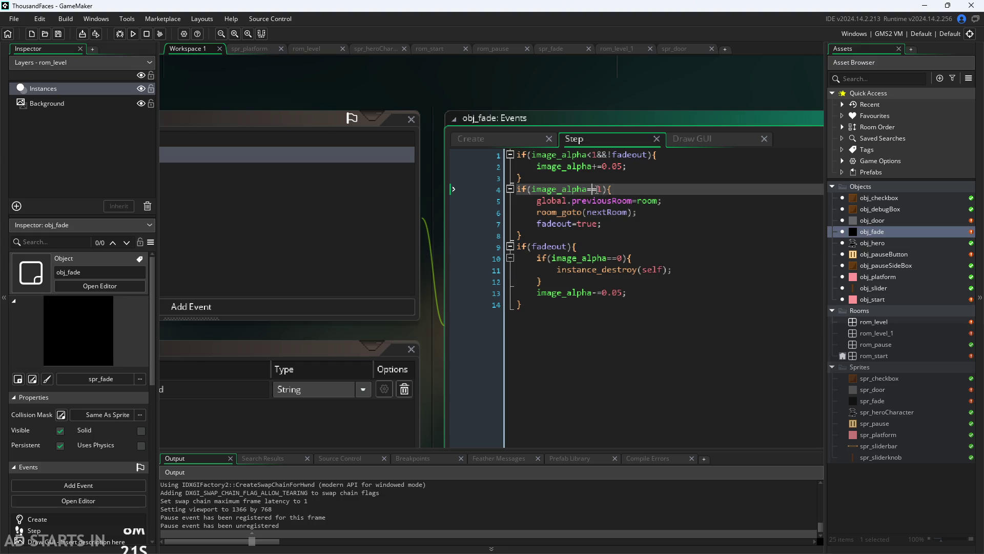
pyautogui.click(675, 231)
pyautogui.click(646, 223)
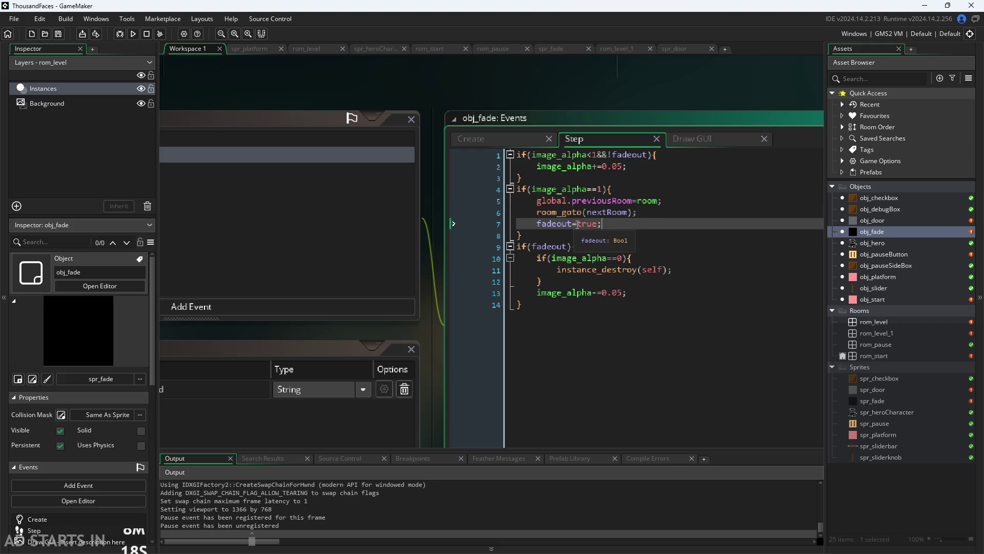
pyautogui.click(591, 238)
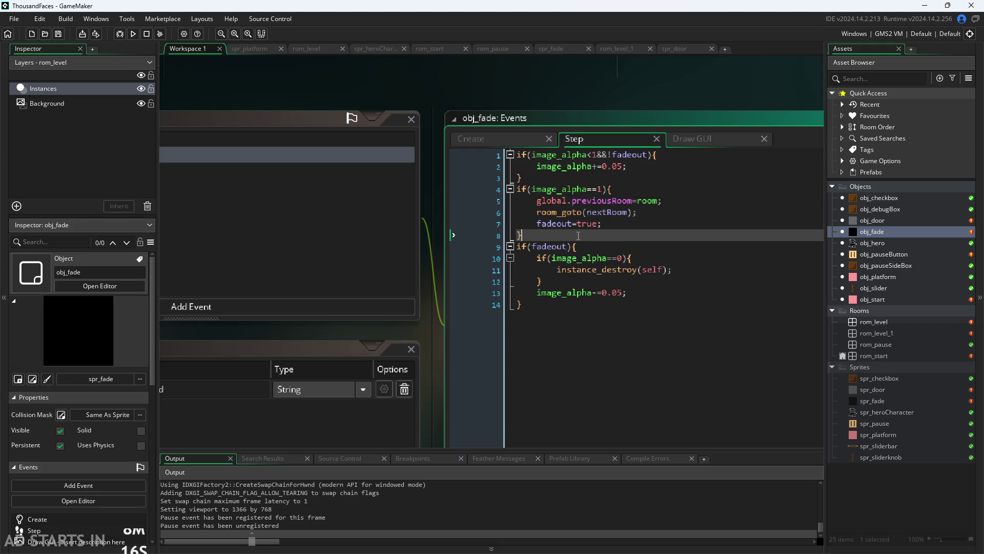
pyautogui.click(605, 190)
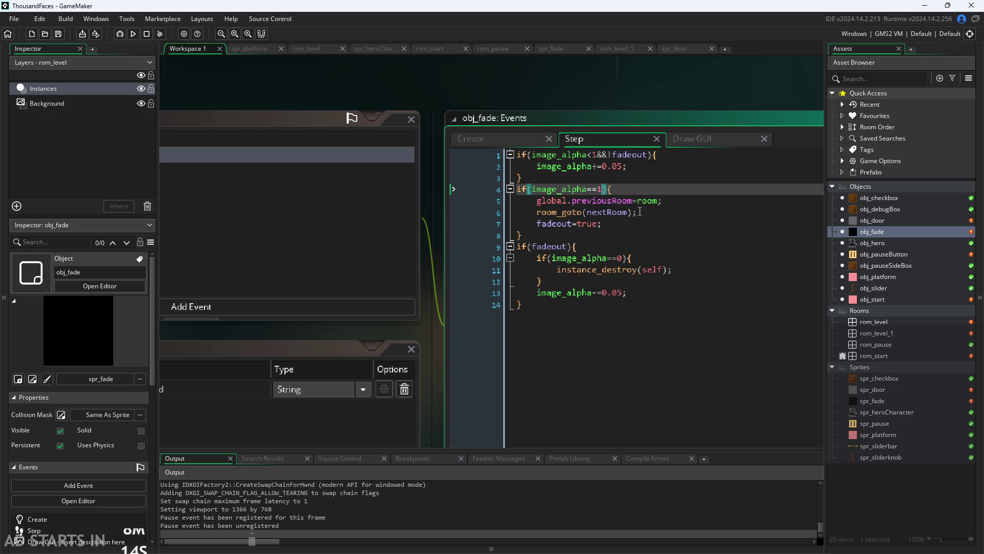
pyautogui.write('&&!fad')
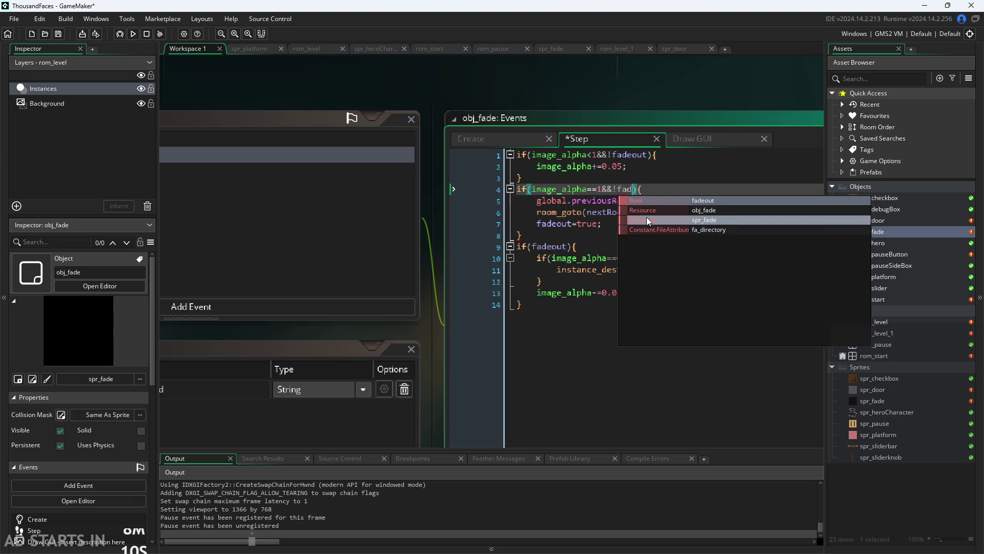
pyautogui.write('eo')
# - Add &&!fadeout to the line-4 condition, then save and run with F5
pyautogui.press('Return')
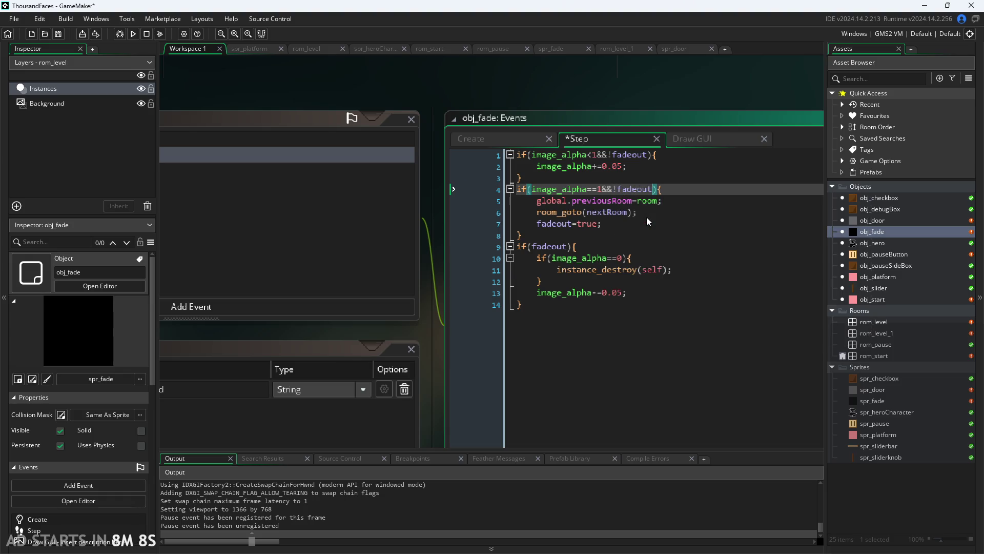
pyautogui.press('F5')
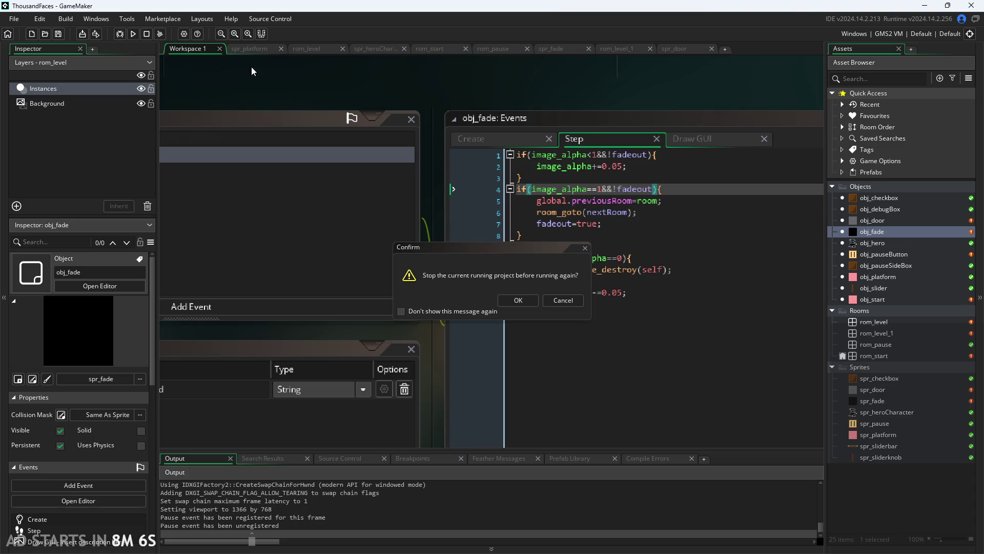
# - Confirm the restart, visit settings from the start room, return and start the level
pyautogui.click(518, 300)
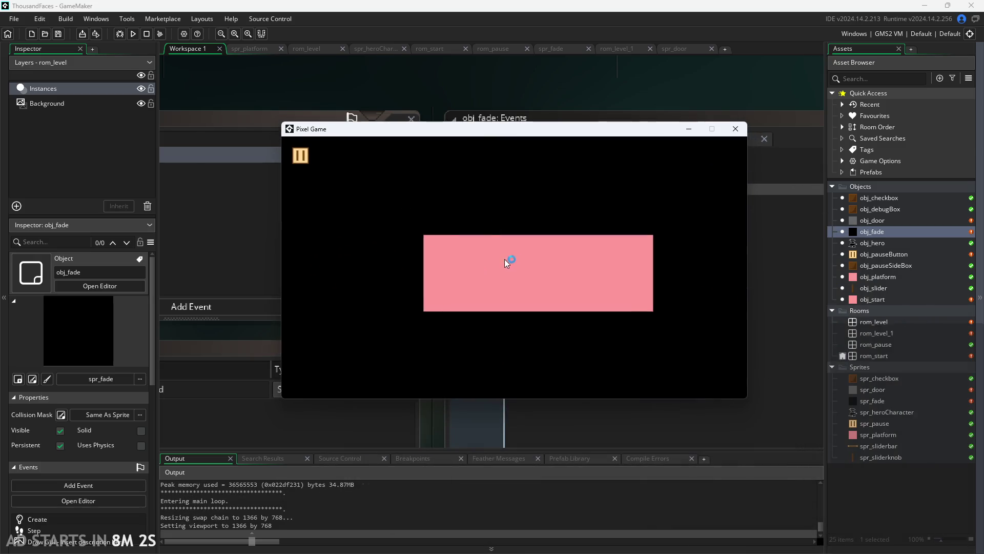
pyautogui.click(506, 259)
pyautogui.click(443, 233)
pyautogui.click(440, 257)
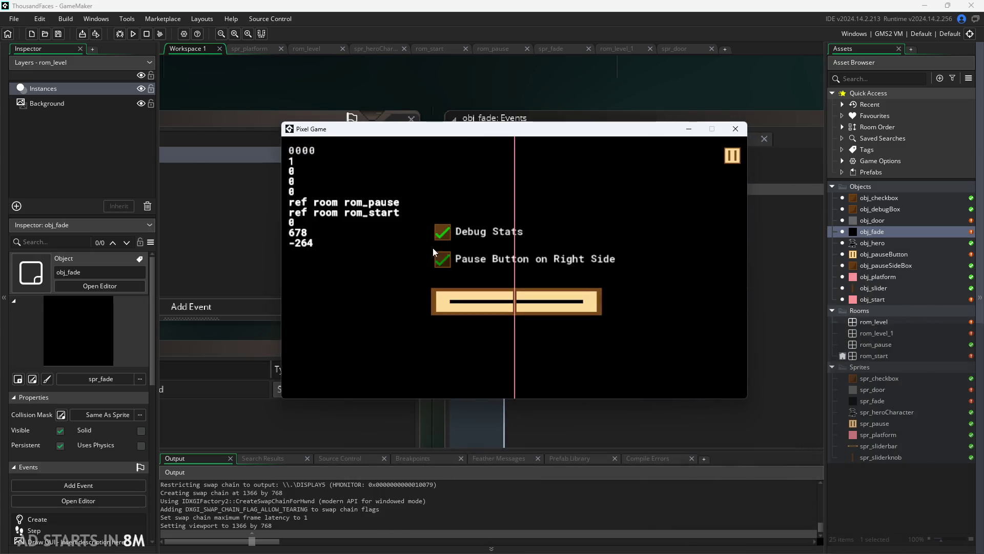
pyautogui.click(735, 156)
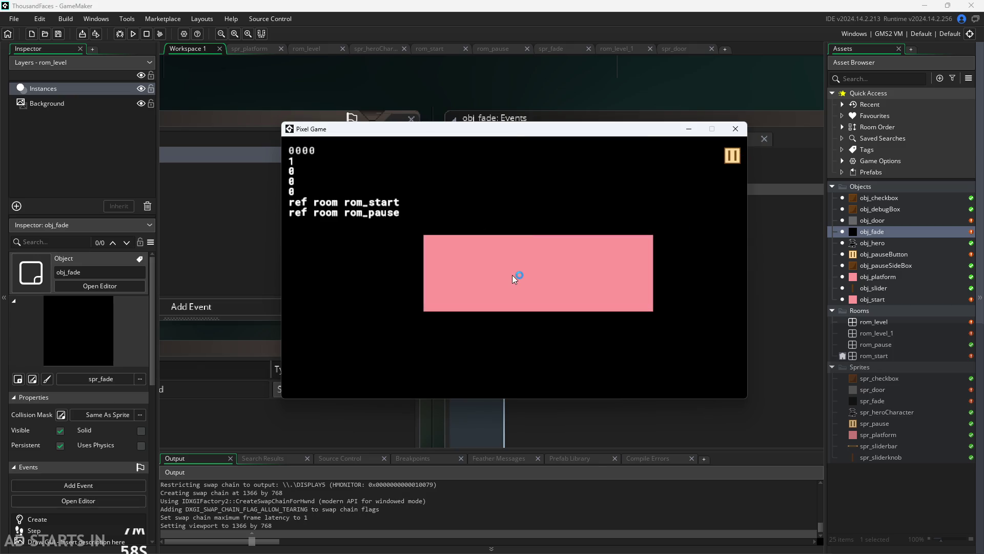
pyautogui.click(510, 275)
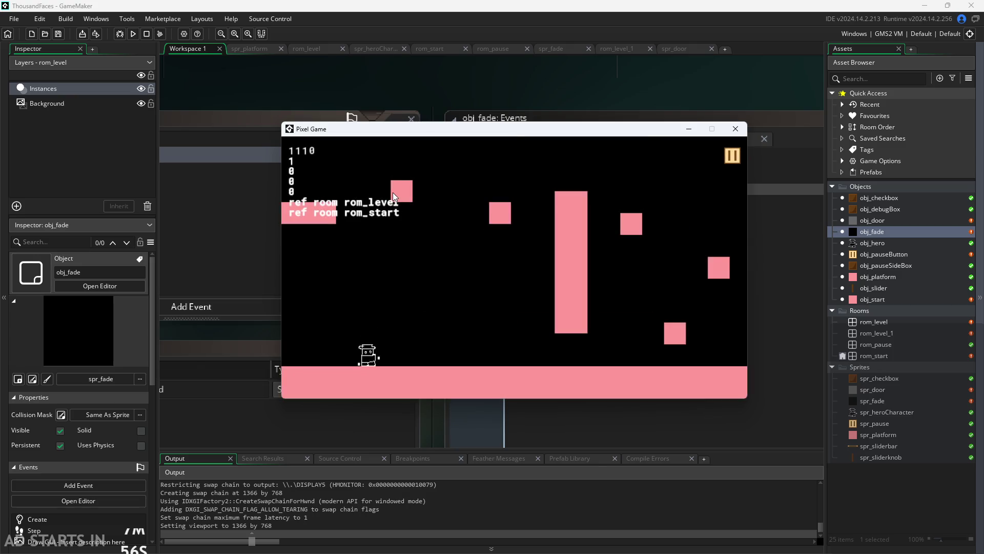
# - Walk the hero right into the door to rom_level_1 and move the game window aside
pyautogui.press('Right')
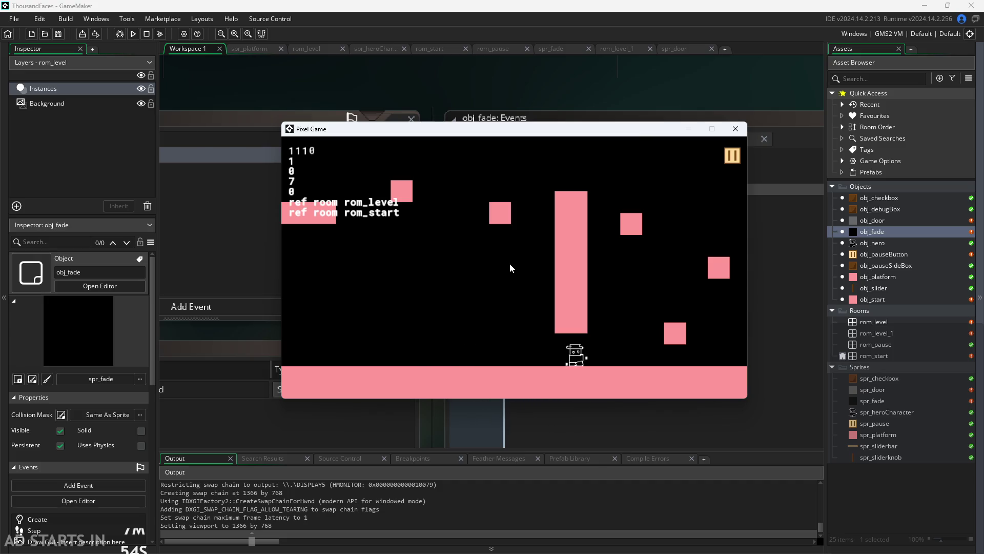
pyautogui.press('Right')
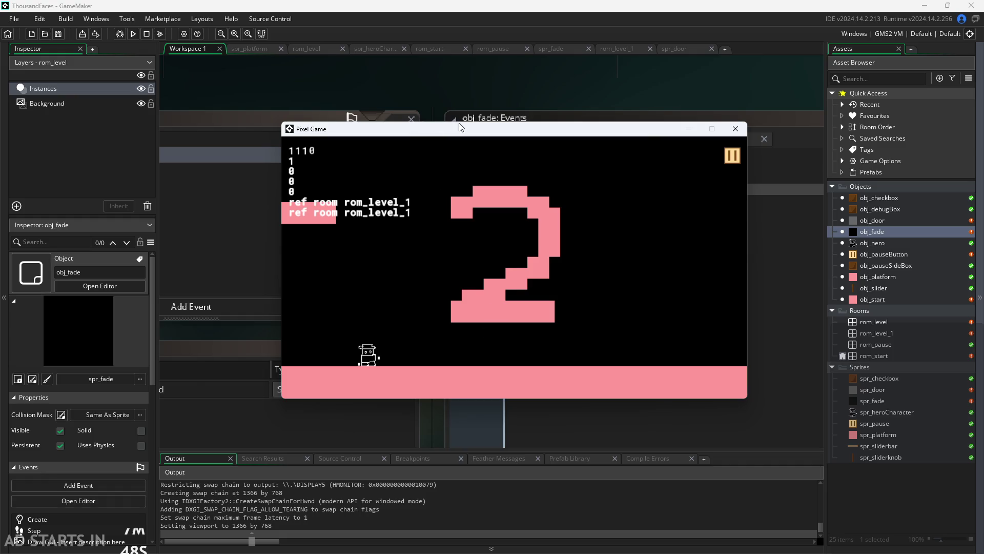
pyautogui.moveTo(459, 127); pyautogui.dragTo(596, 298)
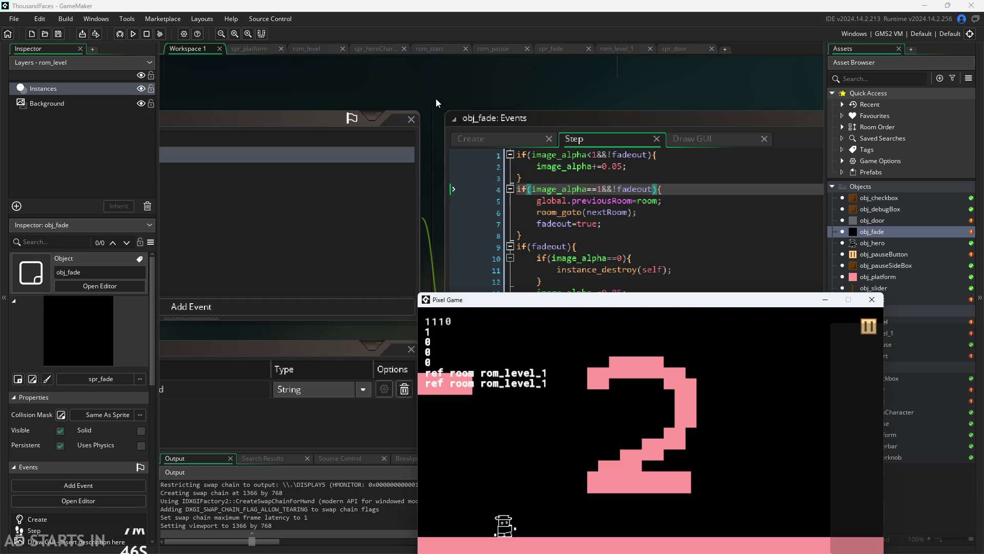
pyautogui.scroll(-1, 563, 201)
pyautogui.scroll(-1, 563, 225)
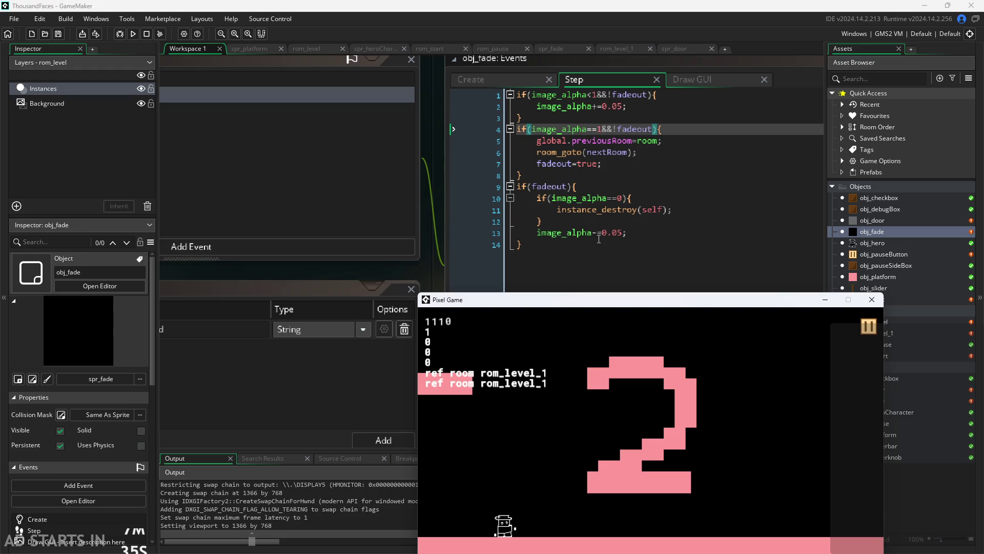
# - Pause the running game into the pause room and resume the level
pyautogui.click(870, 326)
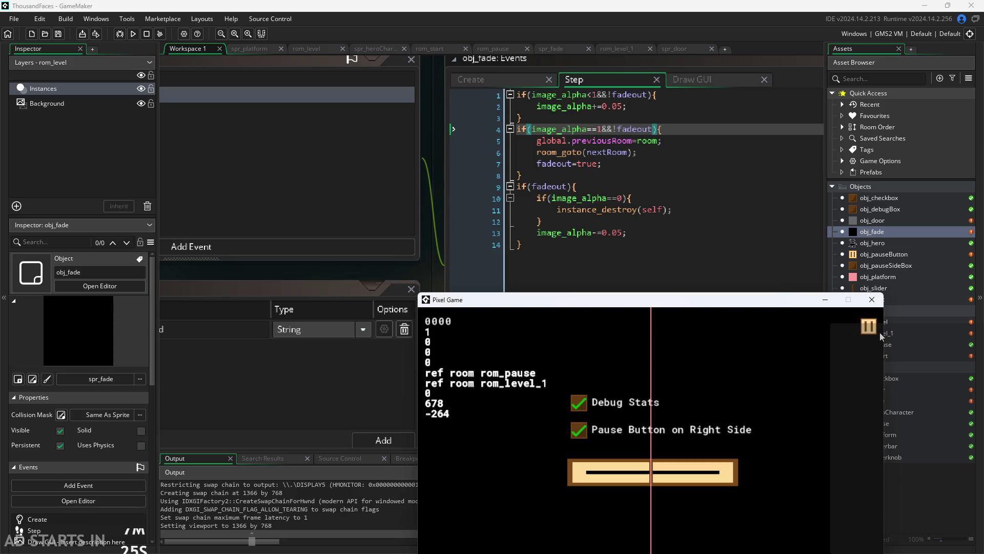
pyautogui.click(865, 330)
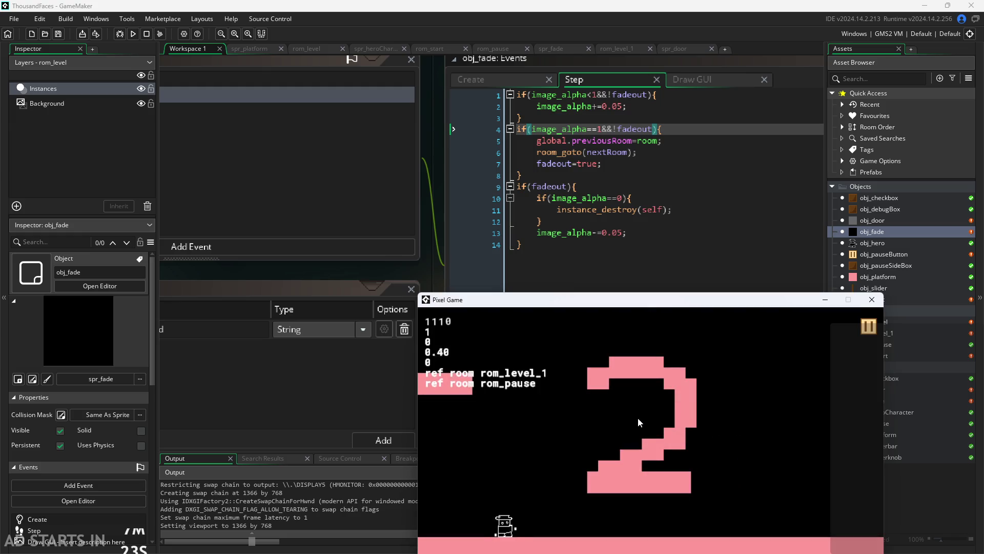
pyautogui.moveTo(551, 301); pyautogui.dragTo(558, 276)
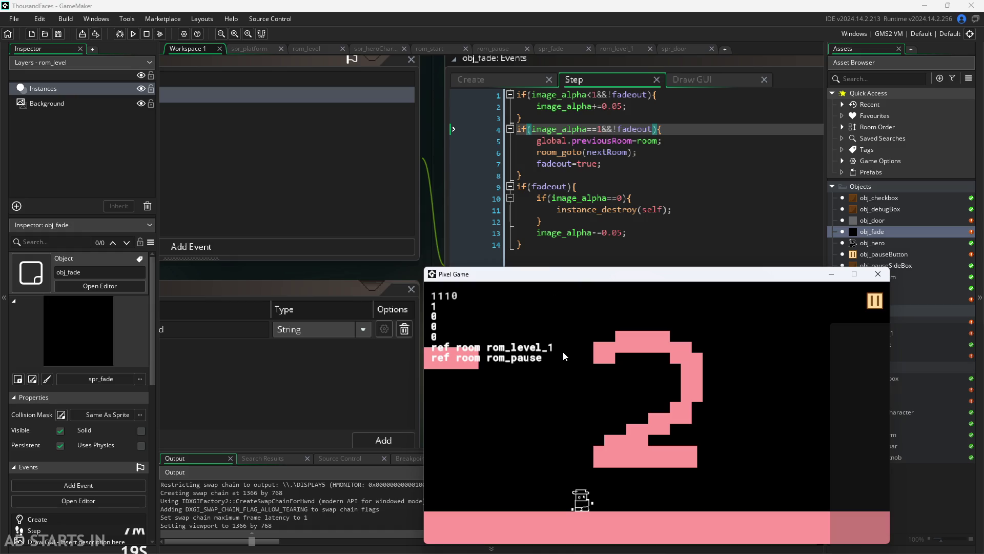
# - Walk the hero off the left edge into the next level, then close the game
pyautogui.press('Left')
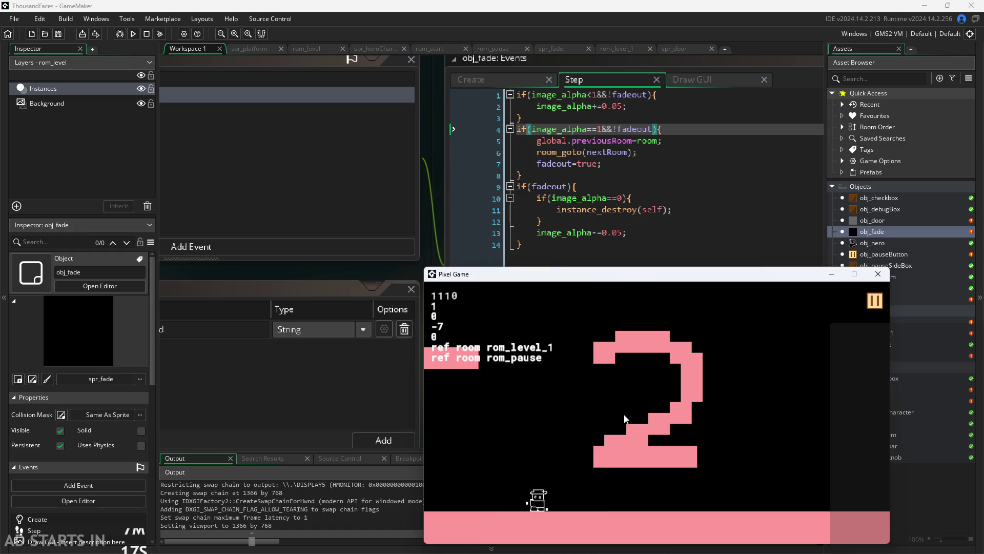
pyautogui.press('Left')
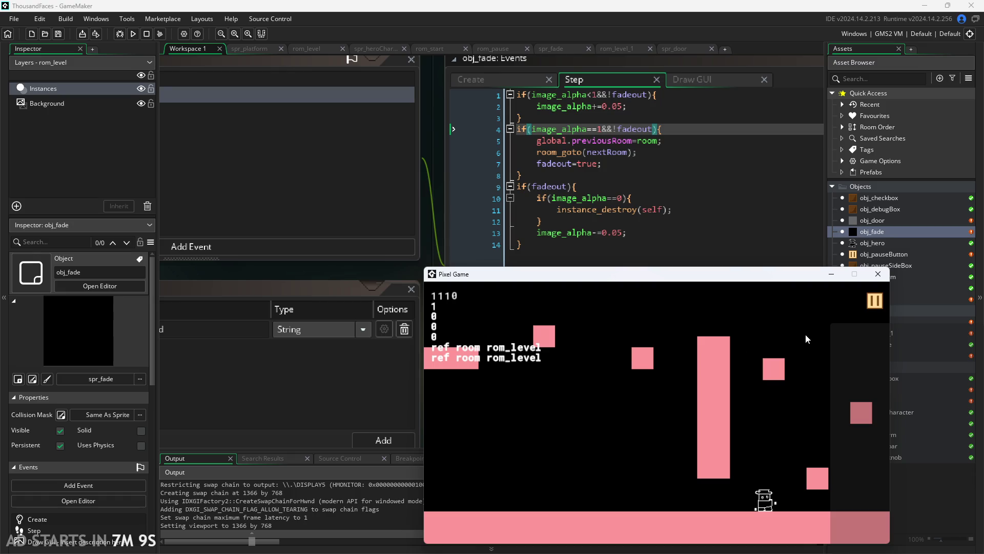
pyautogui.moveTo(800, 277)
pyautogui.mouseDown()
pyautogui.moveTo(705, 289)
pyautogui.moveTo(520, 247)
pyautogui.mouseUp()
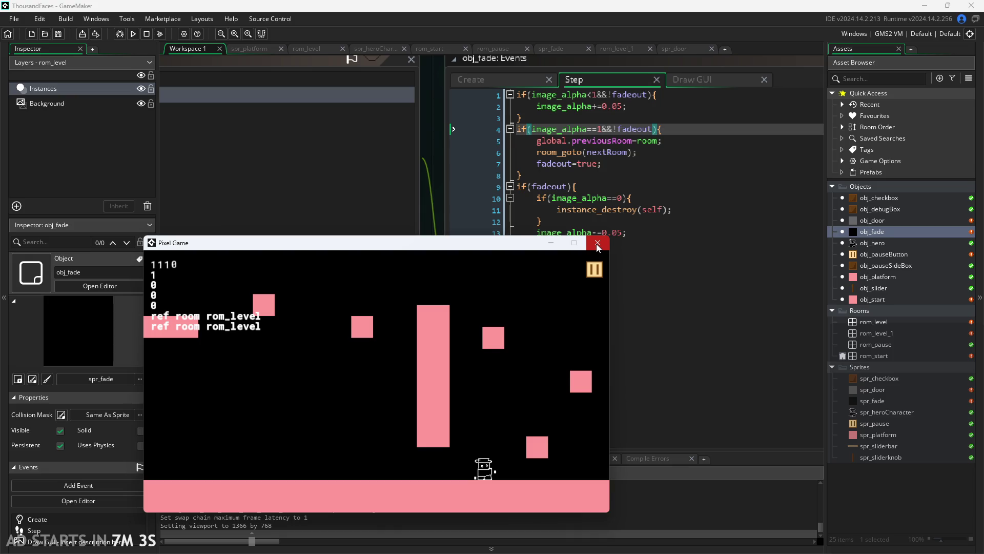
pyautogui.click(597, 245)
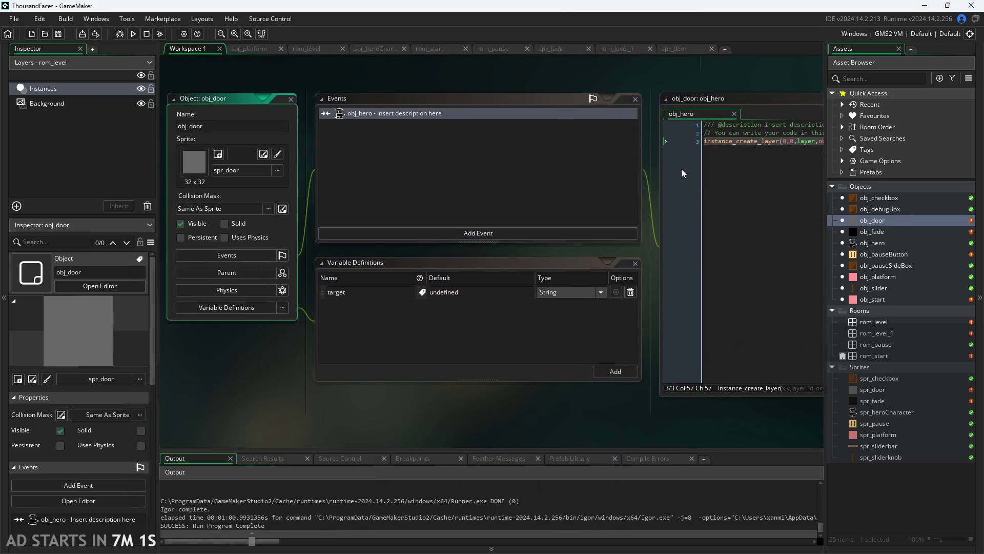
# - Copy the global.previousRoom=room; line from obj_pauseButton's Left Pressed code
pyautogui.click(665, 167)
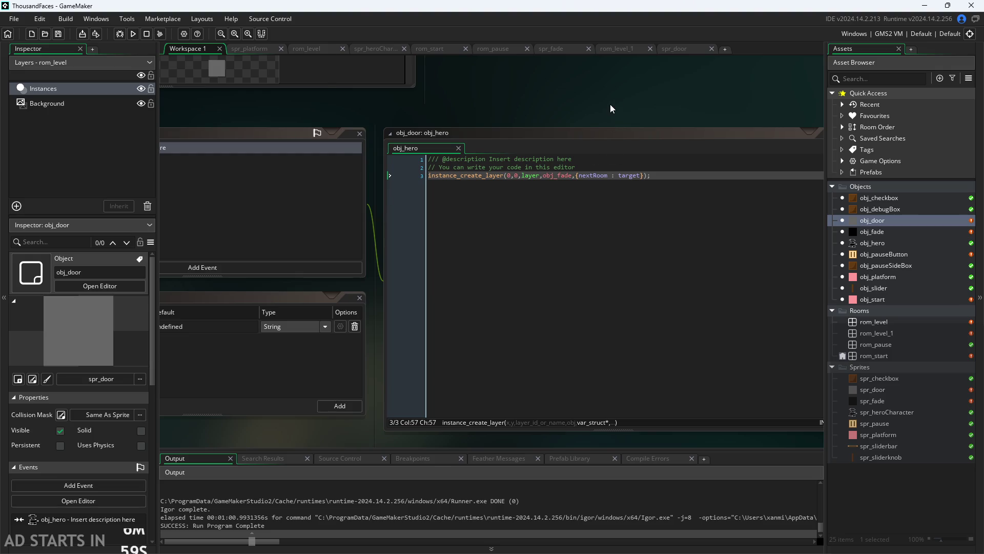
pyautogui.scroll(2, 610, 103)
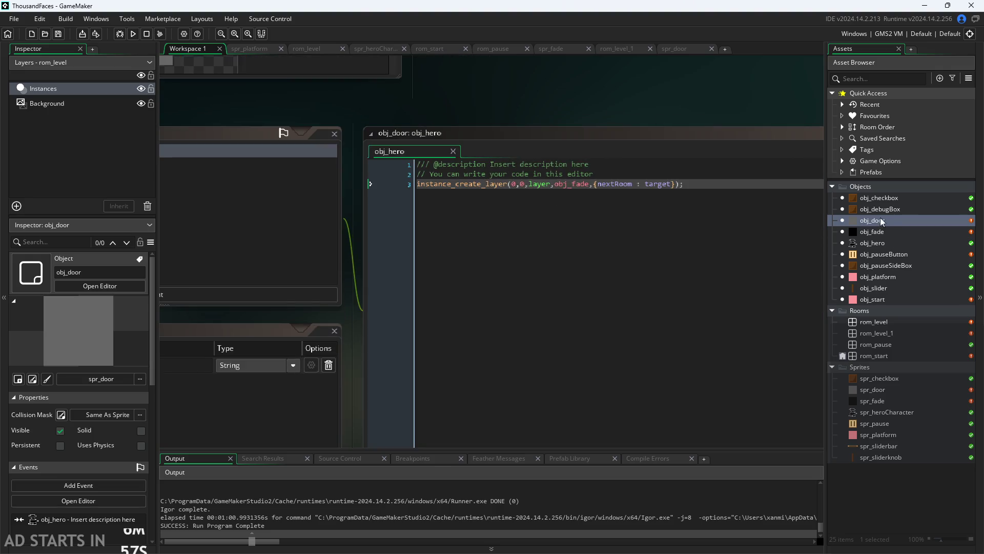
pyautogui.click(878, 249)
pyautogui.doubleClick(881, 253)
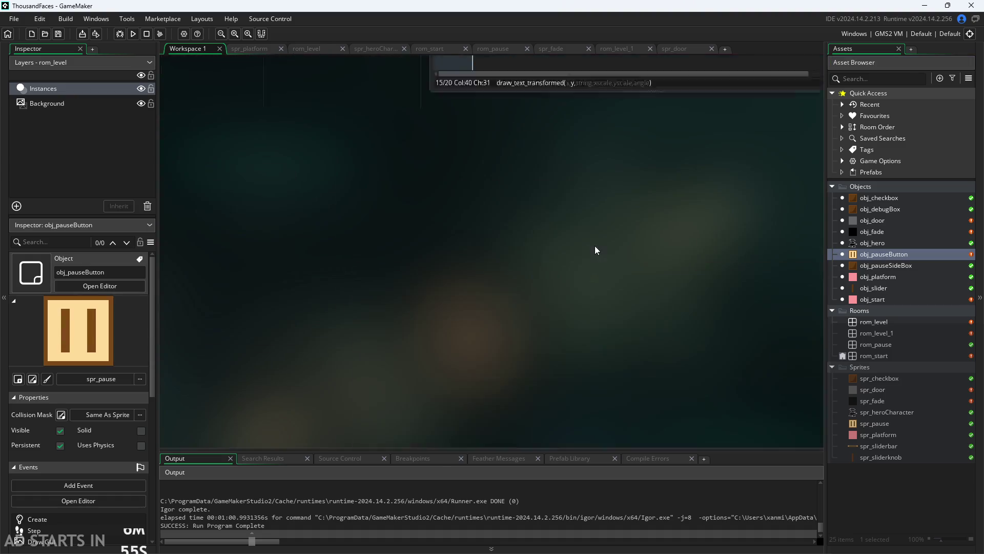
pyautogui.moveTo(450, 367); pyautogui.dragTo(411, 398)
pyautogui.click(548, 161)
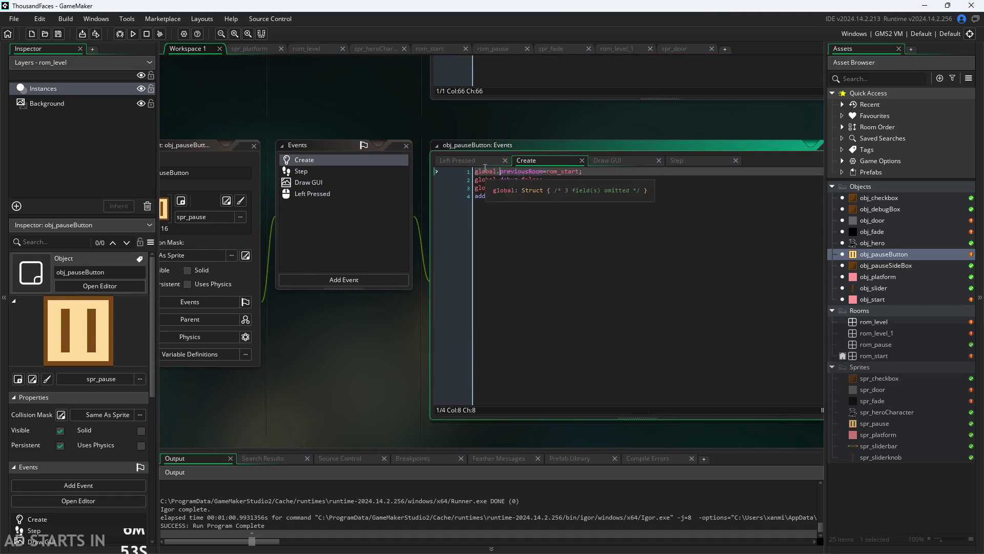
pyautogui.click(461, 160)
pyautogui.scroll(2, 341, 375)
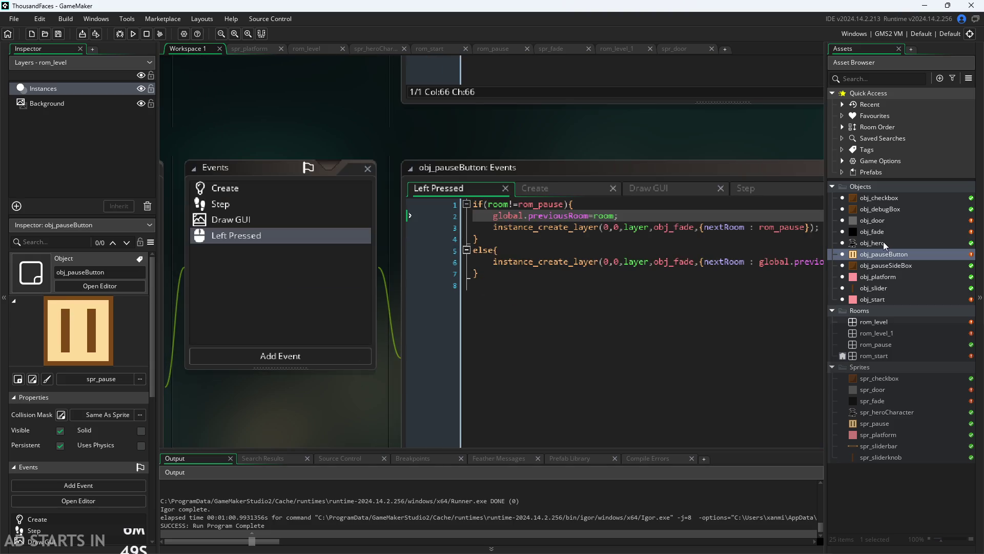
pyautogui.moveTo(652, 216); pyautogui.dragTo(493, 216)
pyautogui.hotkey('ctrl', 'c')
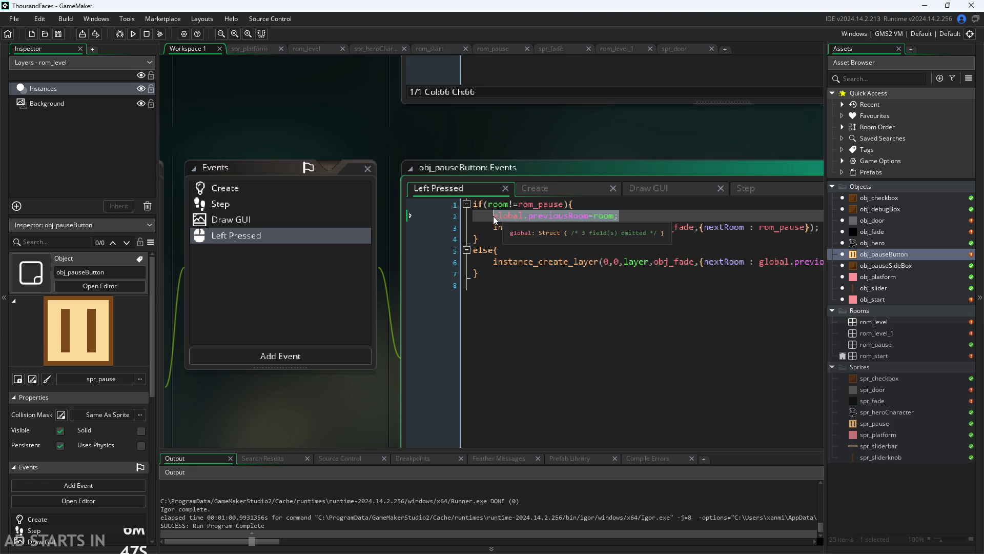
# - Paste the previous-room assignment above the fade creation in obj_door's hero collision code and run the game
pyautogui.doubleClick(860, 223)
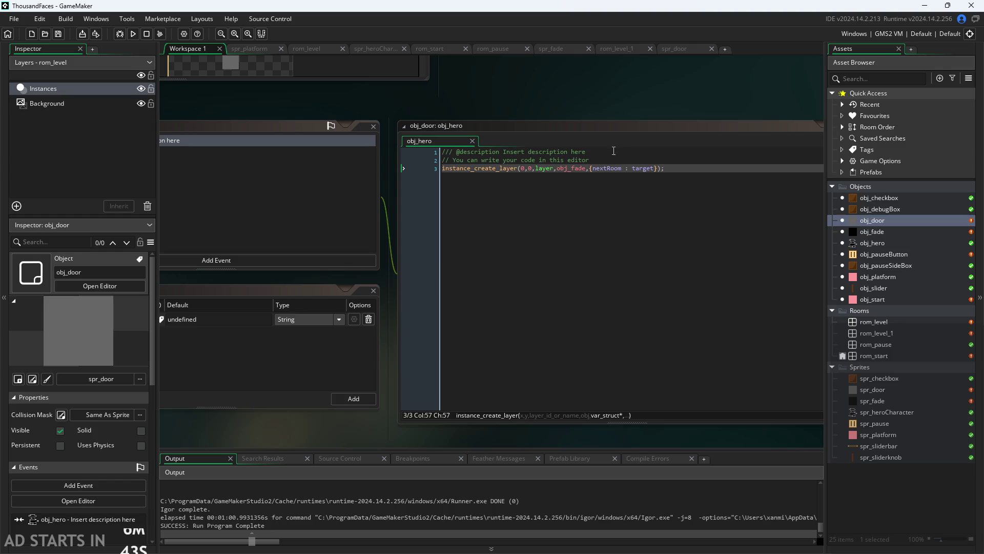
pyautogui.click(652, 162)
pyautogui.press('Return')
pyautogui.hotkey('ctrl', 'v')
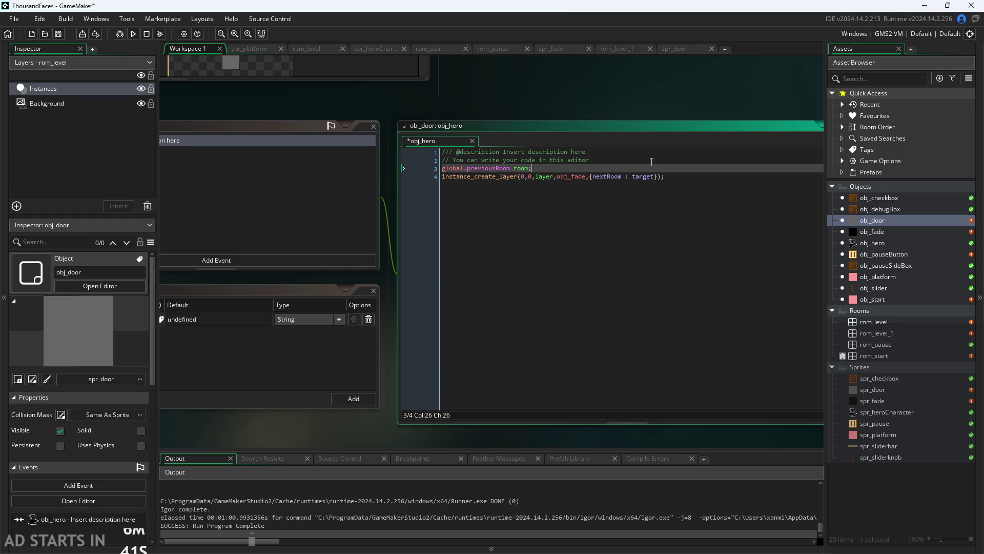
pyautogui.scroll(2, 641, 124)
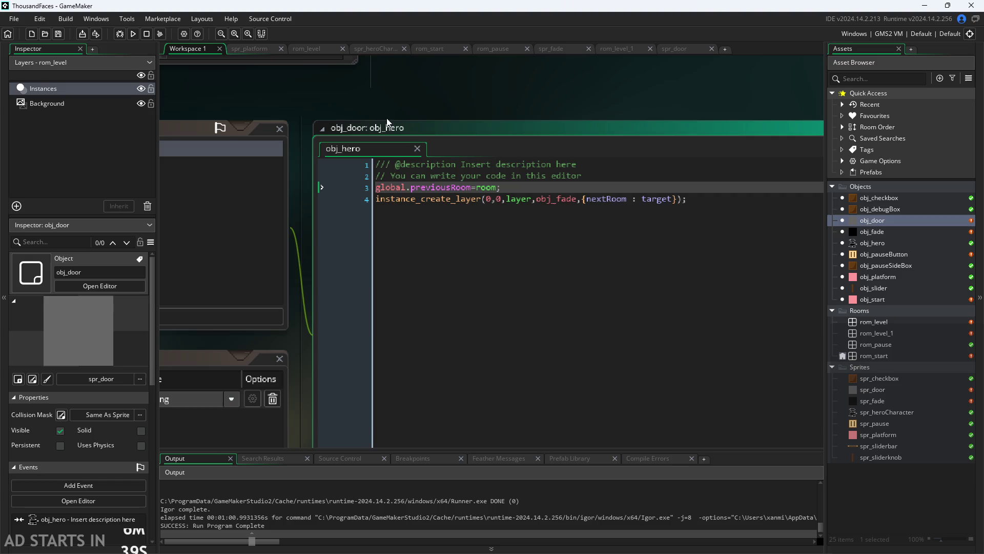
pyautogui.click(134, 34)
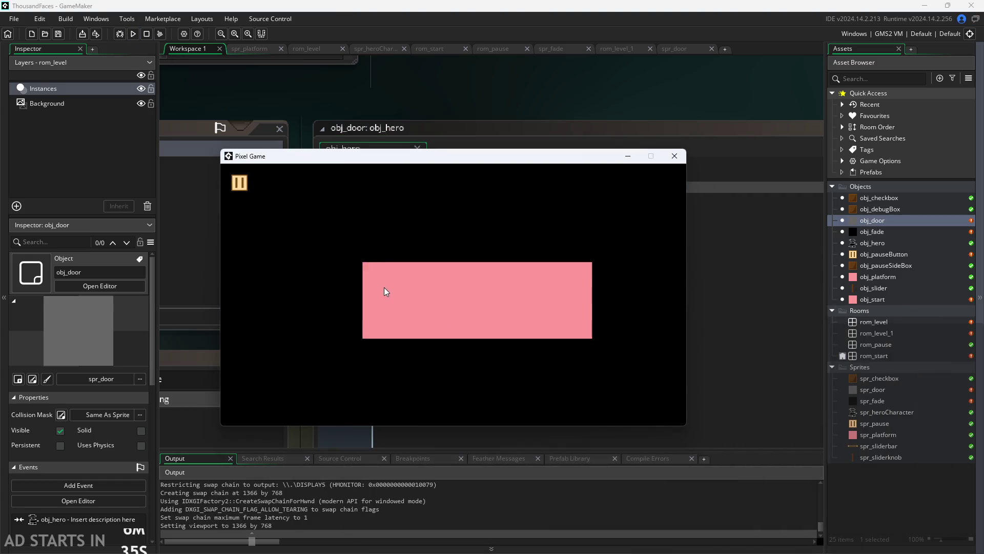
# - Turn on Debug Stats and Pause Button on Right Side in the pause room, then resume
pyautogui.click(243, 182)
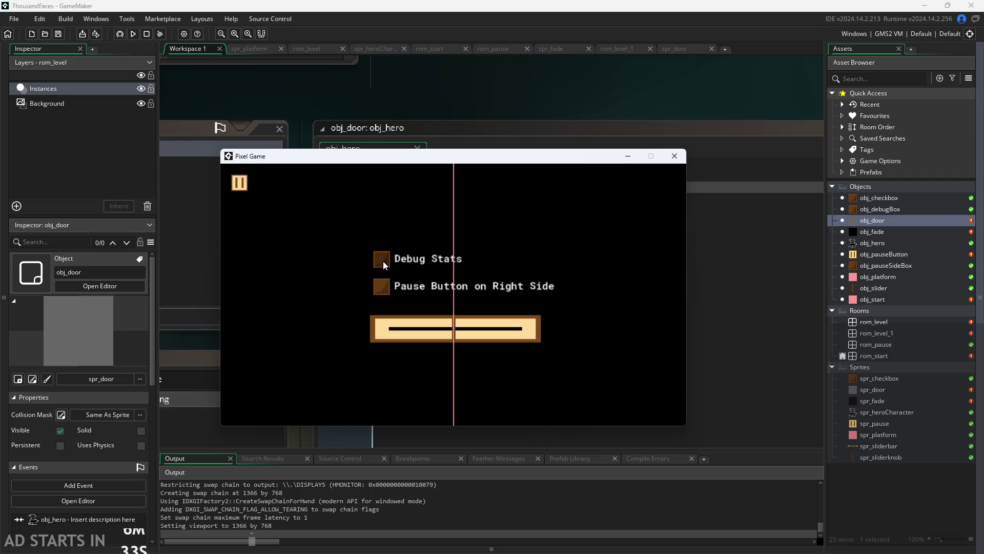
pyautogui.click(382, 260)
pyautogui.click(378, 289)
pyautogui.click(671, 182)
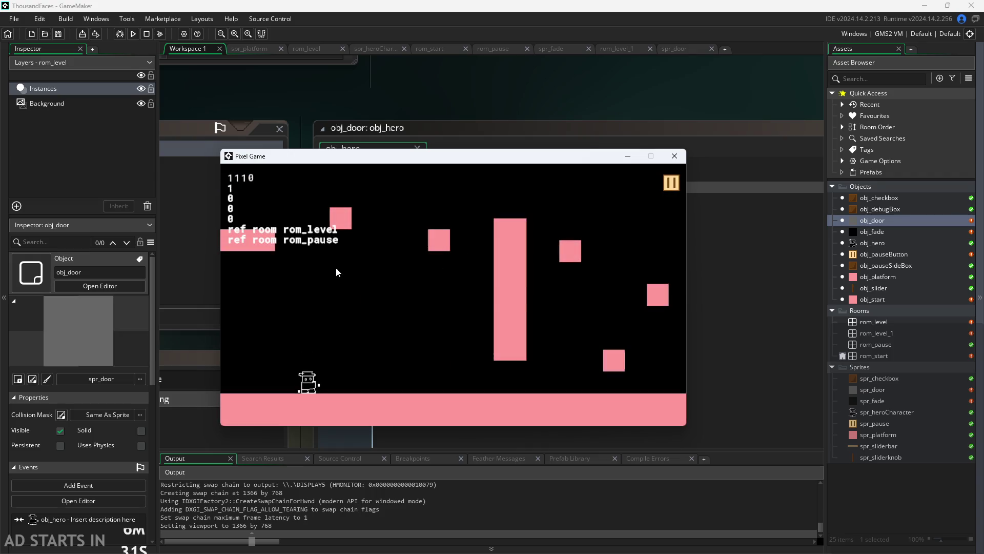
# - Walk the hero between the platform level and level 2 through the door in both directions
pyautogui.press('Right')
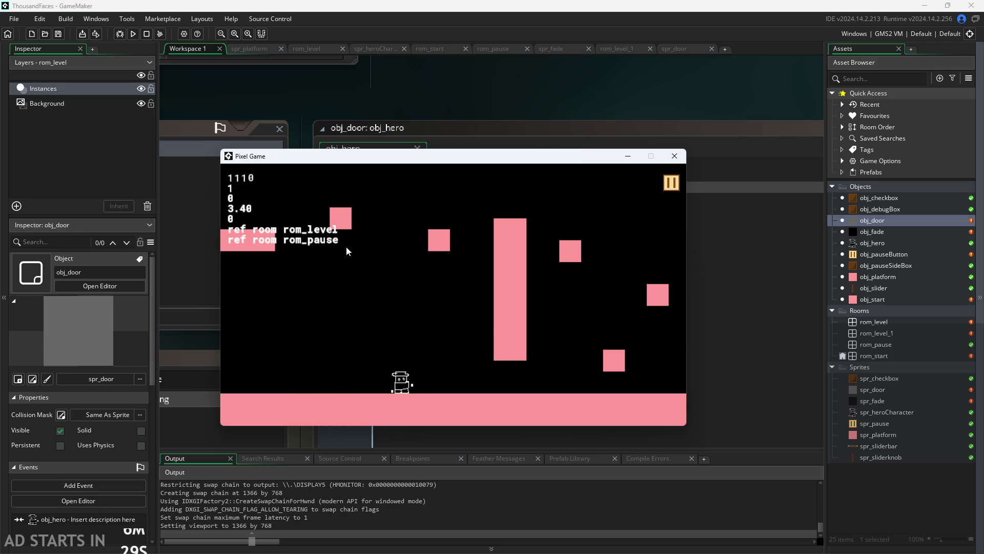
pyautogui.press('Right')
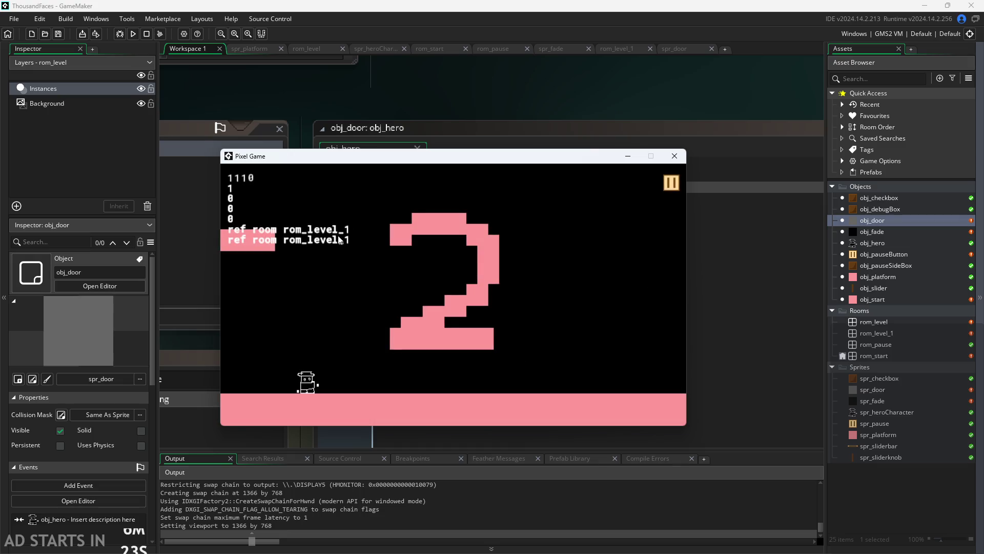
pyautogui.press('Left')
pyautogui.press('Right')
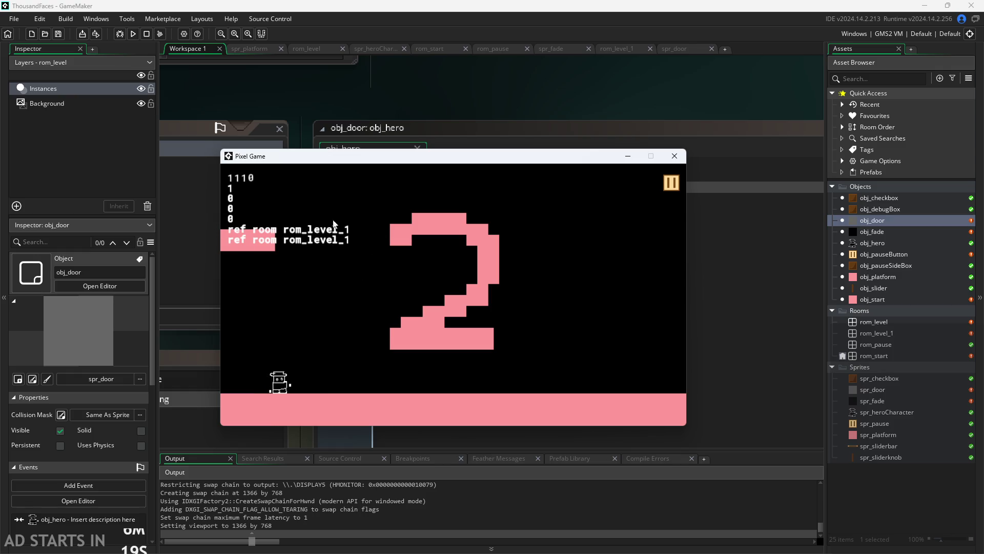
pyautogui.moveTo(397, 156); pyautogui.dragTo(510, 234)
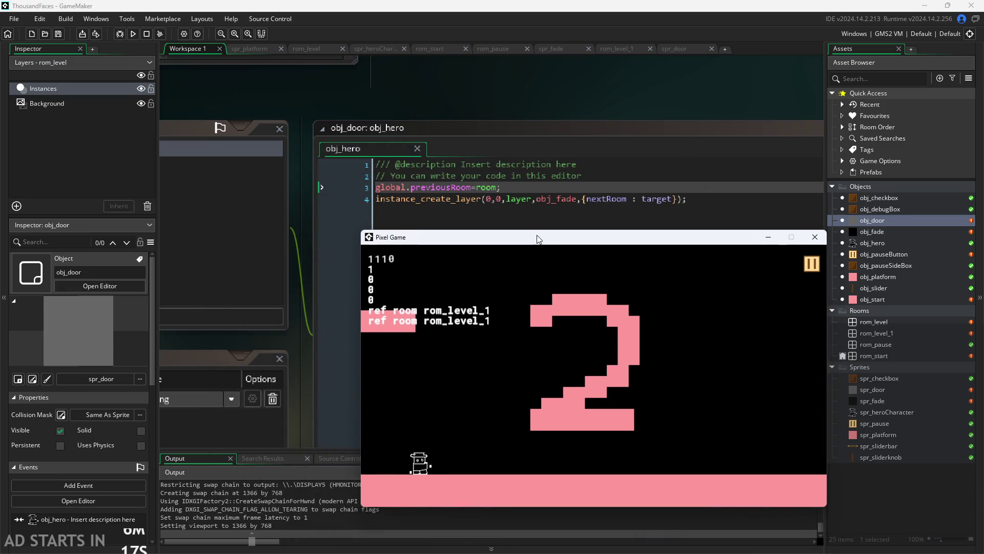
pyautogui.moveTo(510, 235); pyautogui.dragTo(477, 205)
pyautogui.press('Left')
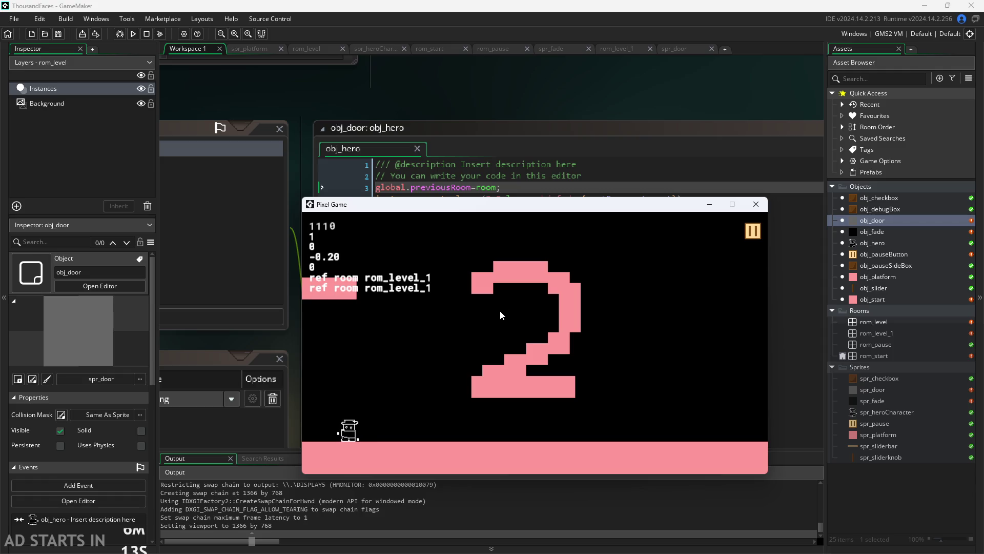
pyautogui.press('Left')
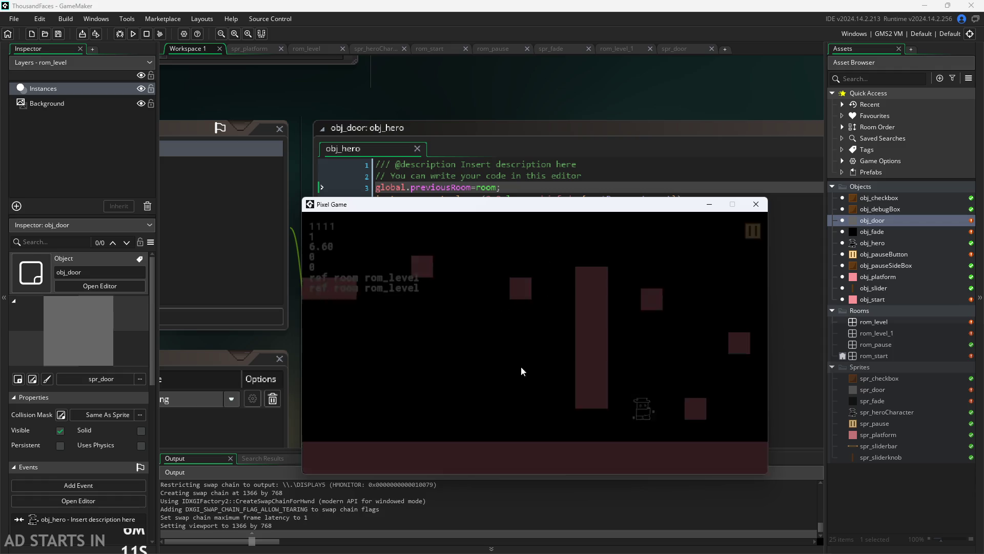
pyautogui.press('Right')
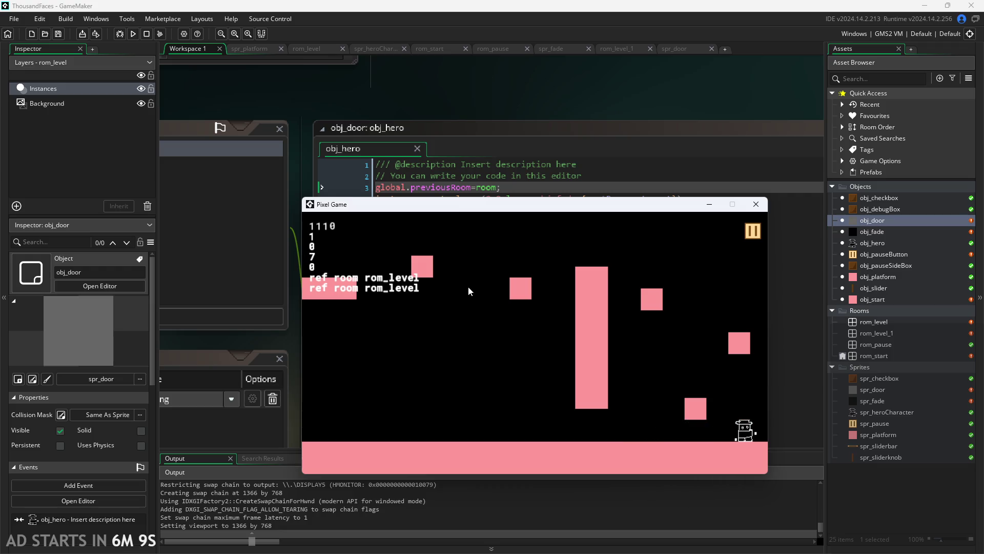
pyautogui.press('Left')
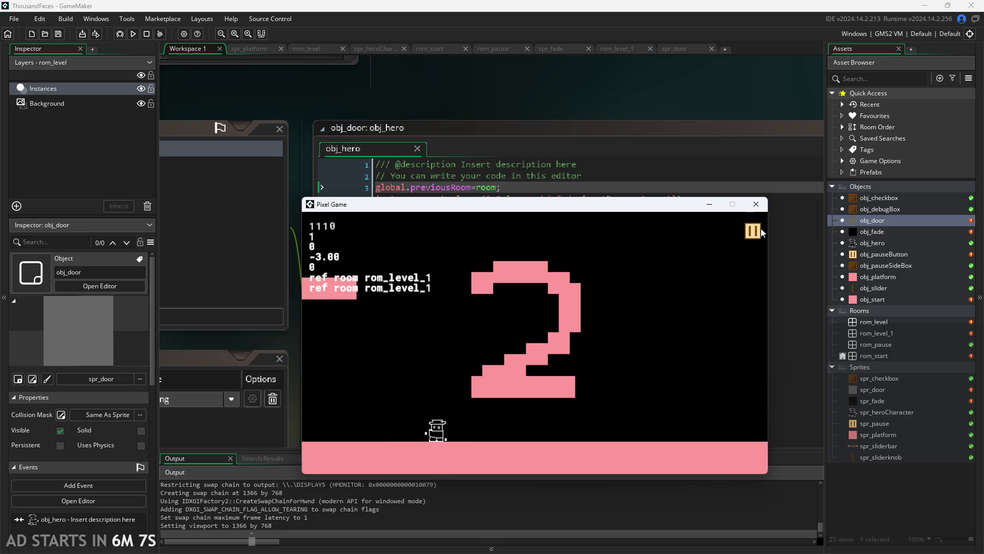
# - Pause and resume from level 2, pause again, then close the game
pyautogui.click(755, 231)
pyautogui.click(754, 232)
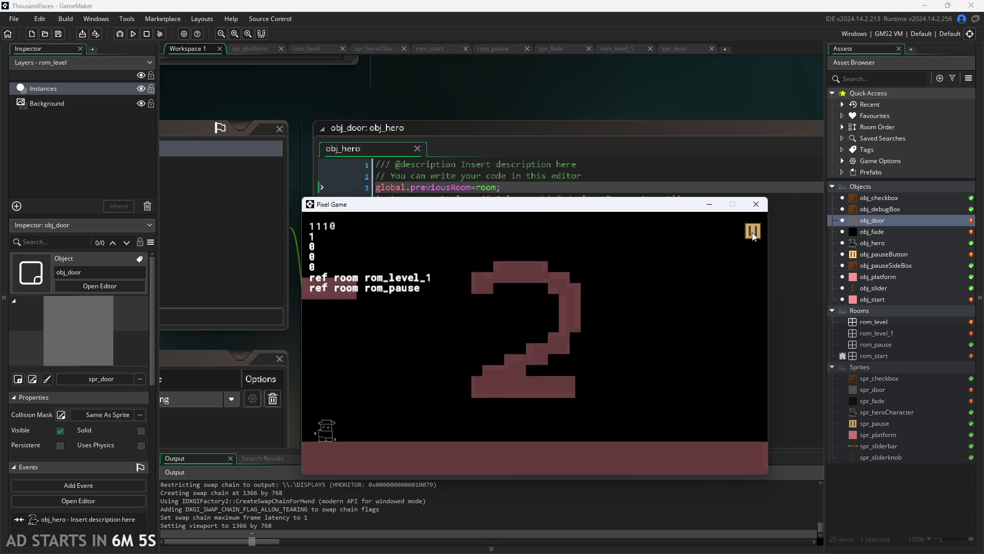
pyautogui.click(753, 232)
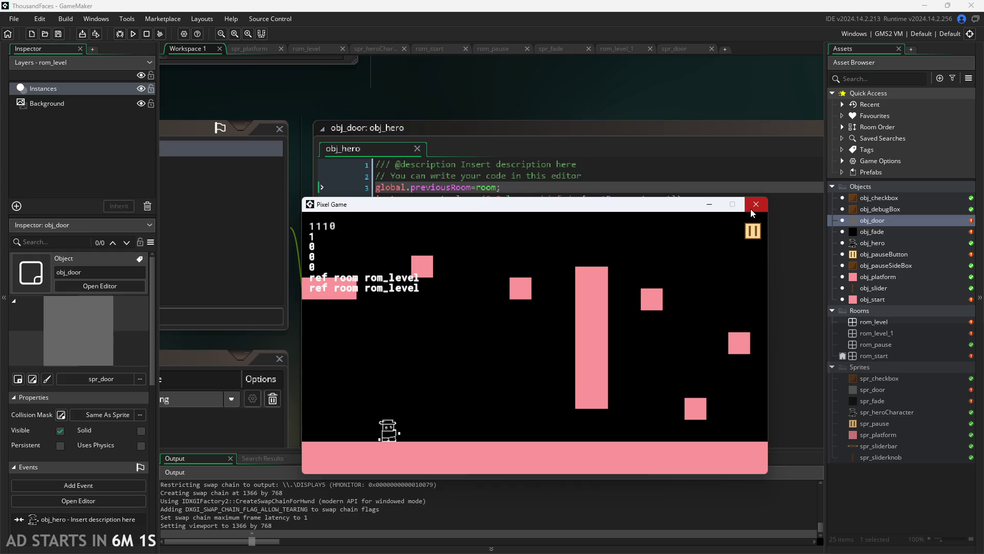
pyautogui.click(750, 209)
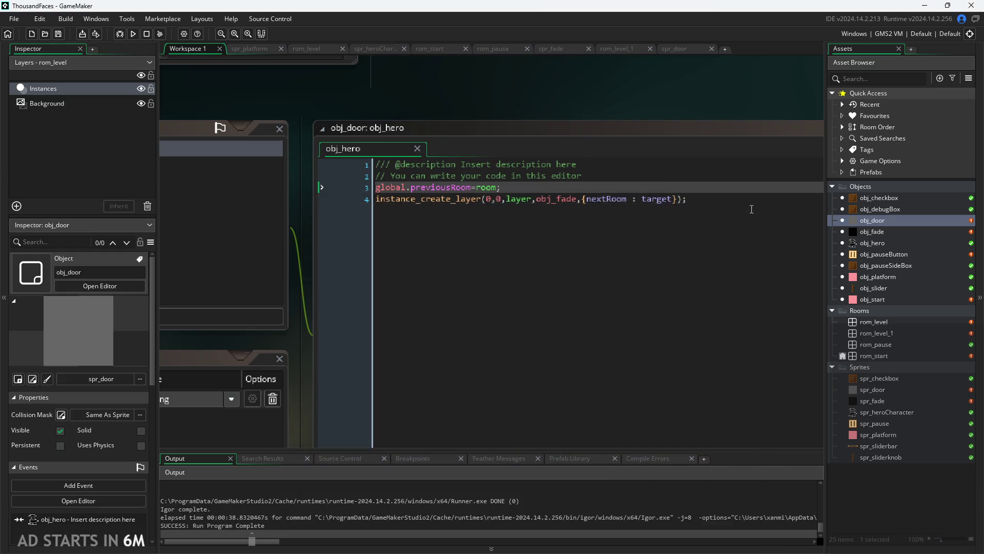
# - Open obj_fade and then obj_pauseButton to review where the previous room is stored
pyautogui.click(865, 233)
pyautogui.doubleClick(865, 233)
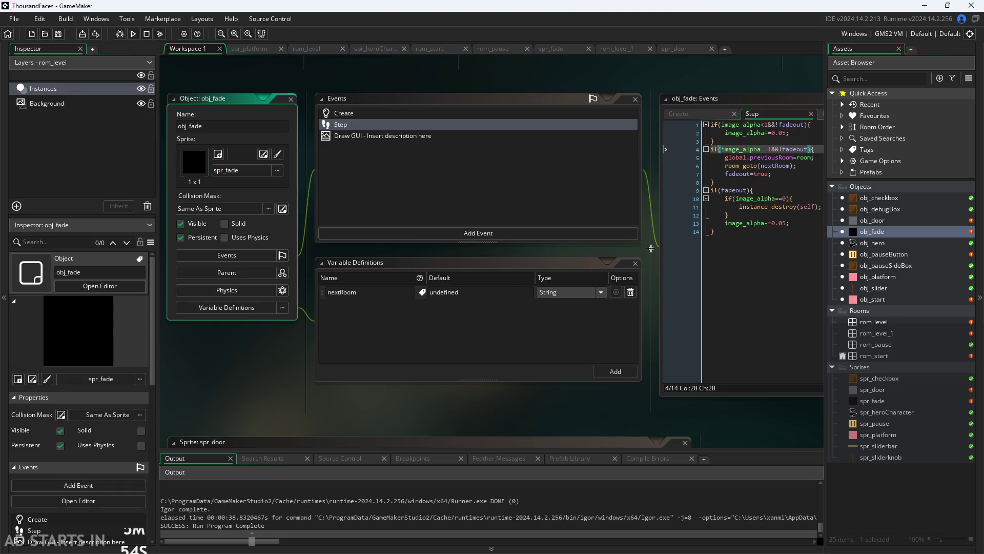
pyautogui.scroll(1, 590, 132)
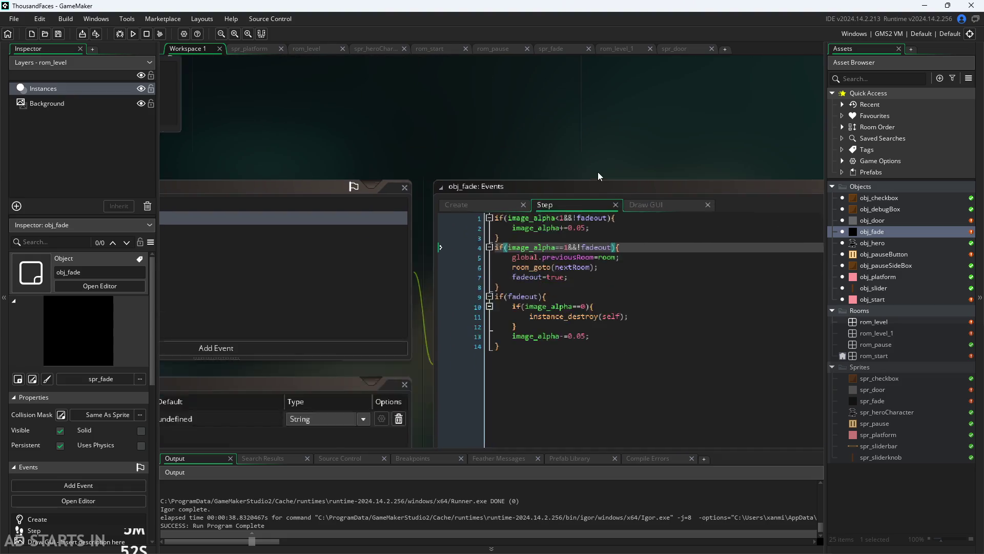
pyautogui.scroll(2, 597, 171)
pyautogui.click(464, 213)
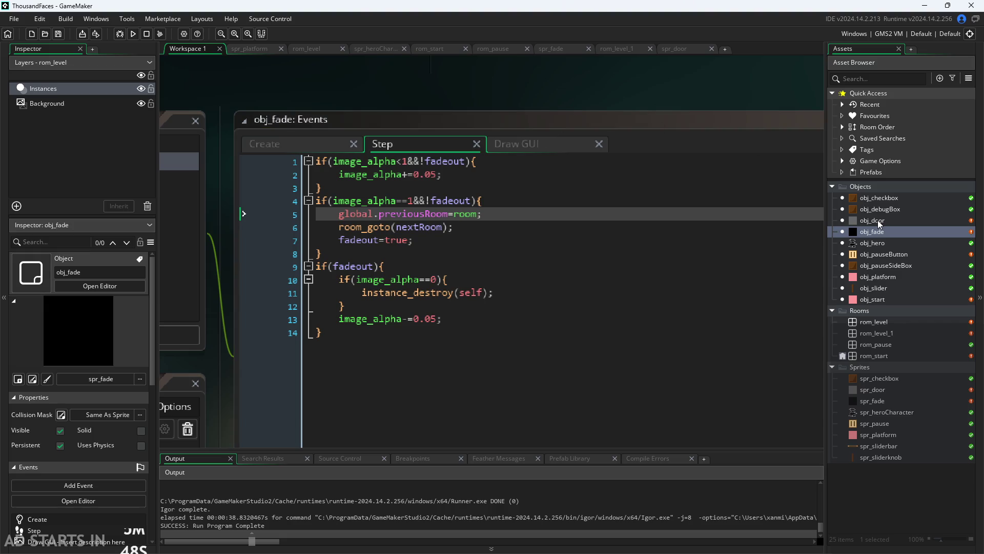
pyautogui.doubleClick(882, 254)
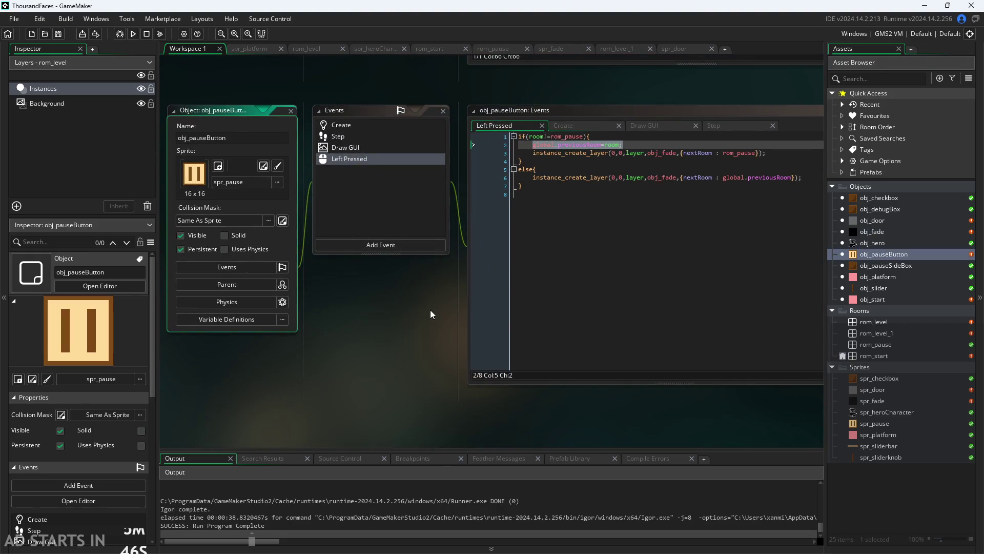
pyautogui.click(567, 259)
pyautogui.moveTo(439, 283); pyautogui.dragTo(251, 371)
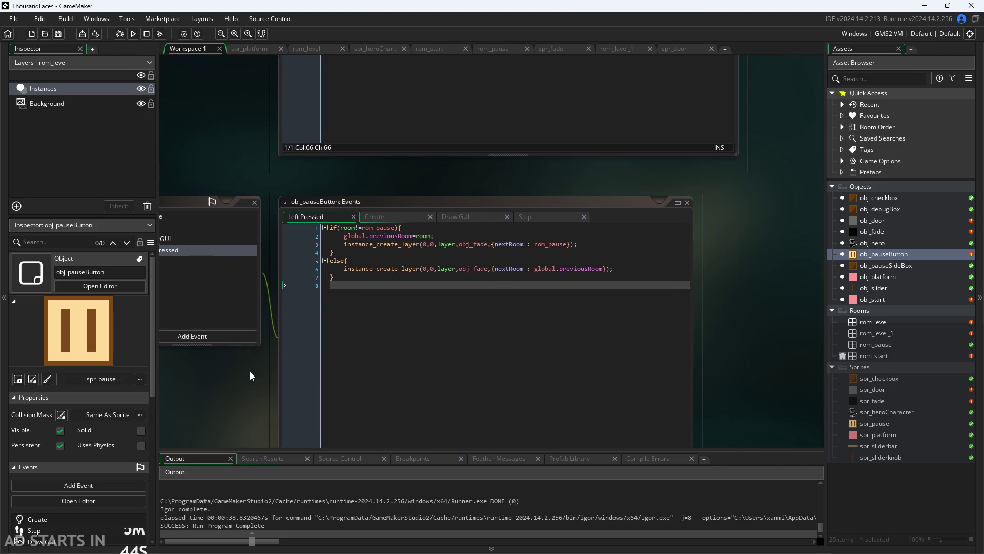
pyautogui.scroll(2, 399, 298)
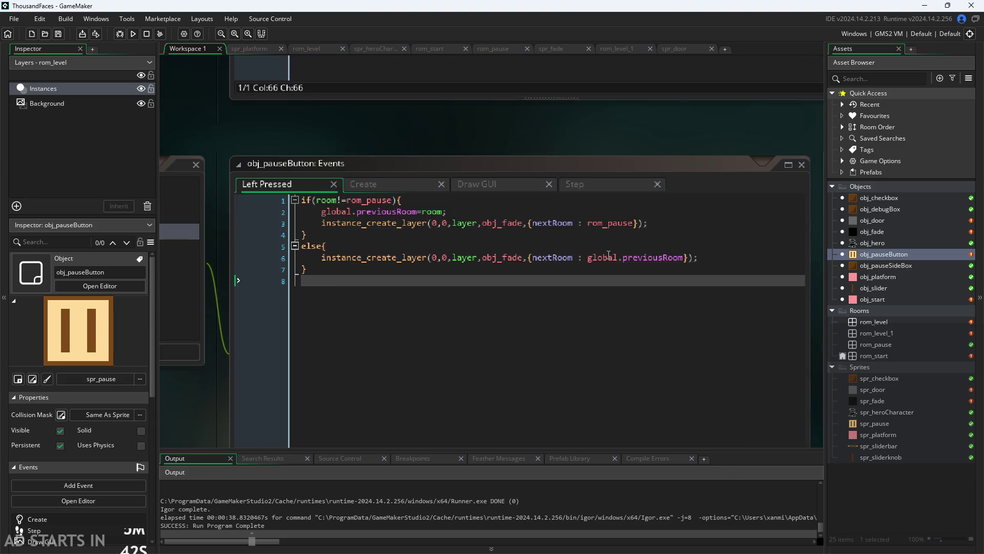
# - Walk through the Left Pressed code: the rom_pause check, saving the room, creating obj_fade, and returning to the previous room
pyautogui.click(629, 257)
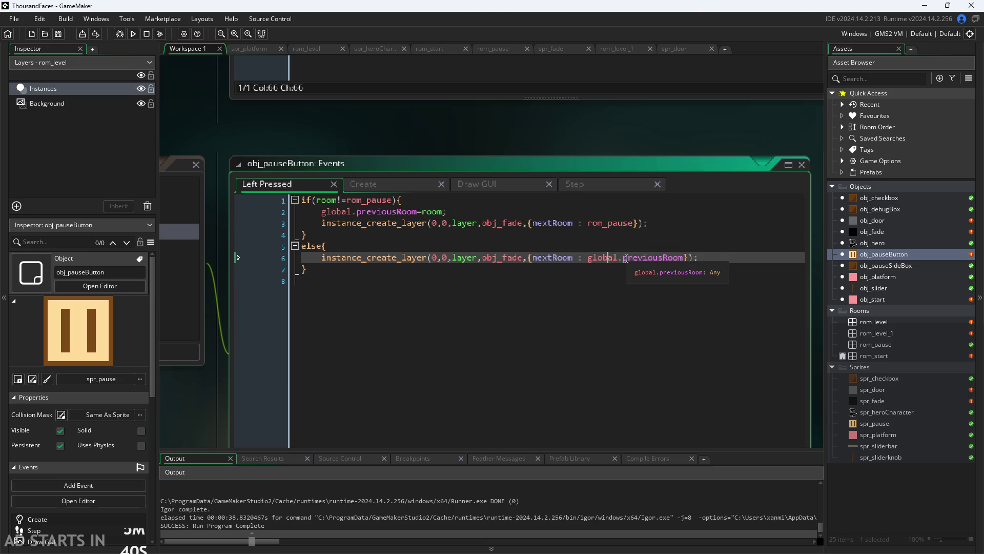
pyautogui.click(691, 267)
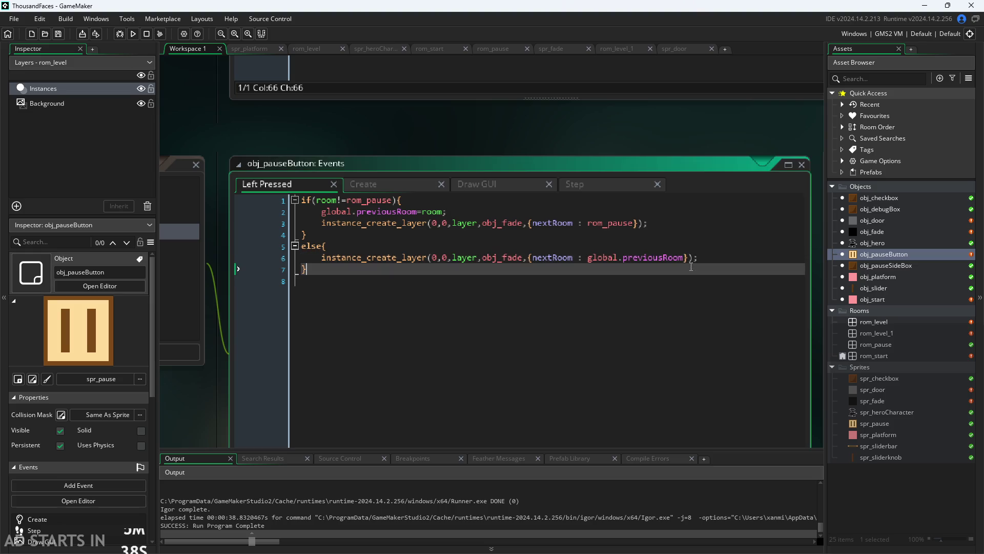
pyautogui.click(680, 258)
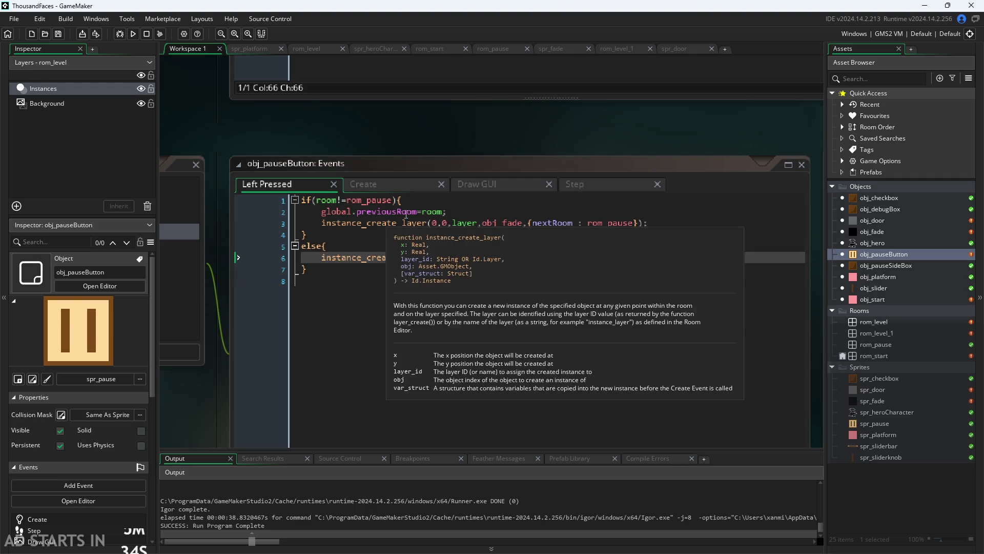
pyautogui.click(353, 202)
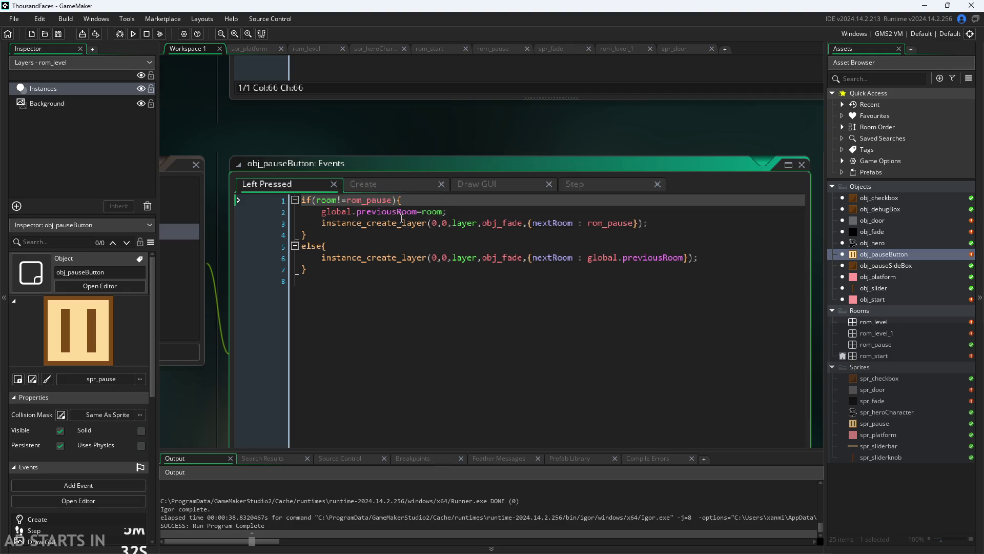
pyautogui.click(413, 211)
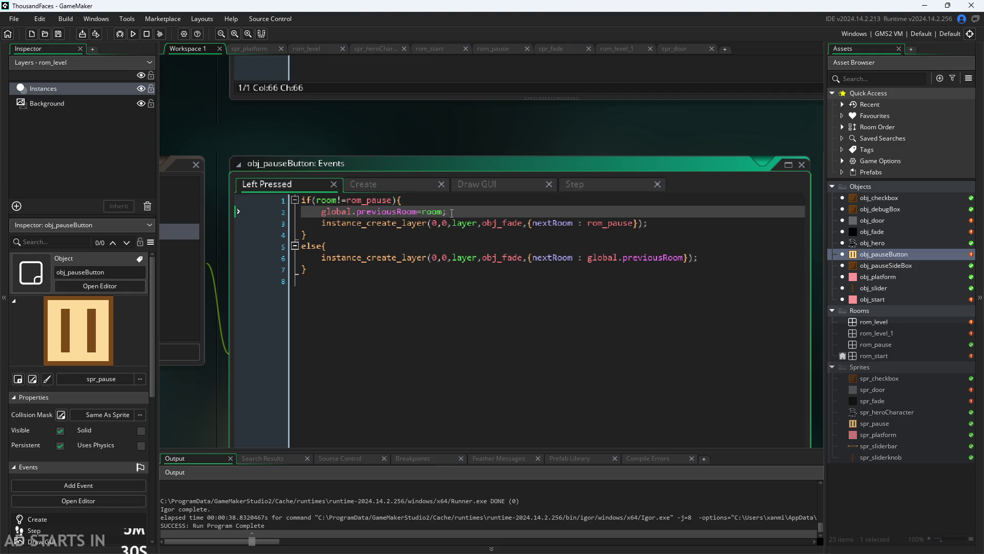
pyautogui.click(370, 244)
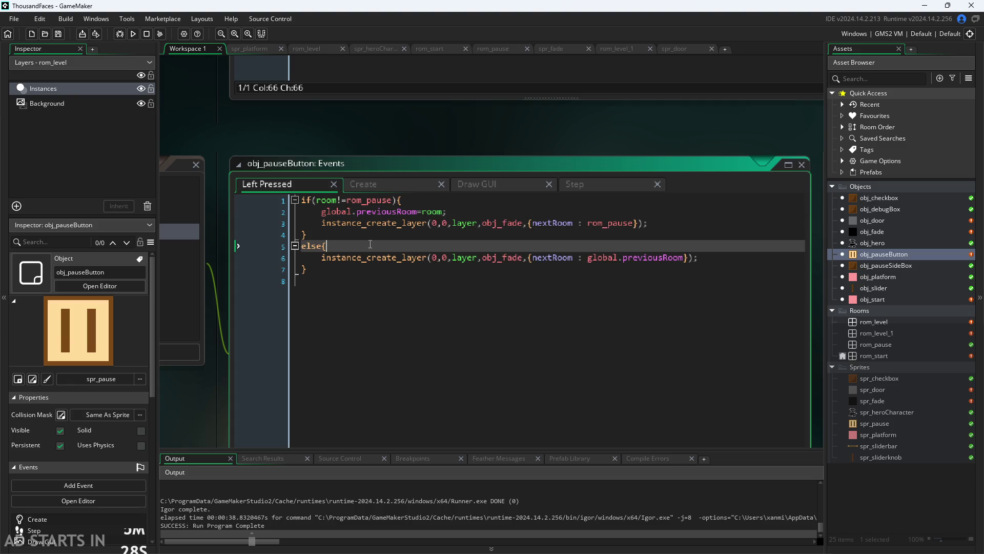
pyautogui.click(379, 223)
pyautogui.click(377, 236)
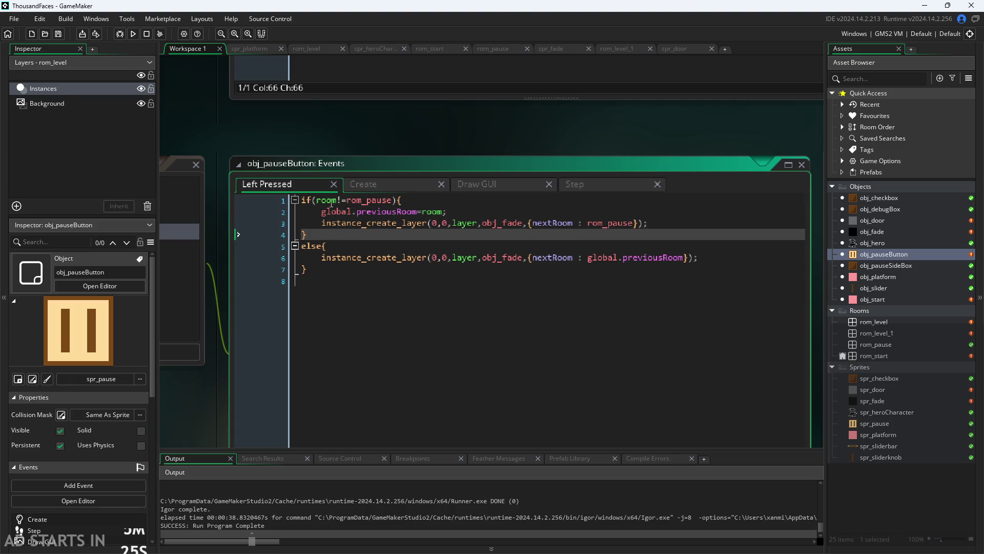
pyautogui.click(327, 269)
pyautogui.click(376, 245)
pyautogui.click(358, 223)
pyautogui.click(558, 247)
pyautogui.click(535, 275)
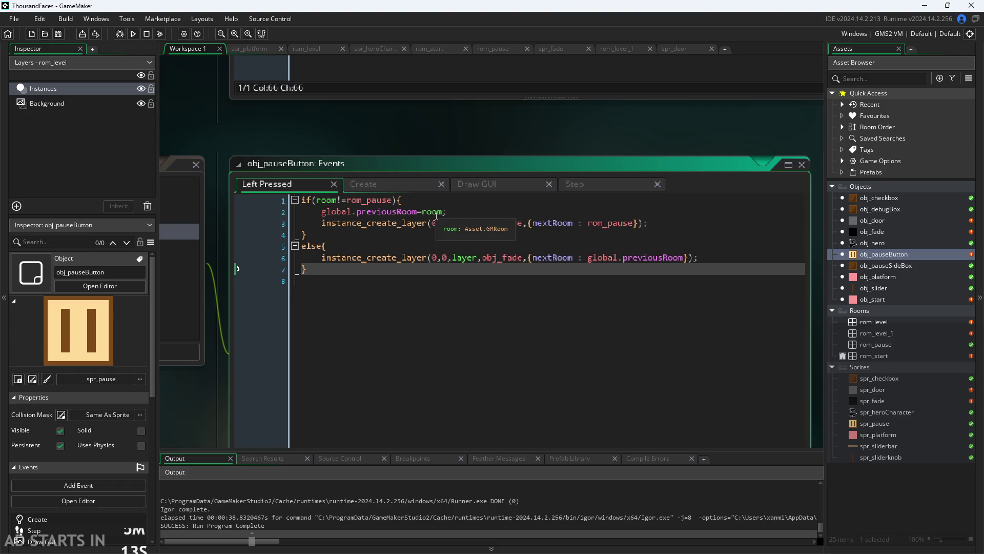
pyautogui.click(426, 205)
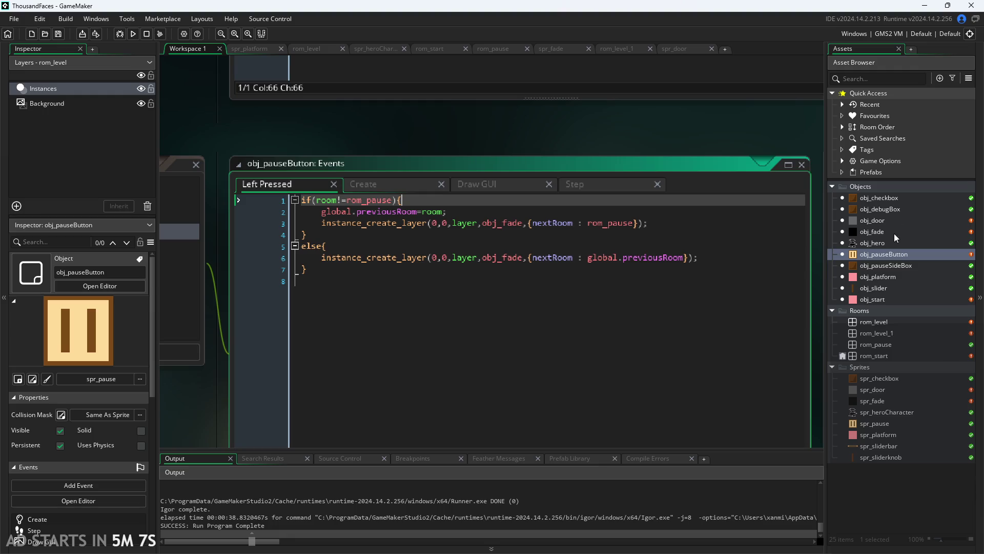
# - Start a debug run of the game
pyautogui.click(669, 120)
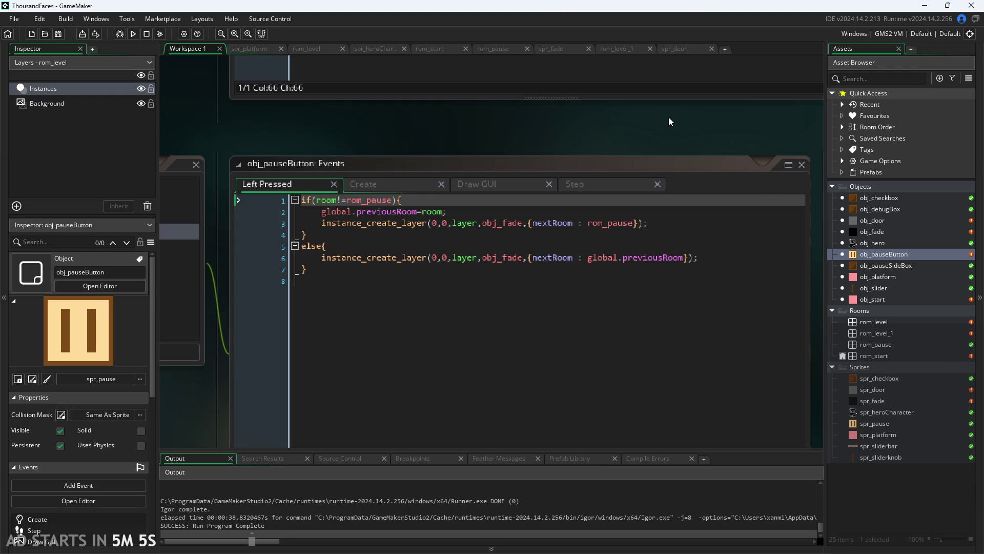
pyautogui.click(124, 35)
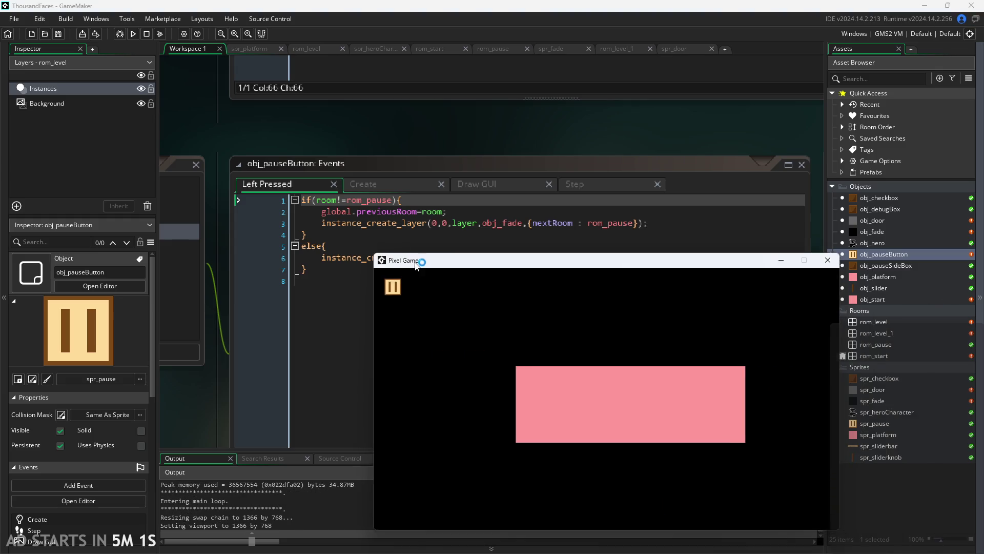
# - Enable Debug Stats and the right-side pause button in the pause room, then start the level
pyautogui.click(357, 234)
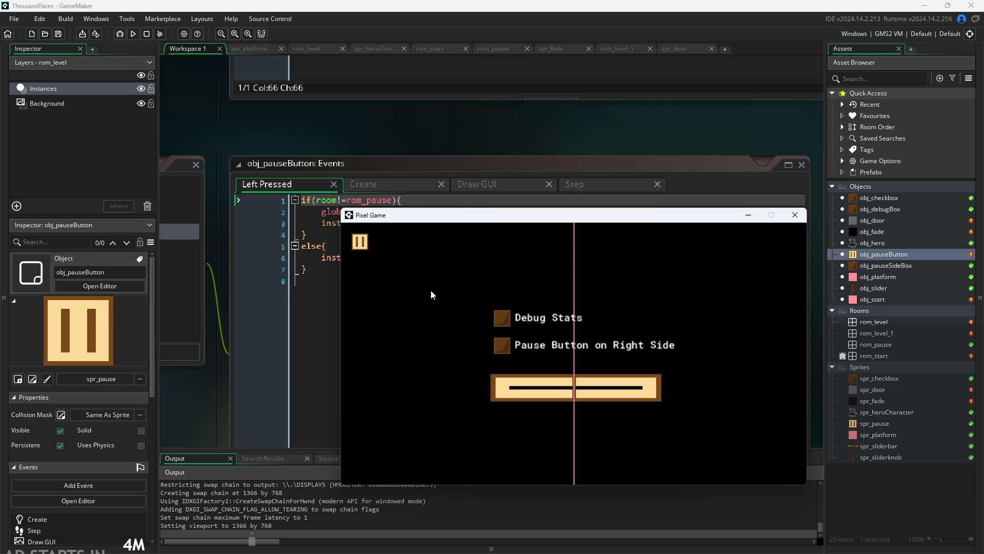
pyautogui.click(510, 327)
pyautogui.click(502, 346)
pyautogui.click(796, 243)
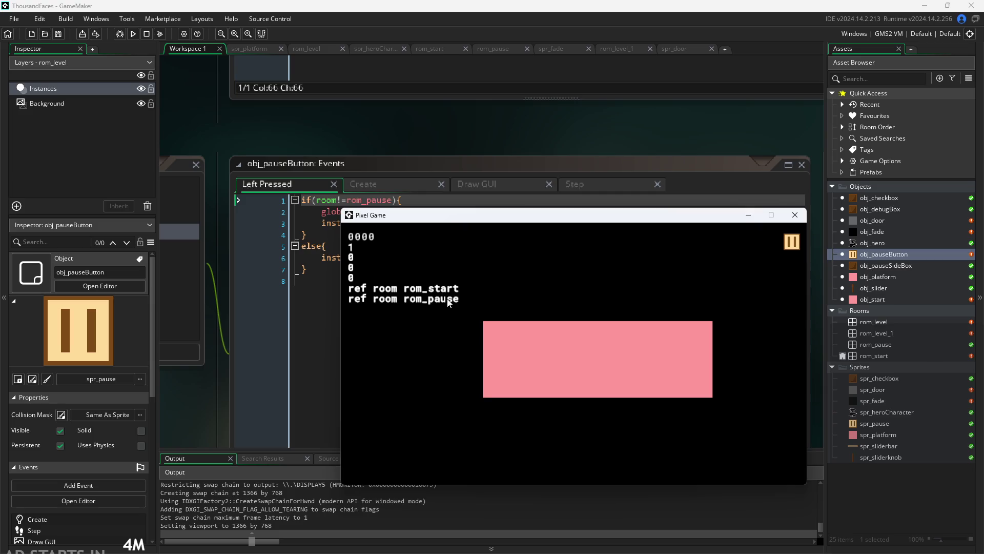
pyautogui.click(548, 345)
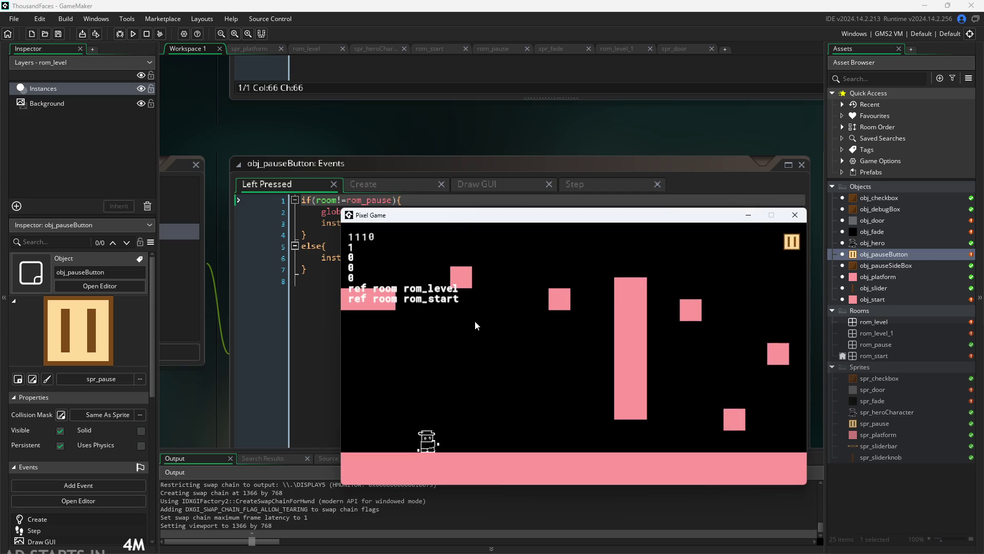
# - Jump the hero across the small platform onto the tall pillar and back down to the floor
pyautogui.press('Right')
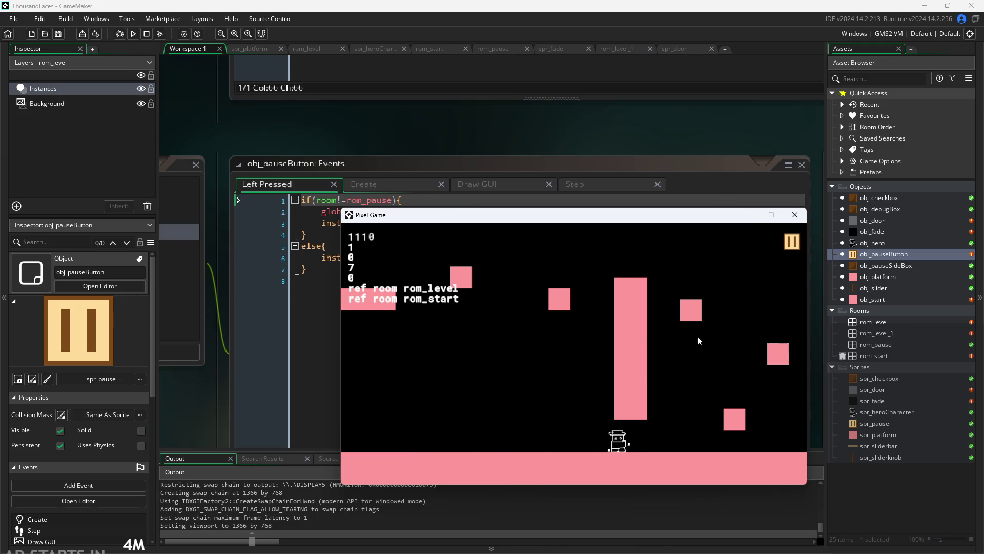
pyautogui.press('space')
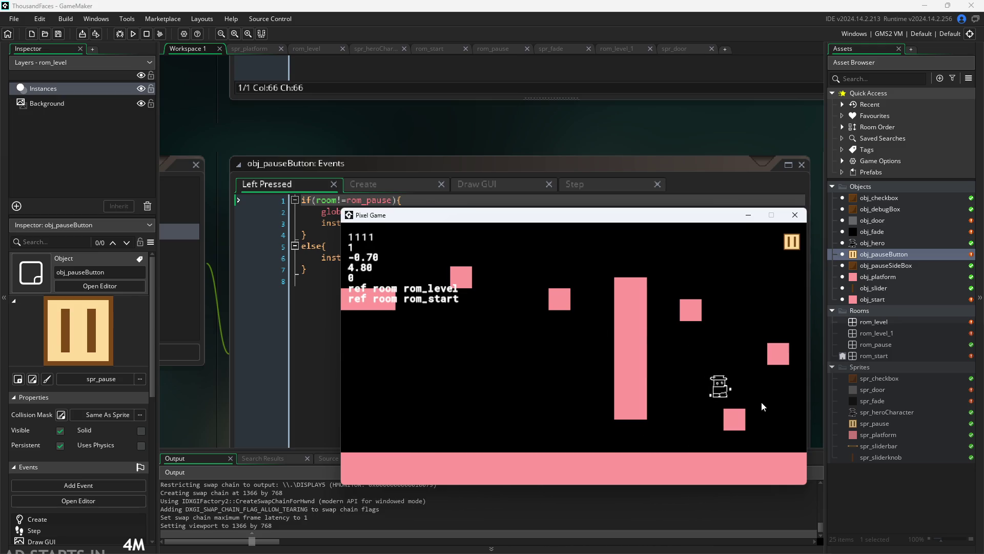
pyautogui.press('Right')
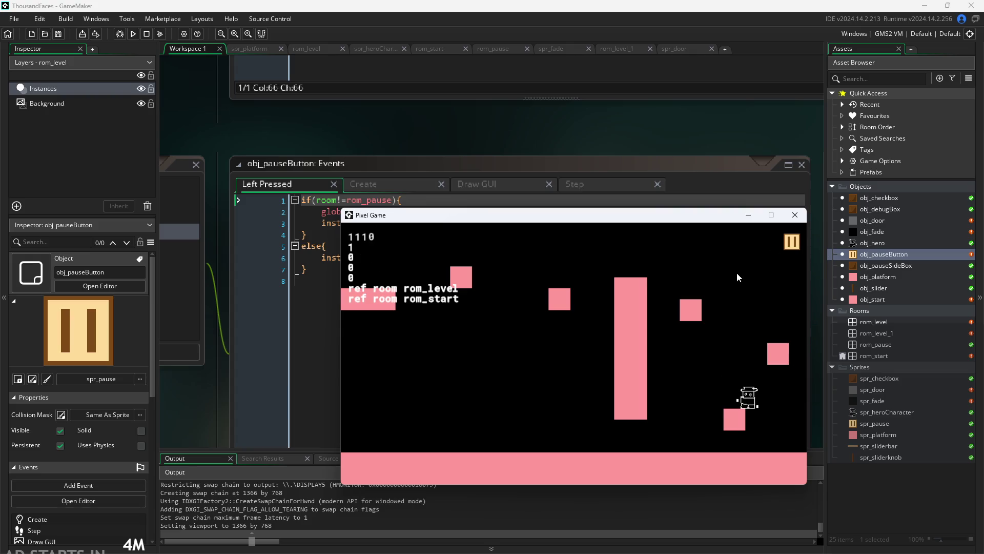
pyautogui.press('space')
pyautogui.press('Left')
pyautogui.press('space')
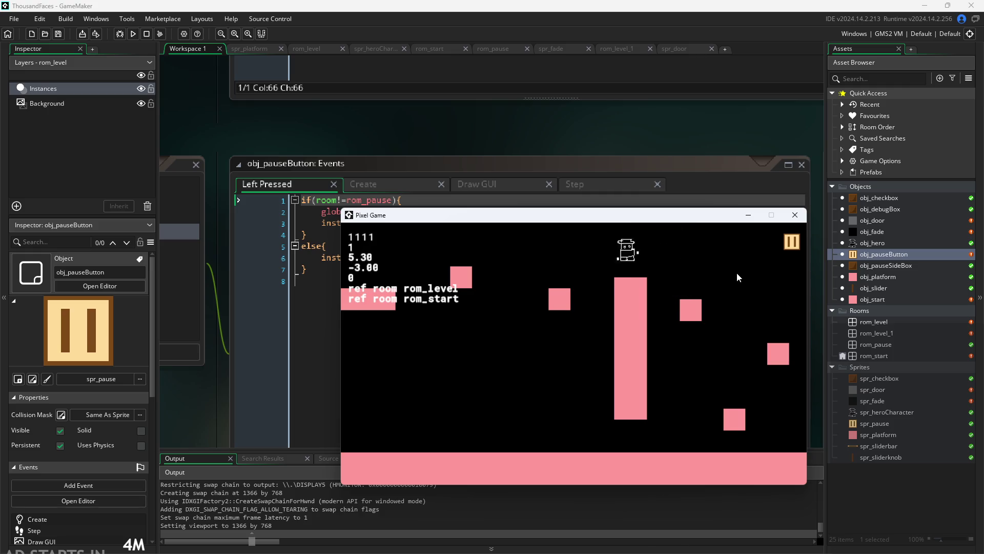
pyautogui.press('Right')
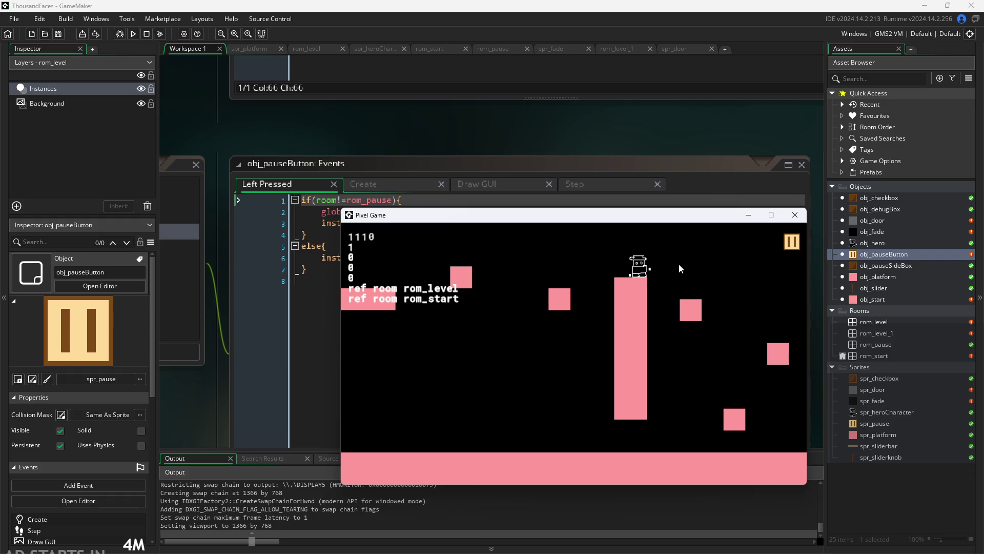
pyautogui.press('Right')
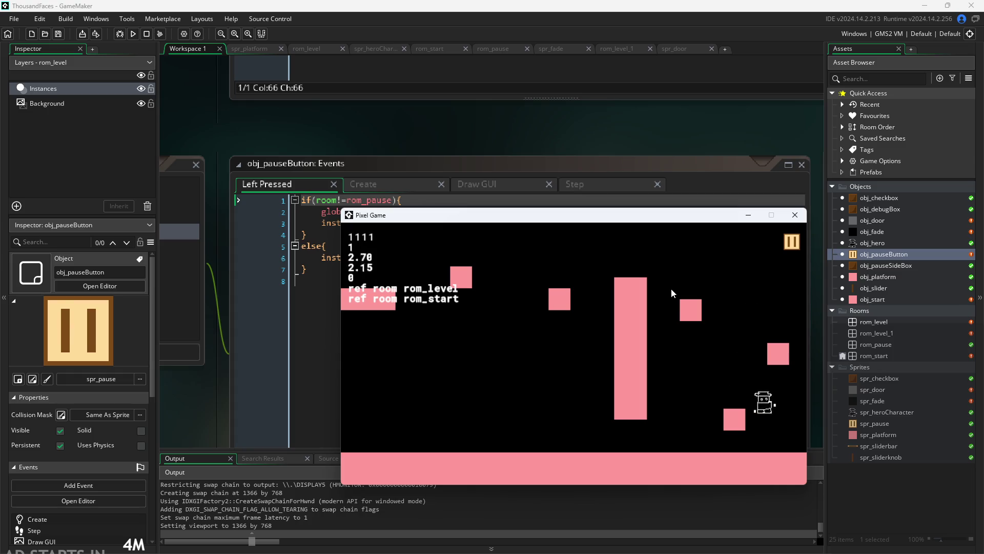
pyautogui.press('Right')
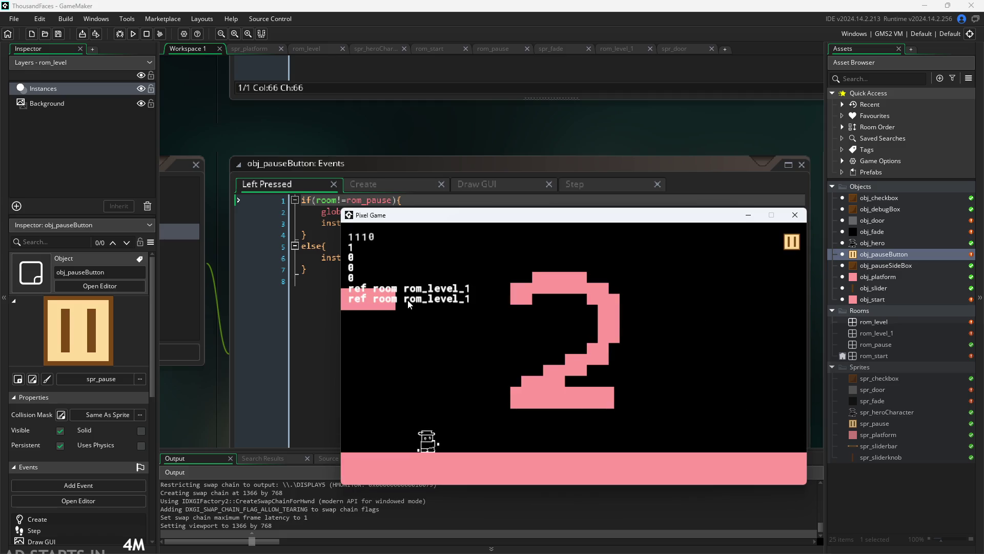
pyautogui.press('Left')
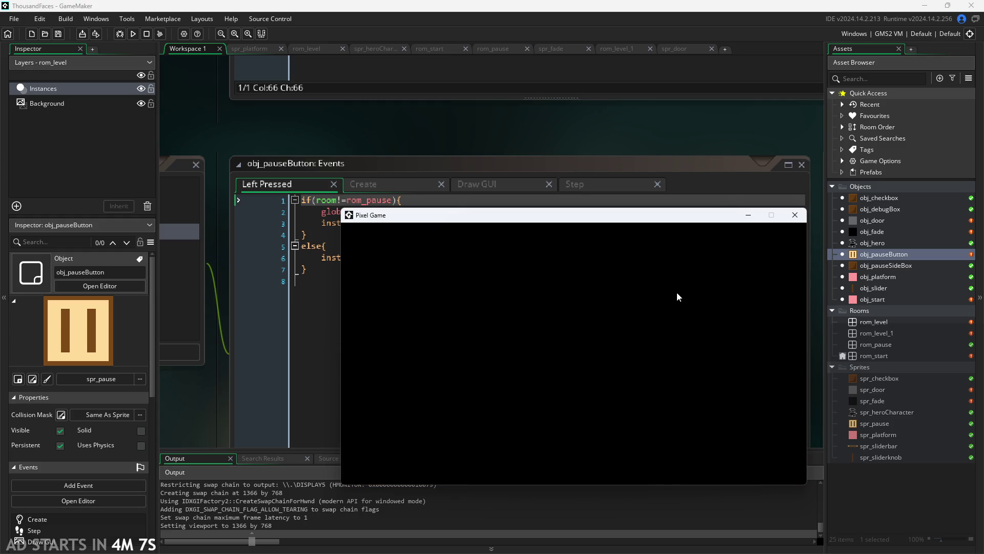
# - Pause and resume, walk the hero right into level 2, then close the game
pyautogui.click(790, 241)
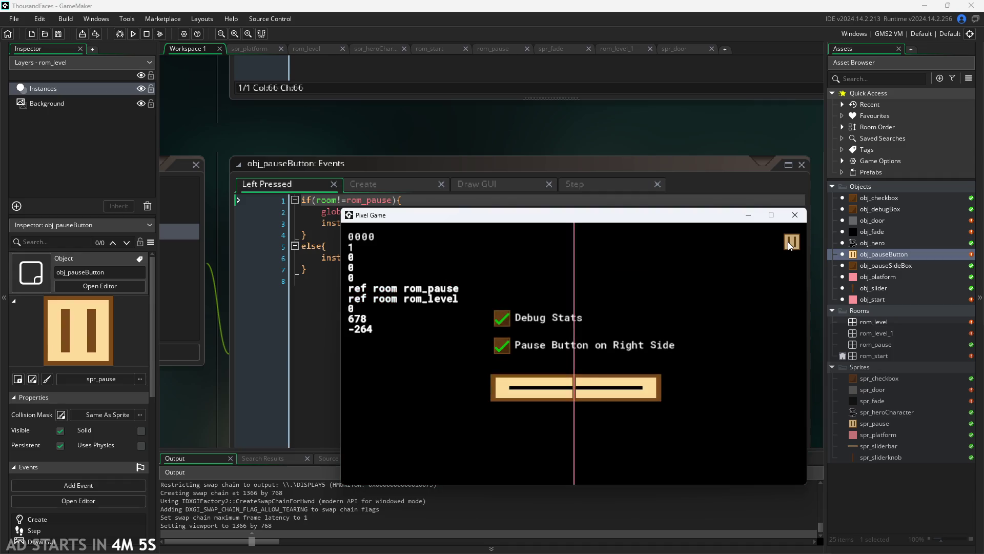
pyautogui.press('Right')
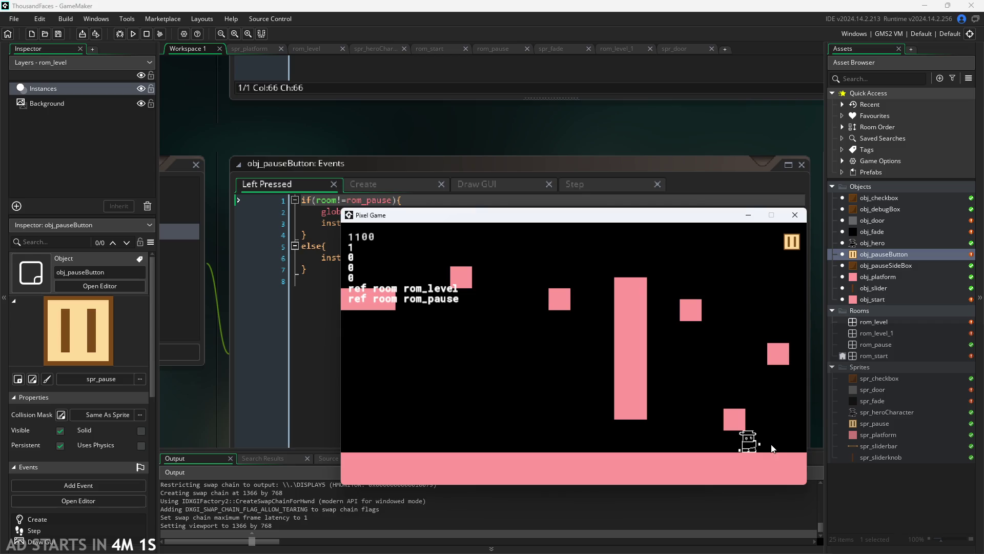
pyautogui.press('Right')
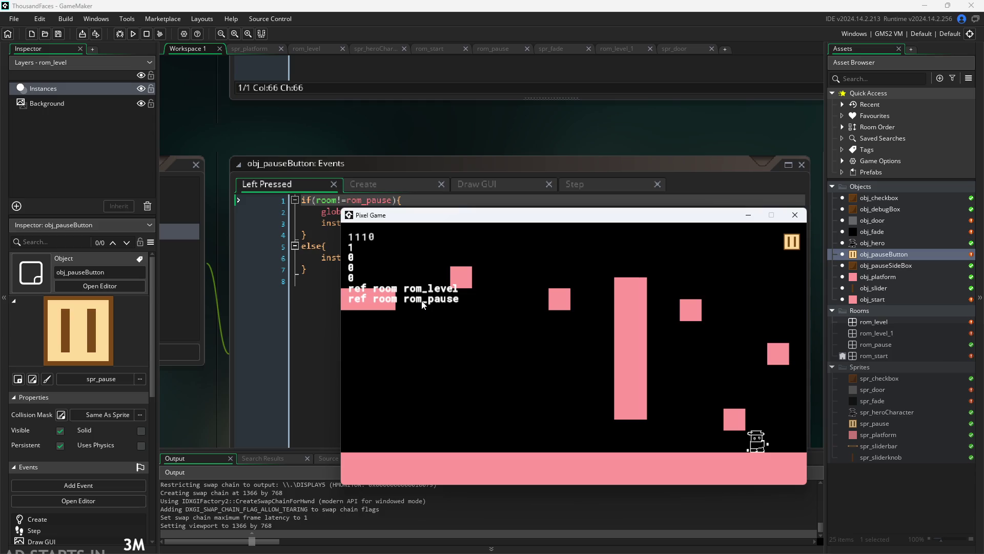
pyautogui.press('Right')
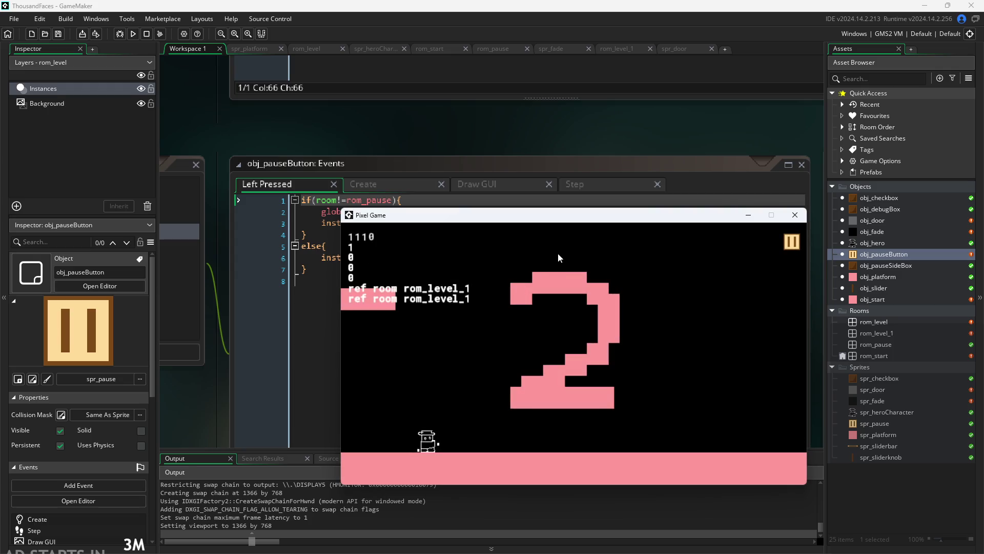
pyautogui.click(793, 217)
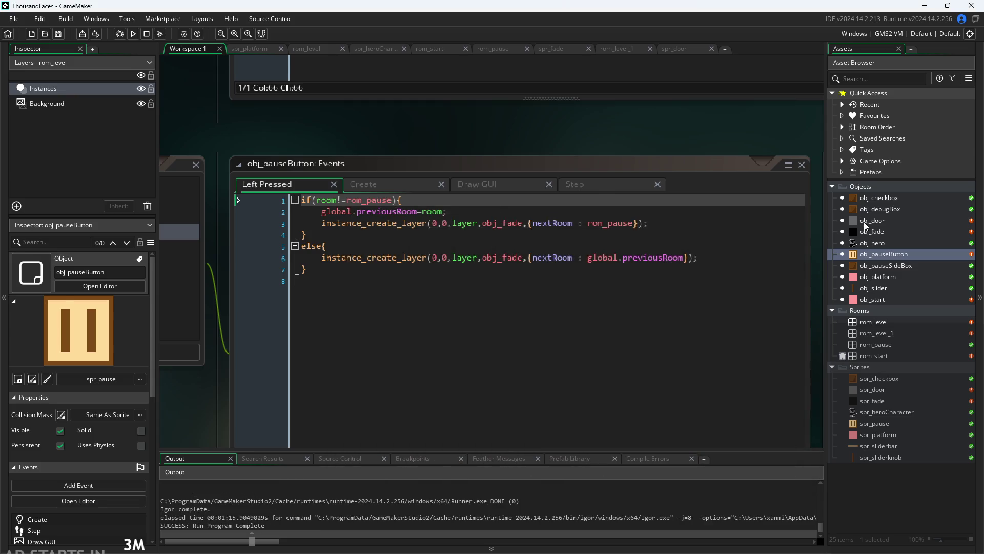
# - Open obj_start and obj_pauseButton editors side by side in the workspace
pyautogui.click(892, 299)
pyautogui.doubleClick(893, 299)
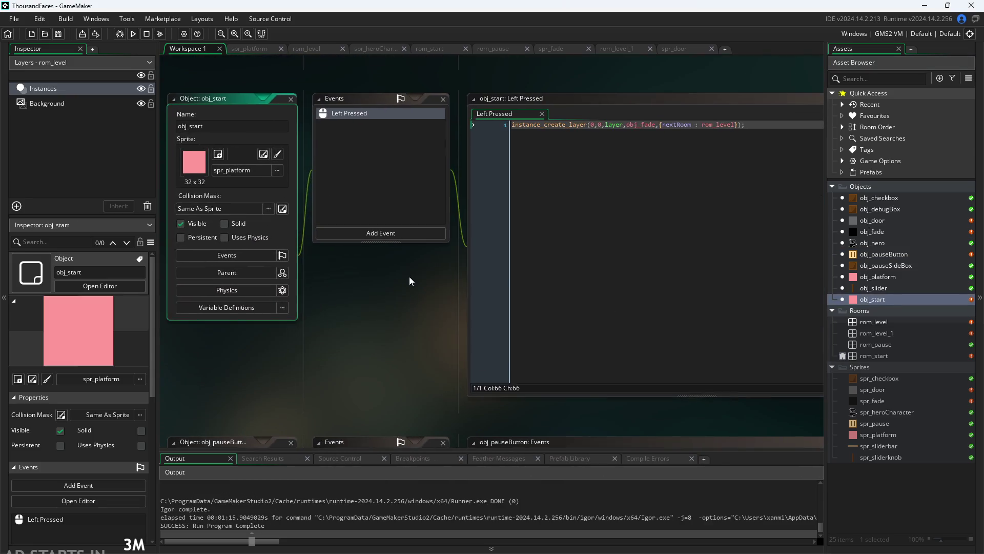
pyautogui.keyDown('ctrl'); pyautogui.scroll(-1, 368, 262); pyautogui.keyUp('ctrl')
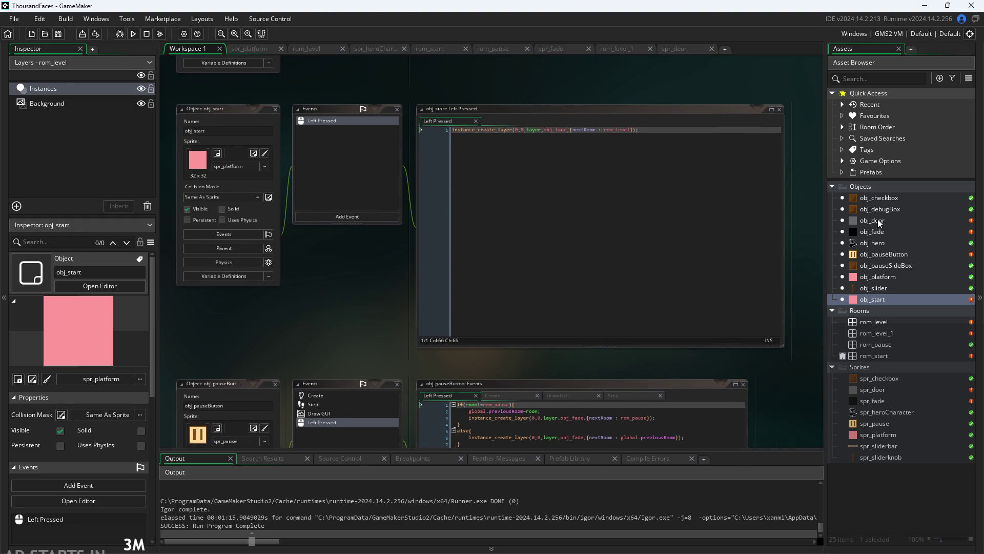
pyautogui.doubleClick(884, 254)
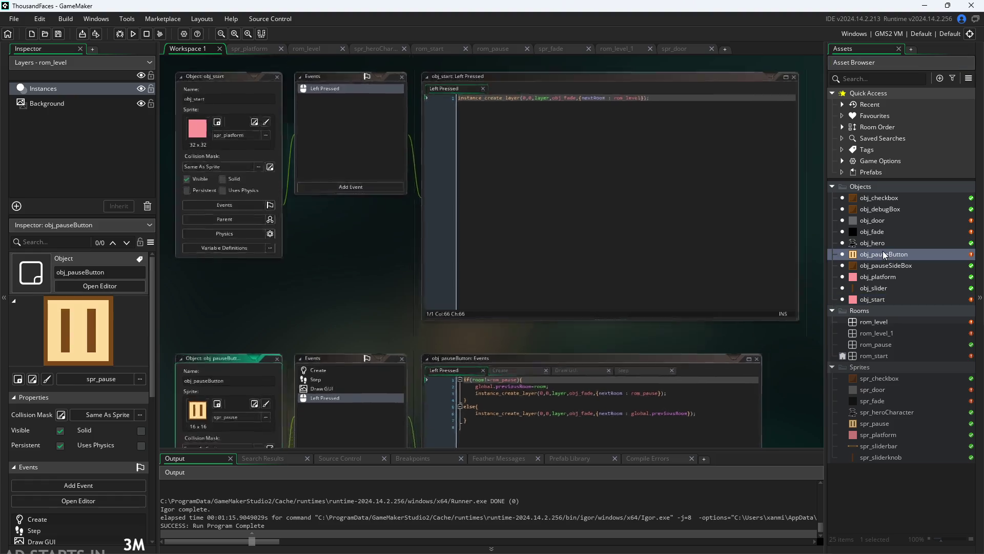
pyautogui.scroll(-5, 444, 411)
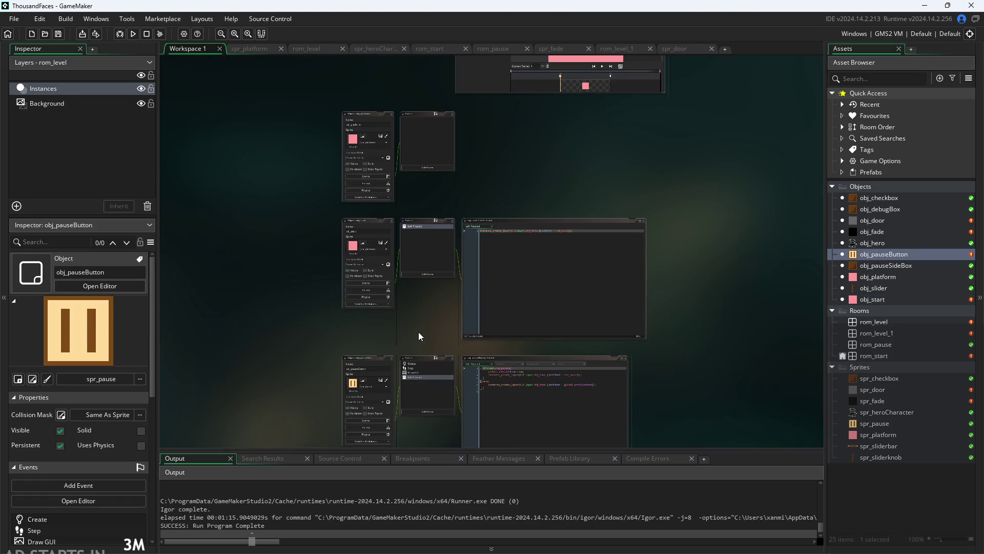
pyautogui.scroll(2, 419, 330)
pyautogui.scroll(3, 429, 330)
pyautogui.scroll(2, 321, 281)
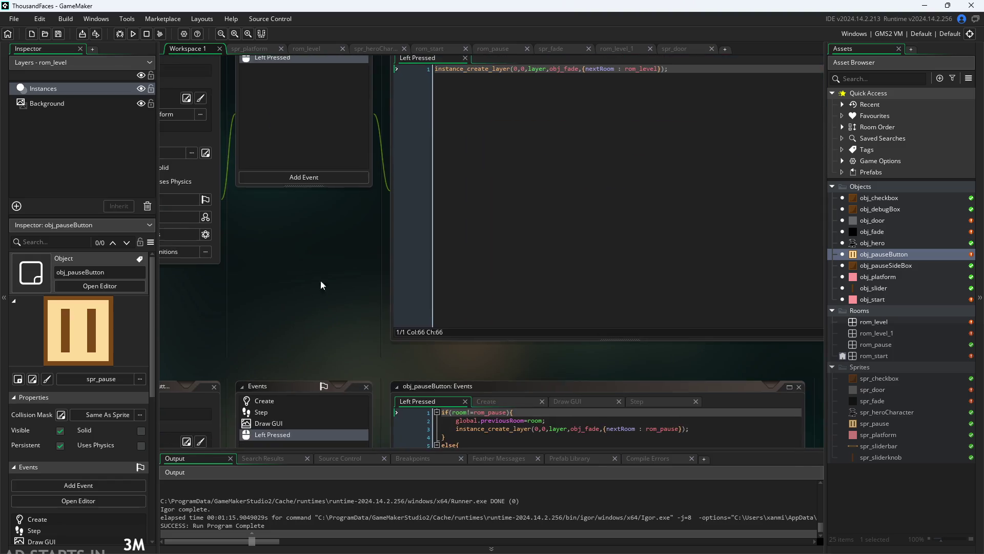
pyautogui.scroll(-3, 333, 197)
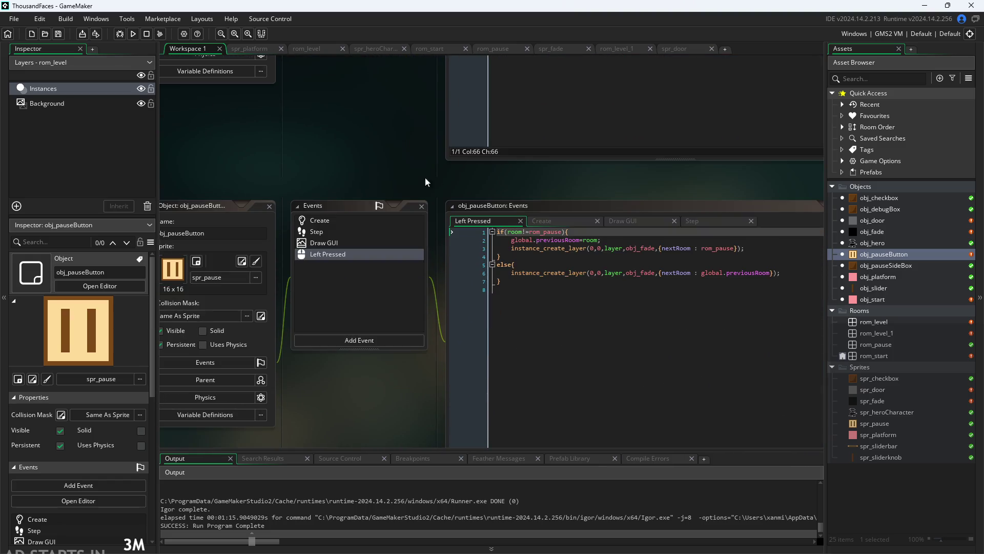
pyautogui.scroll(-1, 385, 156)
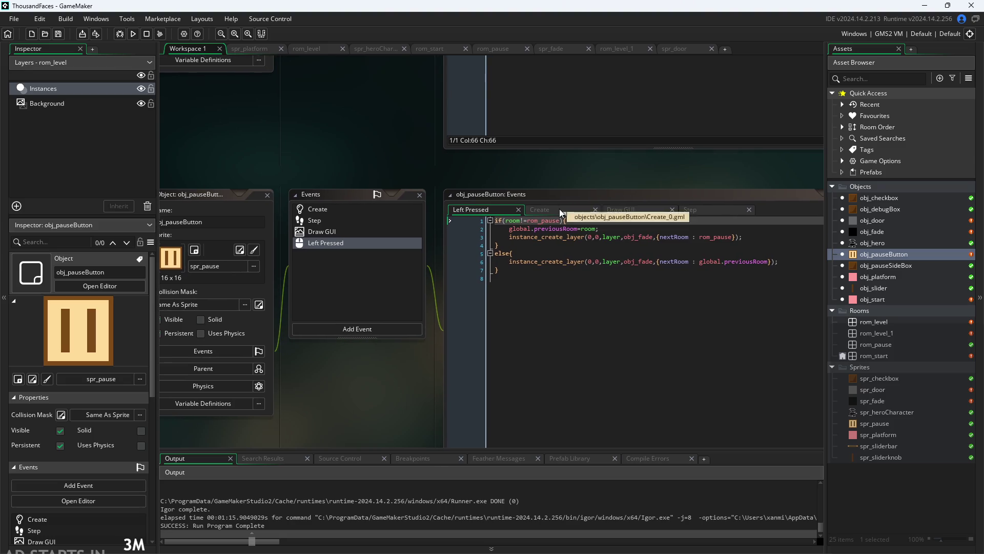
pyautogui.click(566, 251)
pyautogui.click(591, 229)
pyautogui.moveTo(356, 140); pyautogui.dragTo(266, 341)
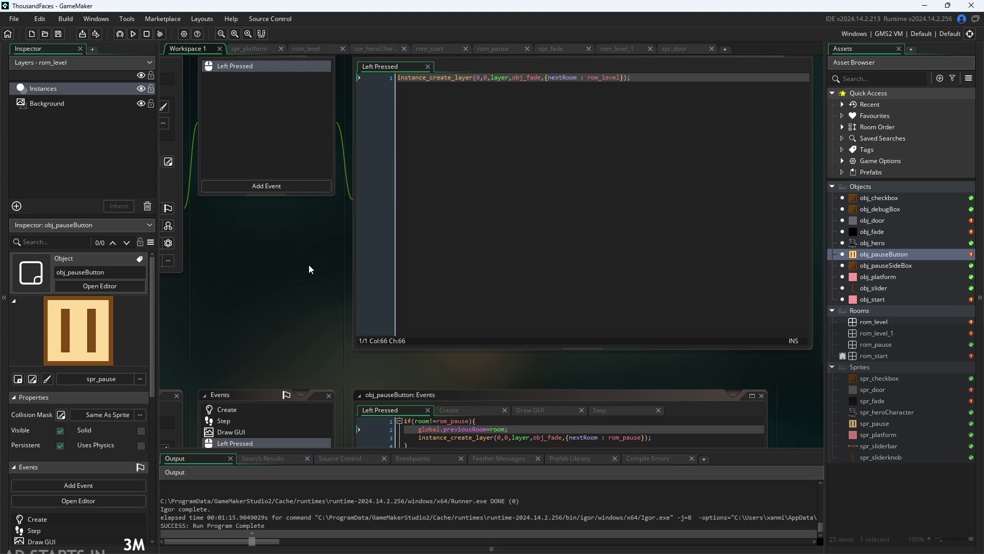
pyautogui.scroll(-3, 308, 262)
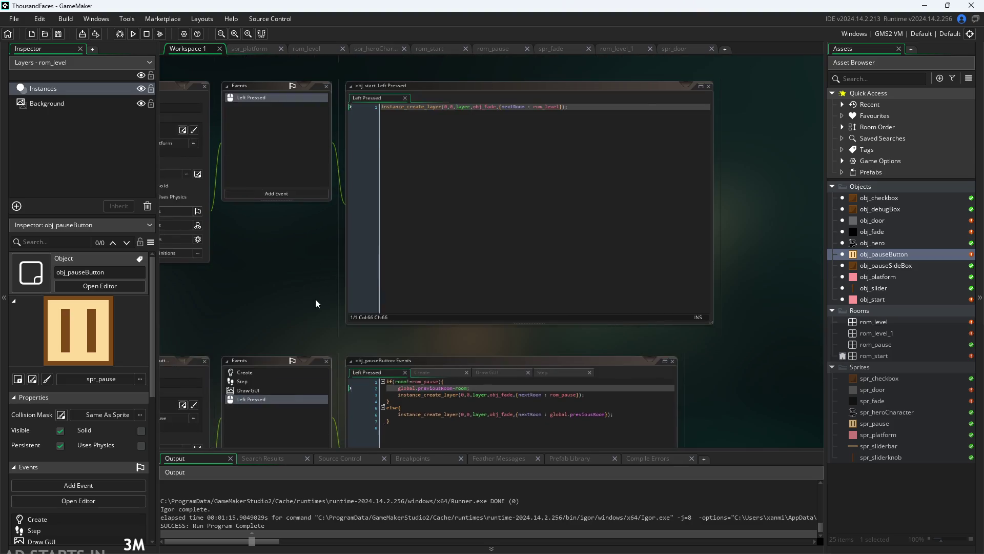
pyautogui.scroll(2, 316, 298)
pyautogui.scroll(-1, 317, 355)
# - Review the pause button's Create and Left Pressed code with the previous-room line intact
pyautogui.click(500, 354)
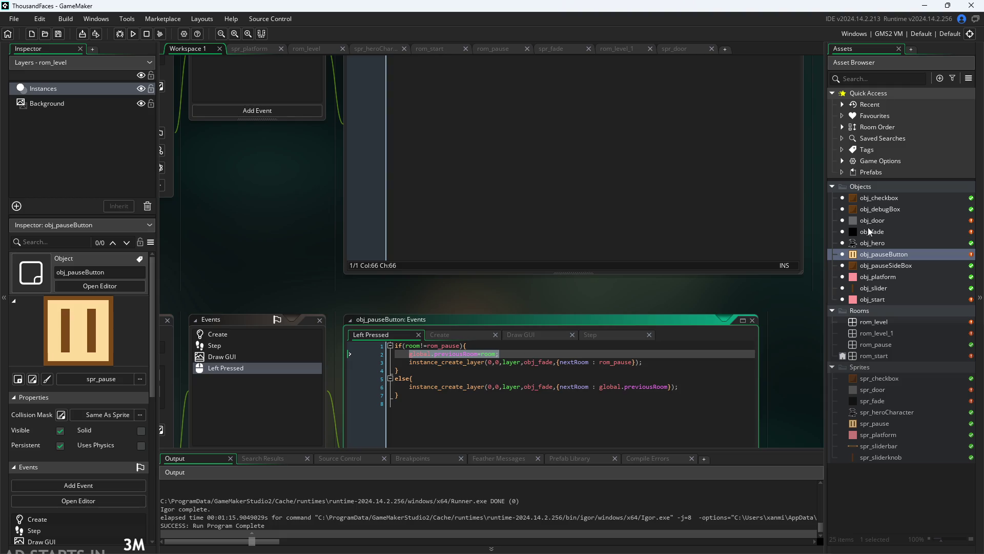
pyautogui.click(462, 336)
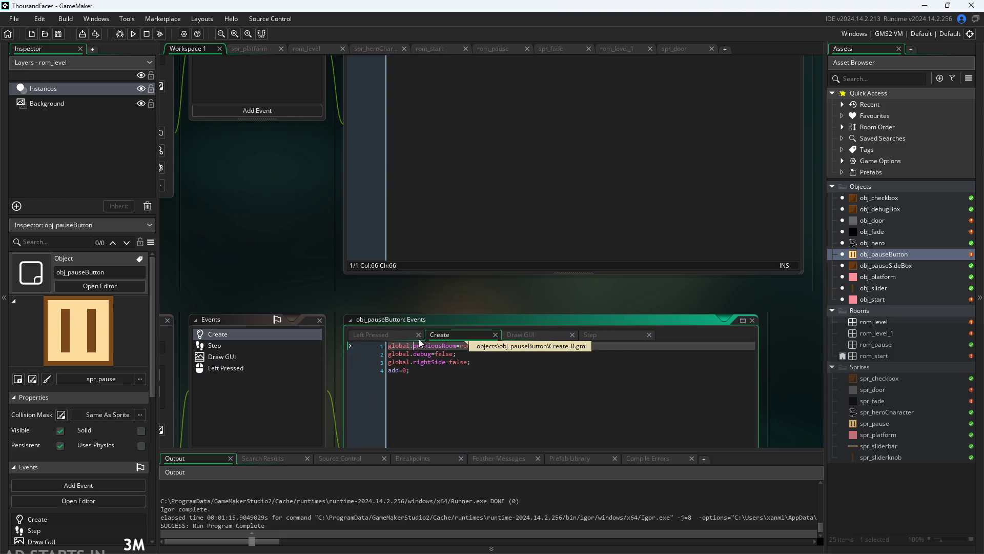
pyautogui.click(386, 334)
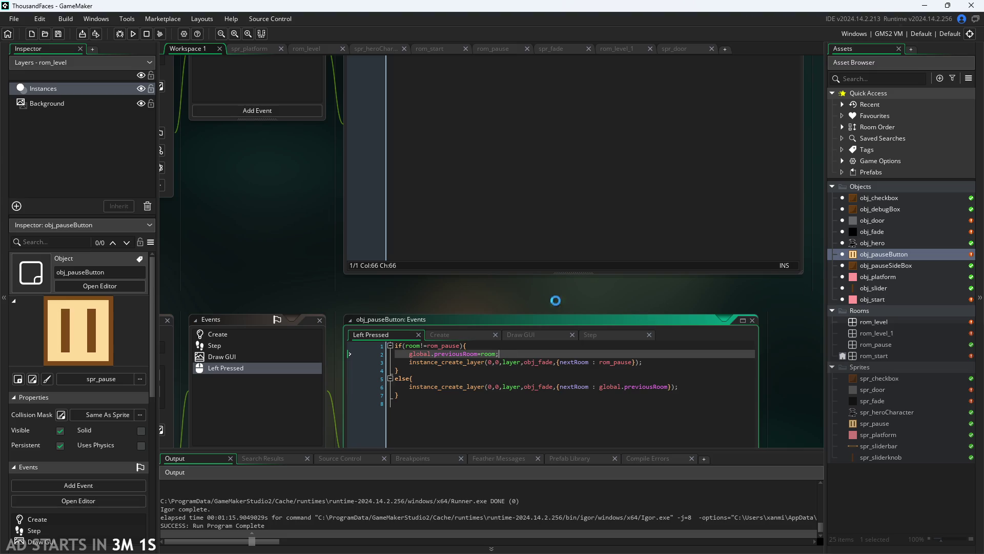
# - Comment out global.previousRoom=room; in Left Pressed with Ctrl+K and run the game
pyautogui.moveTo(482, 307); pyautogui.dragTo(493, 250)
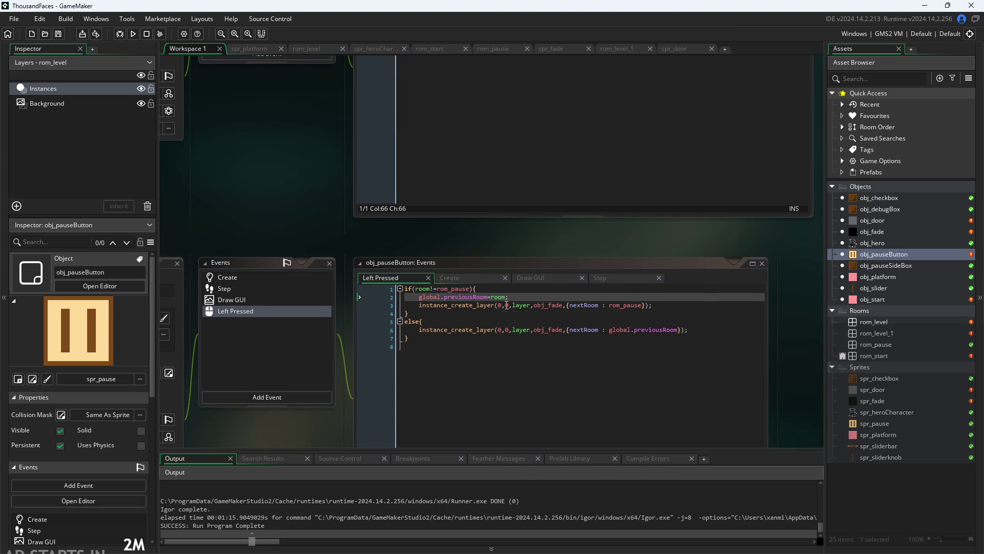
pyautogui.moveTo(522, 297); pyautogui.dragTo(419, 297)
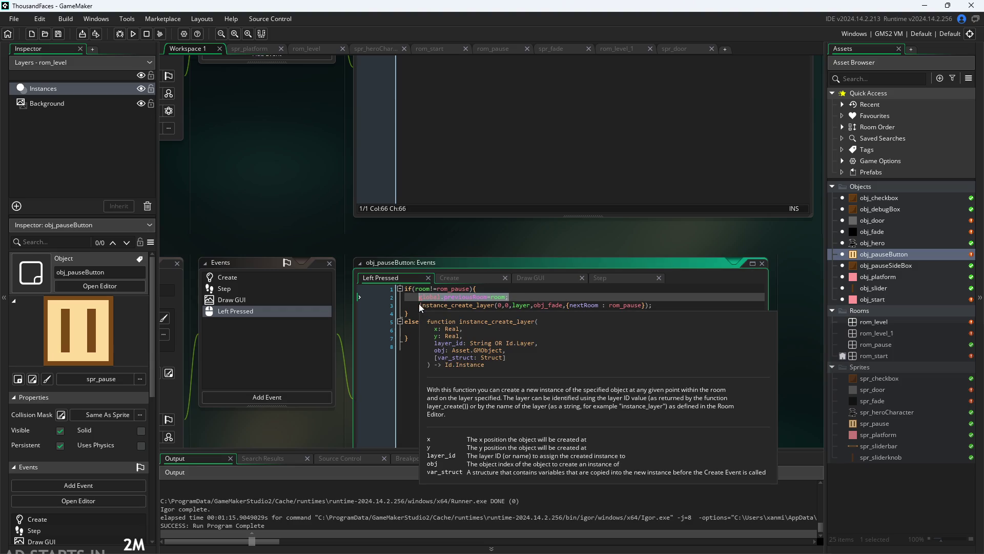
pyautogui.hotkey('ctrl', 'k')
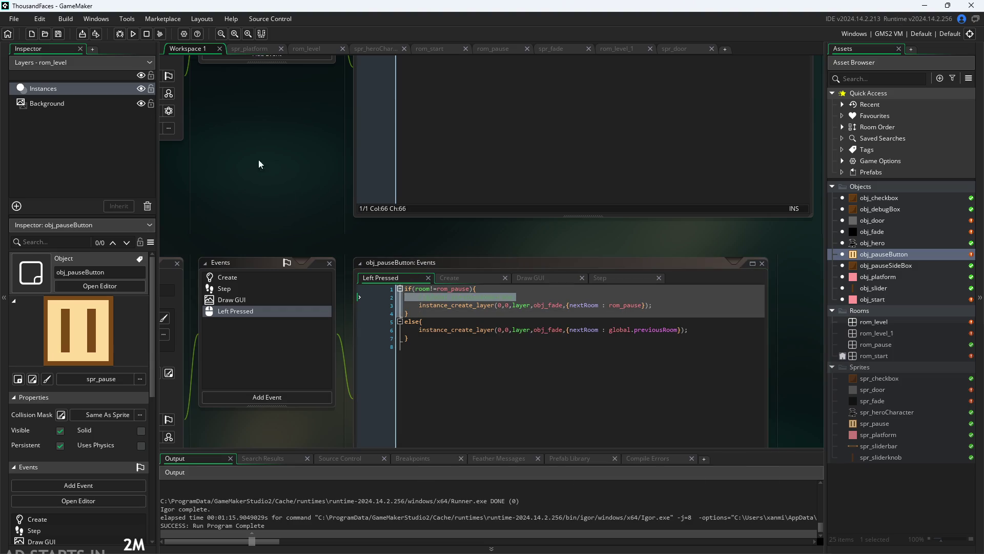
pyautogui.click(132, 34)
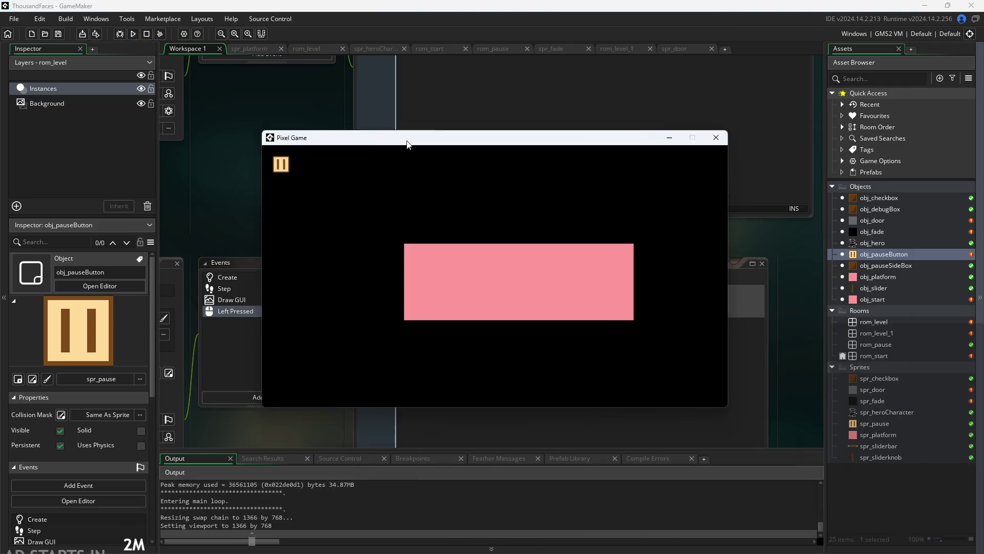
pyautogui.click(167, 157)
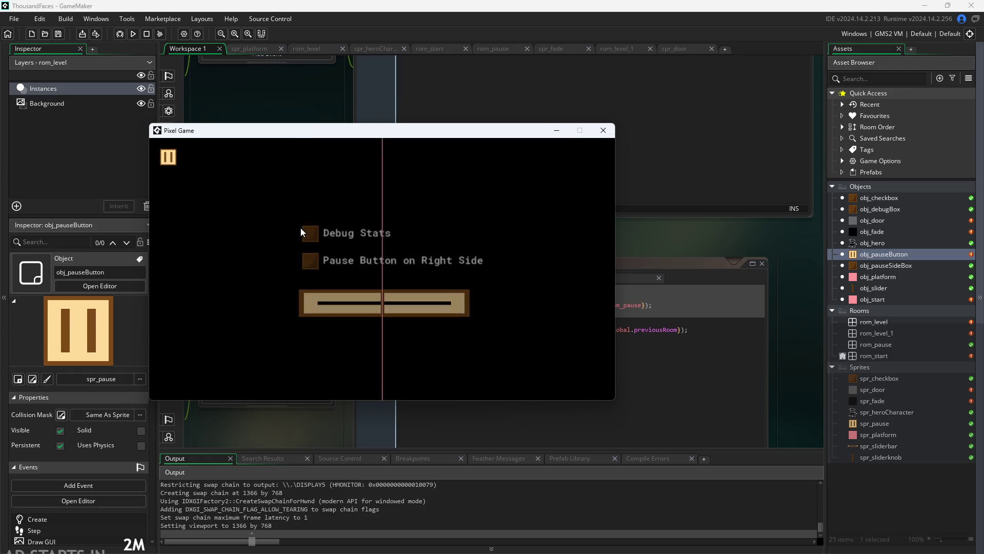
pyautogui.click(310, 233)
pyautogui.click(311, 261)
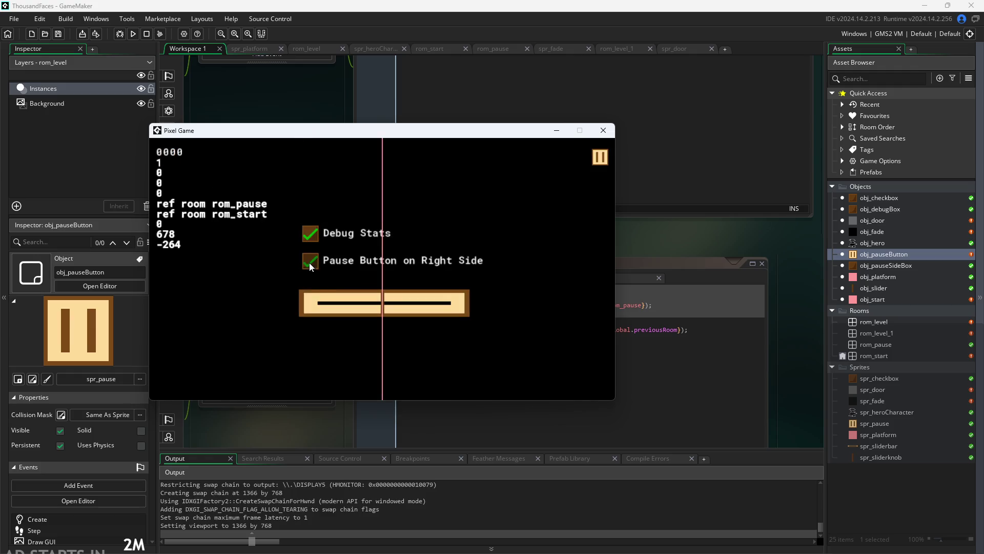
pyautogui.click(598, 156)
pyautogui.click(359, 268)
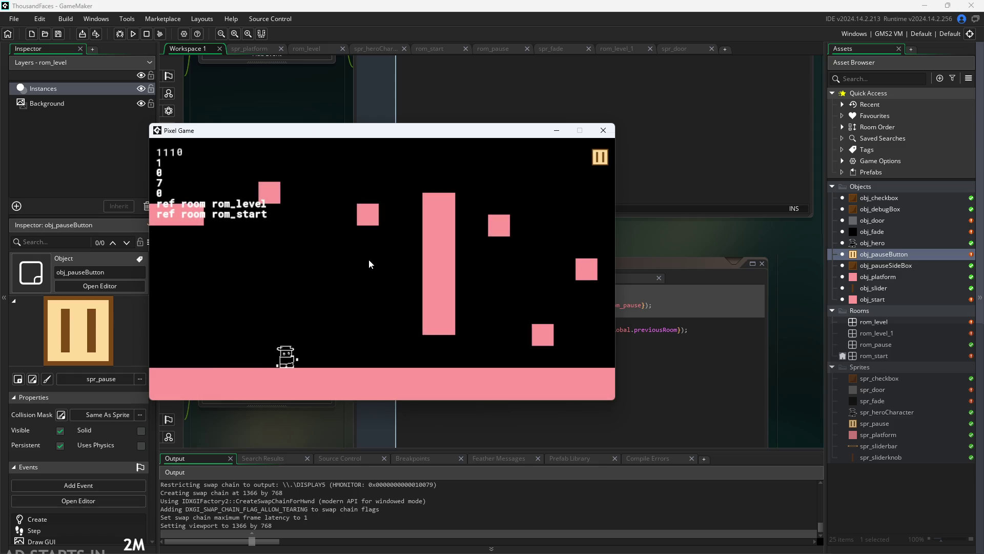
pyautogui.moveTo(375, 136)
pyautogui.mouseDown()
pyautogui.moveTo(681, 187)
pyautogui.moveTo(382, 144)
pyautogui.mouseUp()
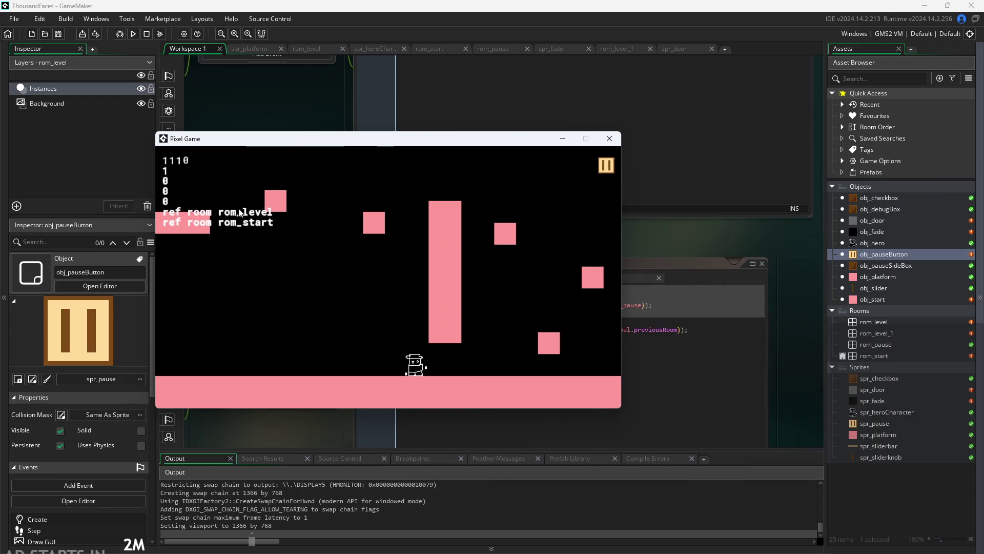
pyautogui.click(606, 166)
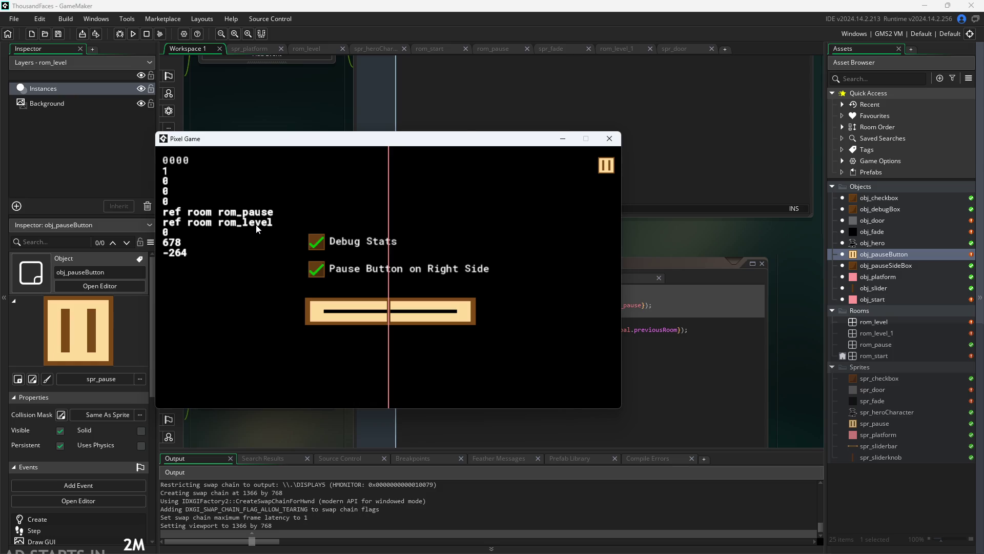
pyautogui.click(608, 169)
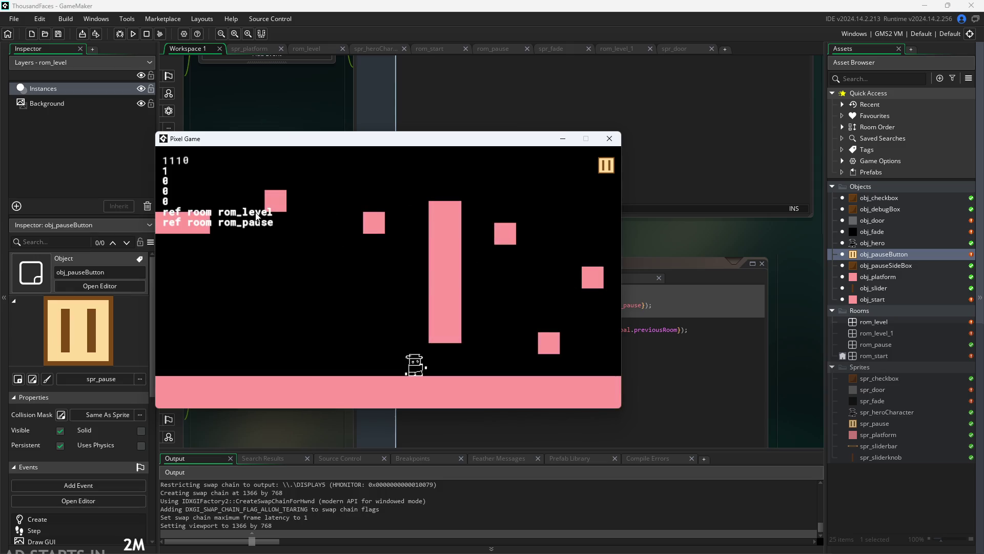
pyautogui.press('Right')
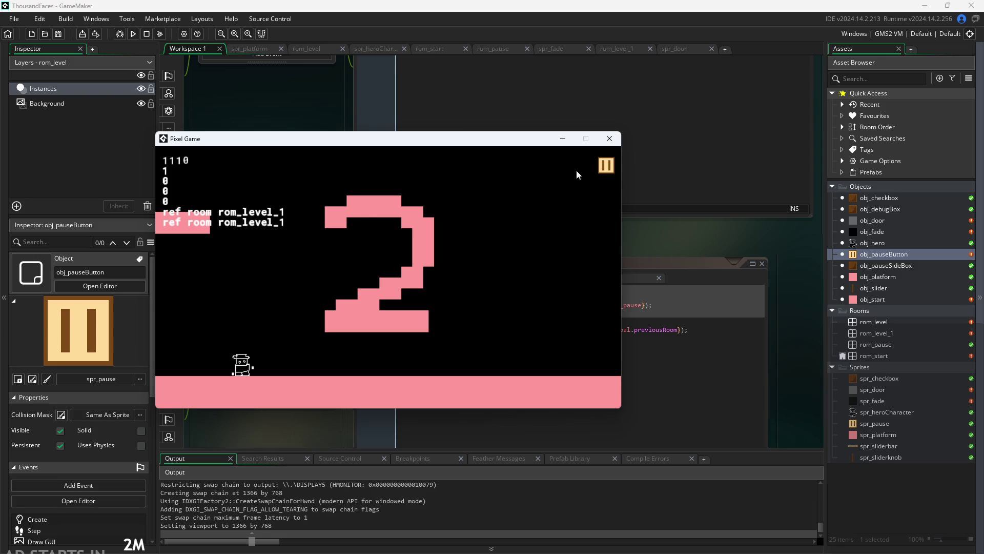
pyautogui.click(612, 141)
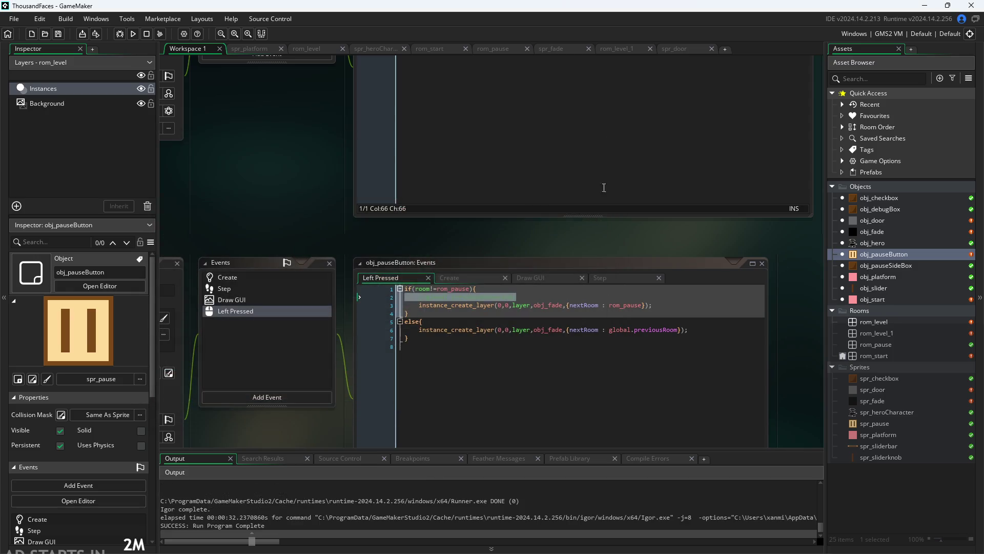
# - Review obj_fade's Step code that sets the previous room before switching rooms
pyautogui.doubleClick(869, 232)
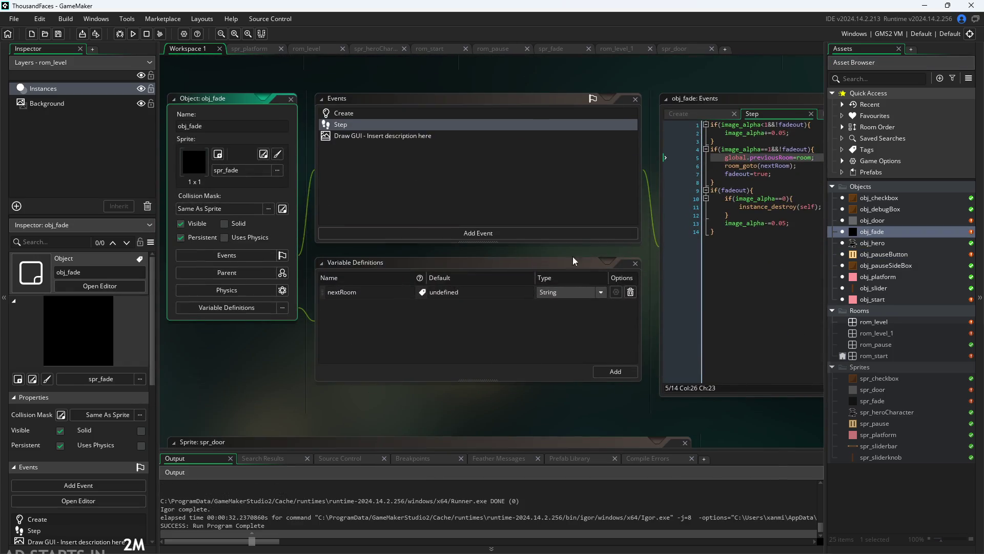
pyautogui.scroll(2, 653, 165)
pyautogui.scroll(2, 437, 253)
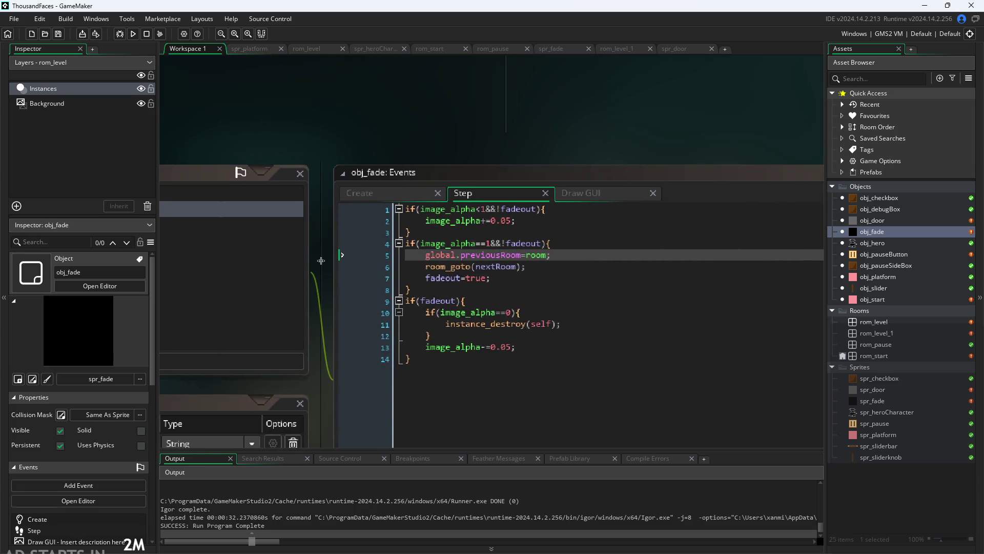
pyautogui.scroll(2, 322, 265)
pyautogui.scroll(1, 268, 231)
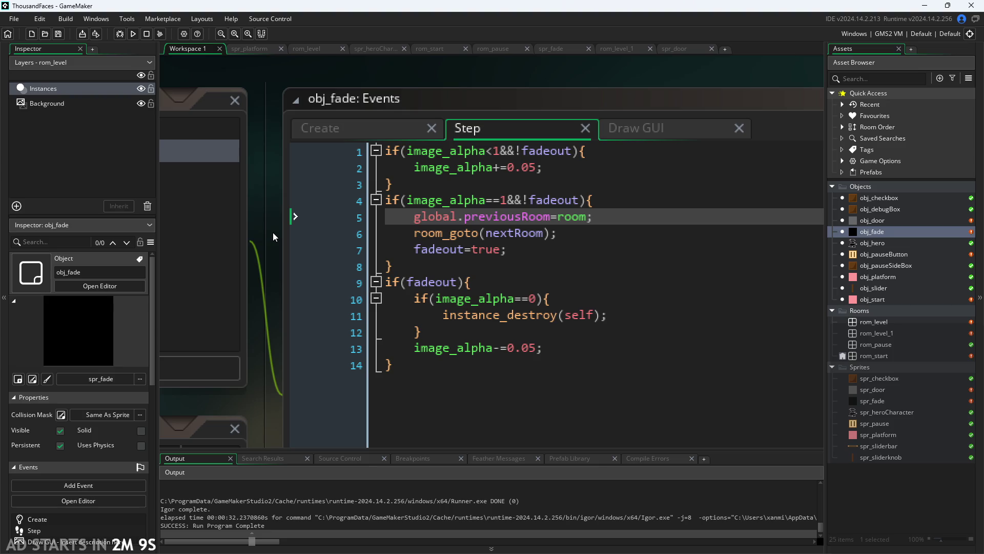
pyautogui.click(626, 214)
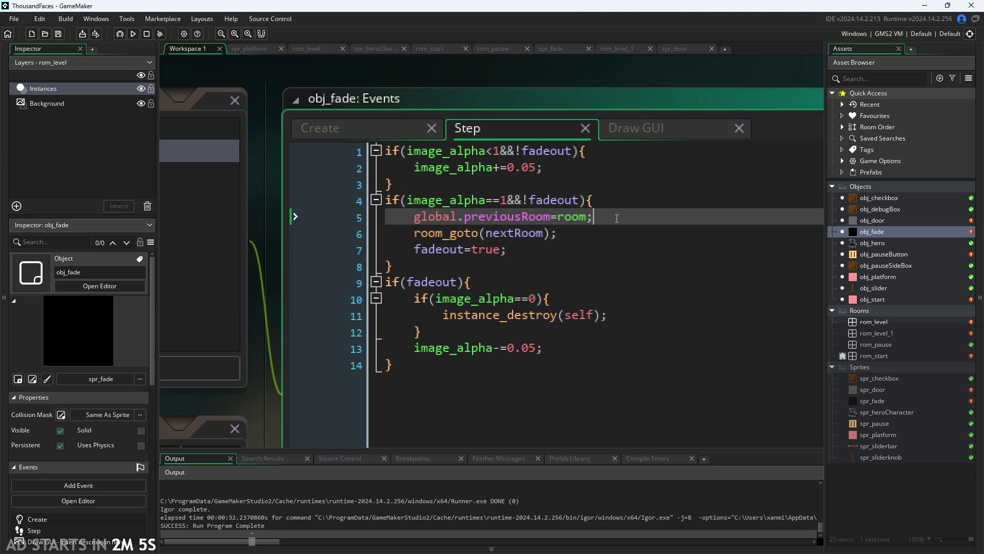
pyautogui.hotkey('shift', 'Down')
pyautogui.hotkey('shift', 'Down')
pyautogui.hotkey('shift', 'Up')
pyautogui.hotkey('shift', 'Up')
pyautogui.hotkey('shift', 'Up')
pyautogui.click(637, 243)
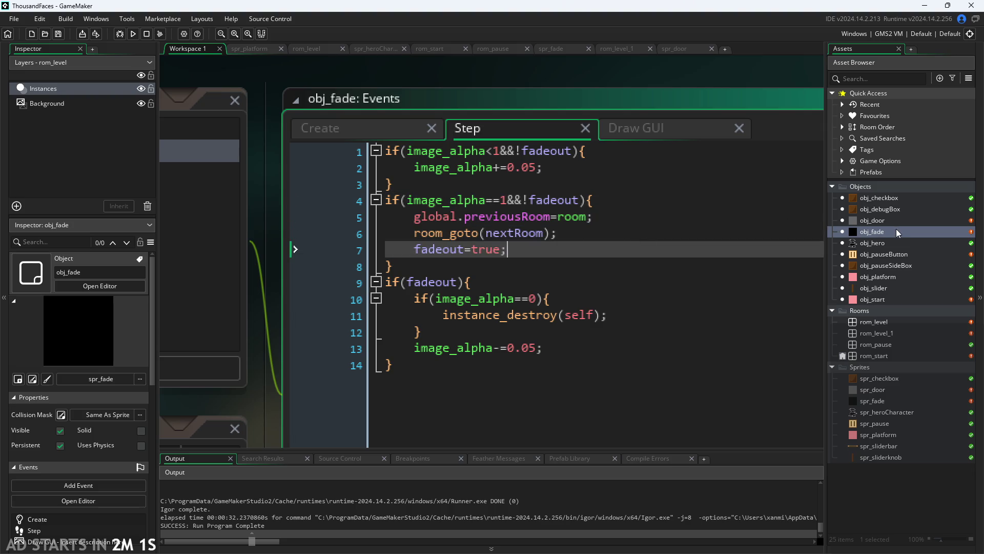
# - Delete the global.previousRoom=room; line from obj_door's hero collision code
pyautogui.click(884, 219)
pyautogui.doubleClick(884, 220)
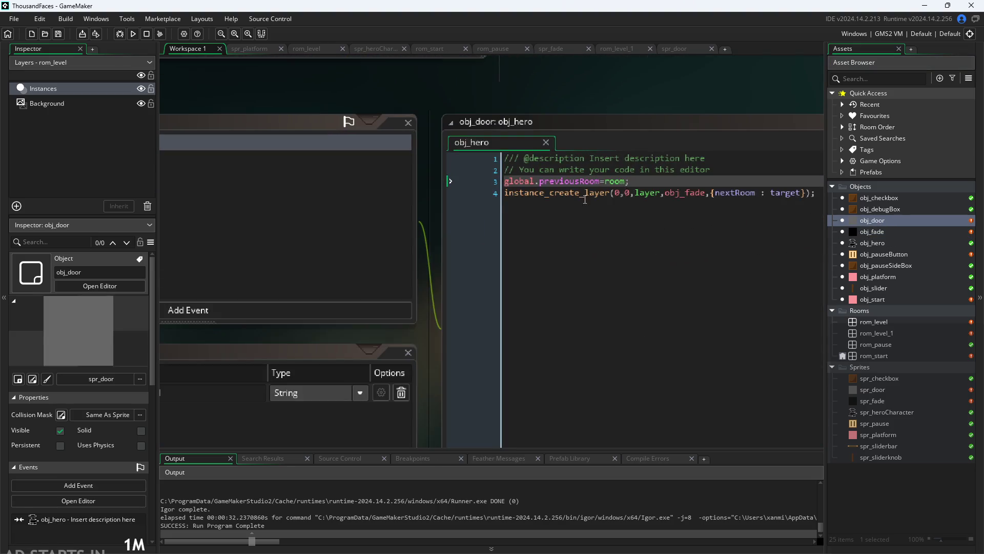
pyautogui.press('BackSpace')
pyautogui.press('BackSpace')
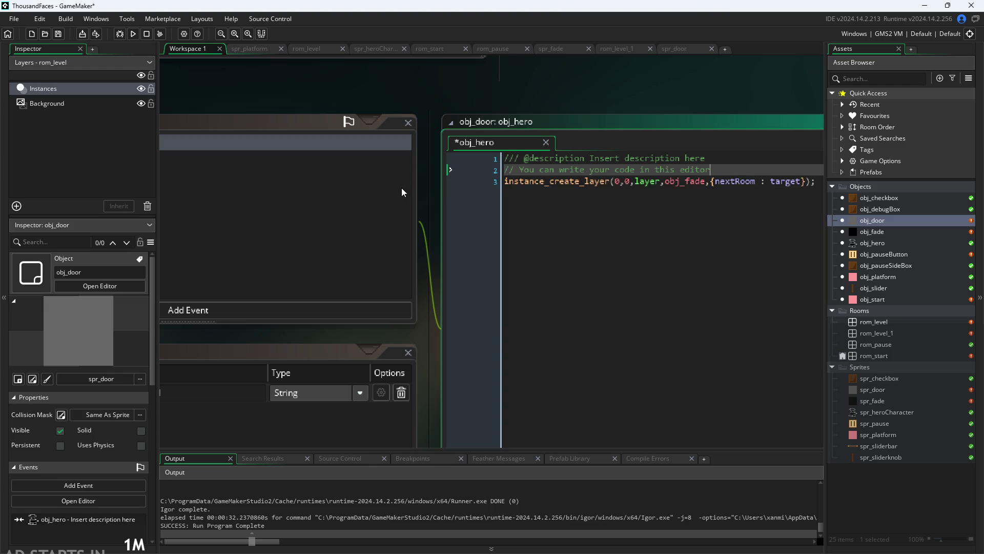
pyautogui.click(503, 78)
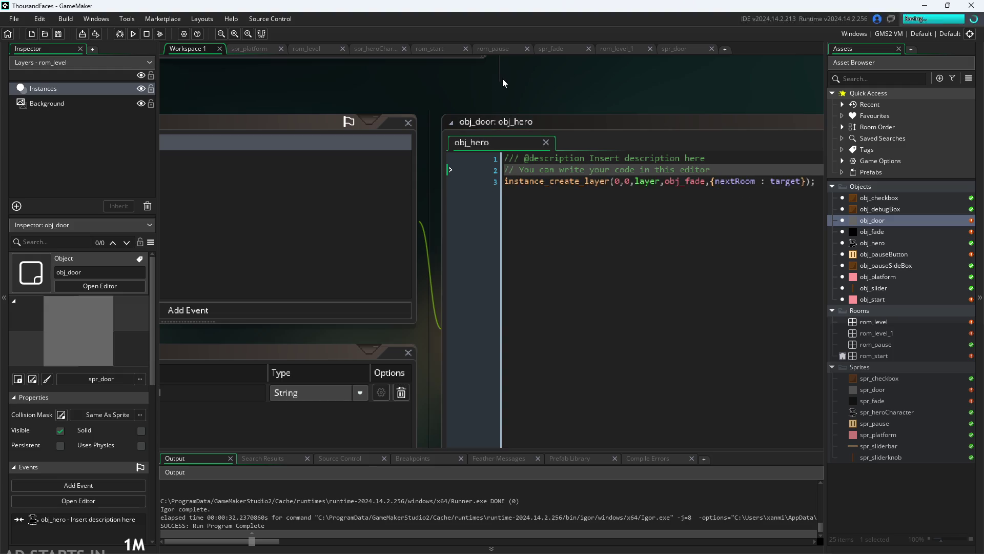
pyautogui.click(135, 35)
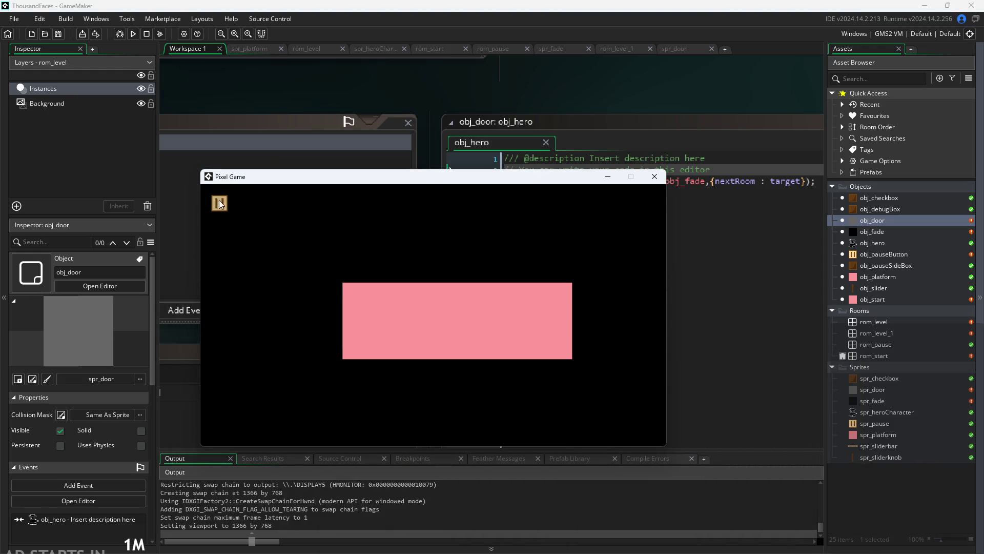
pyautogui.click(220, 204)
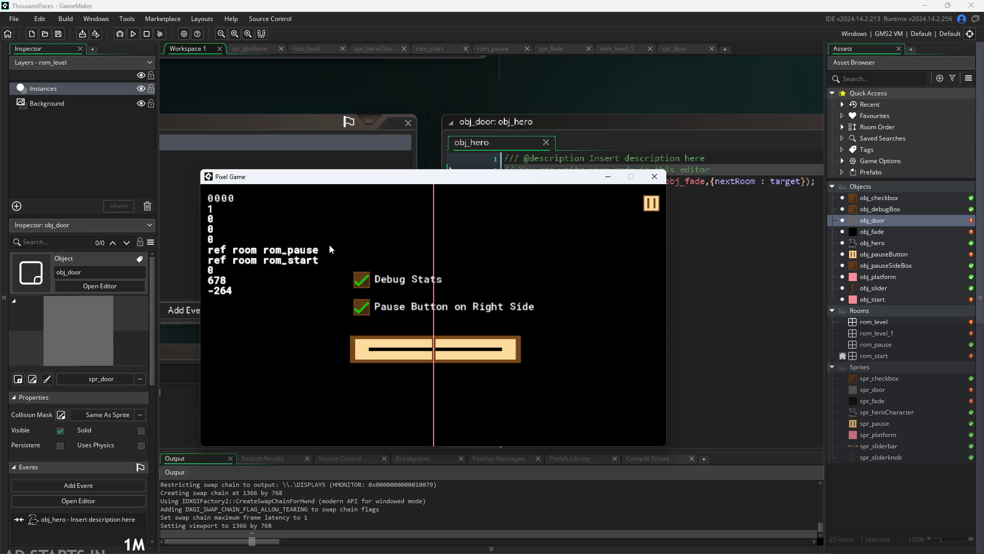
pyautogui.click(656, 207)
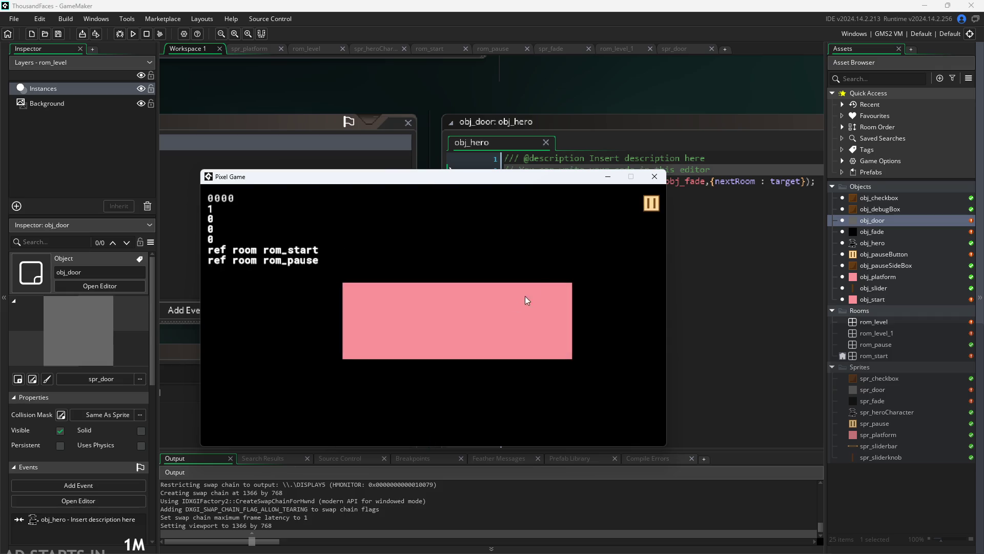
pyautogui.click(495, 331)
pyautogui.press('Right')
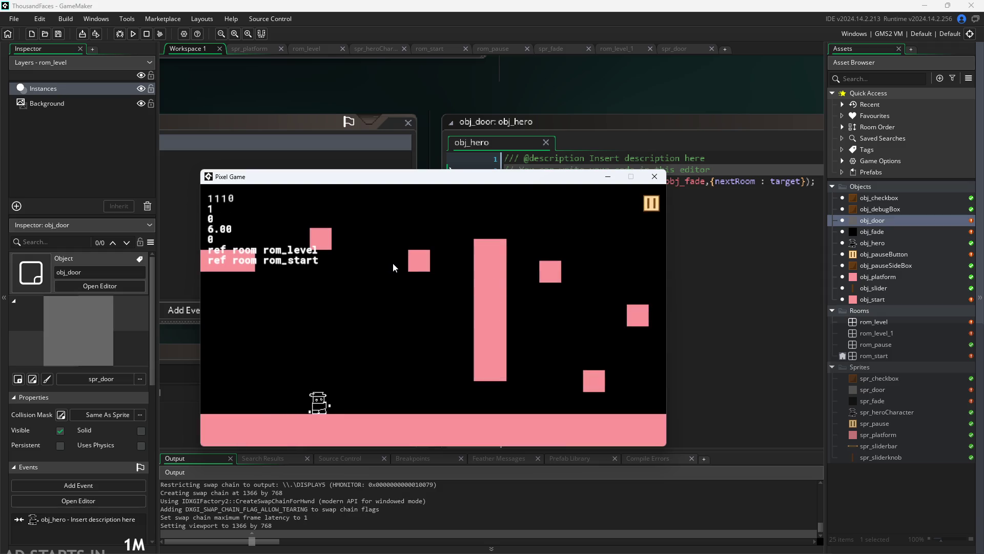
pyautogui.press('Right')
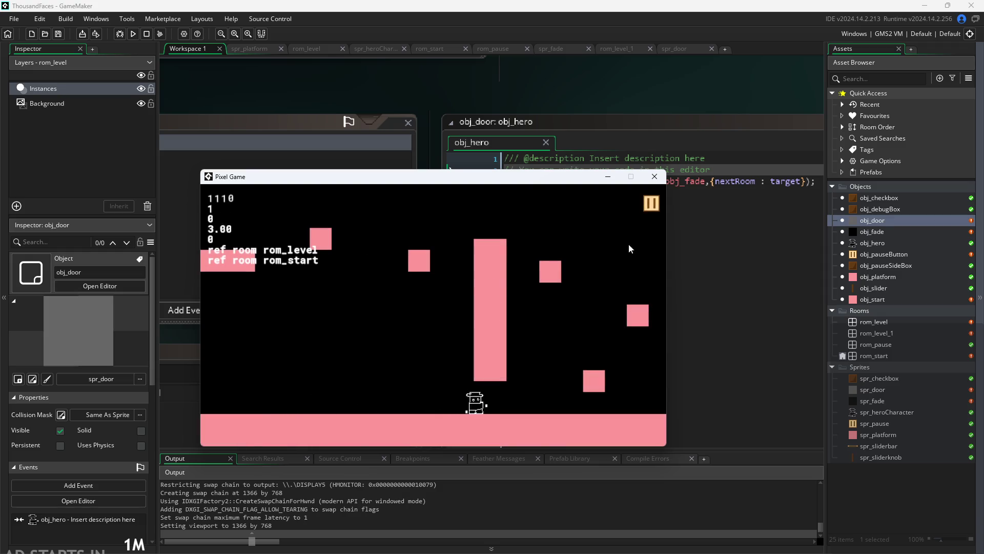
pyautogui.click(646, 205)
pyautogui.click(646, 205)
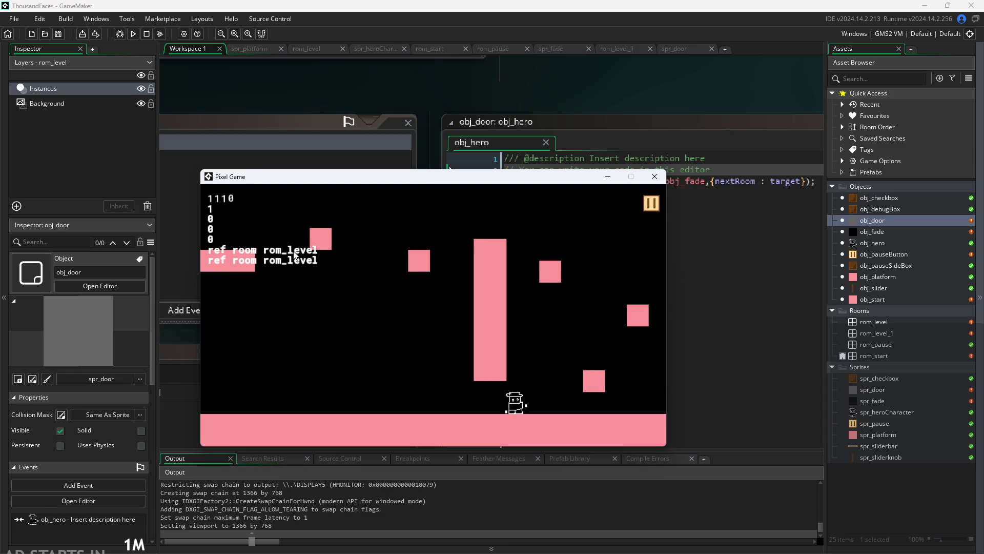
pyautogui.press('Right')
pyautogui.press('space')
pyautogui.press('space')
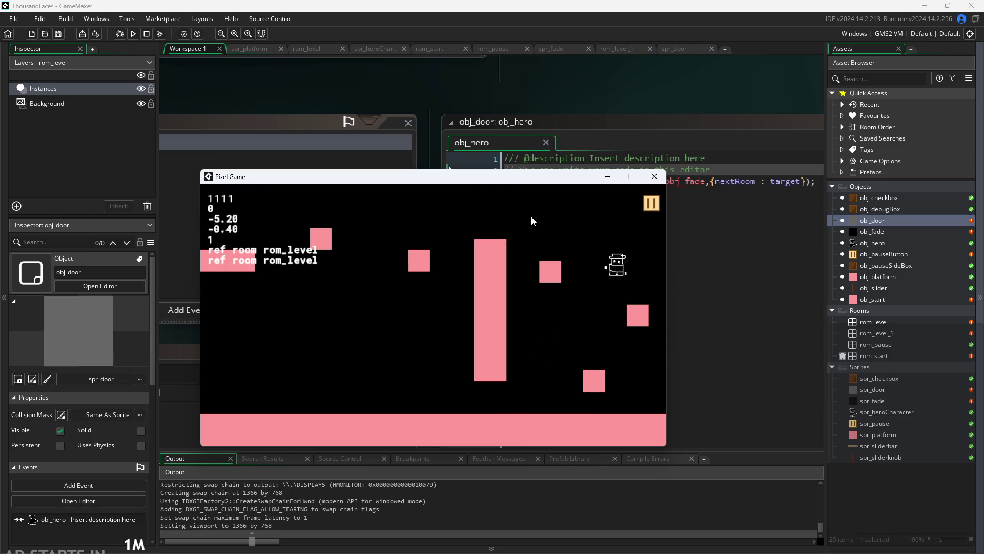
pyautogui.press('space')
pyautogui.press('Right')
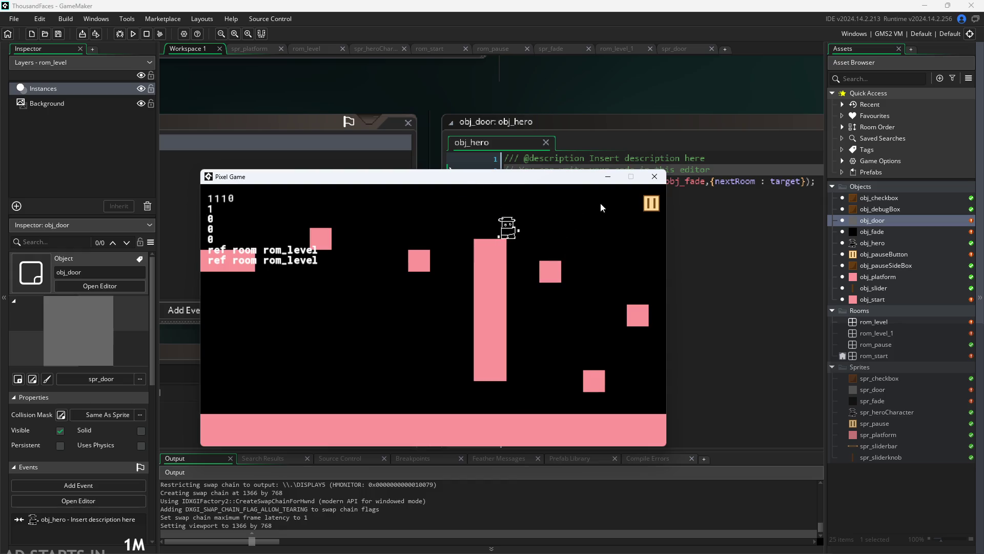
pyautogui.click(656, 203)
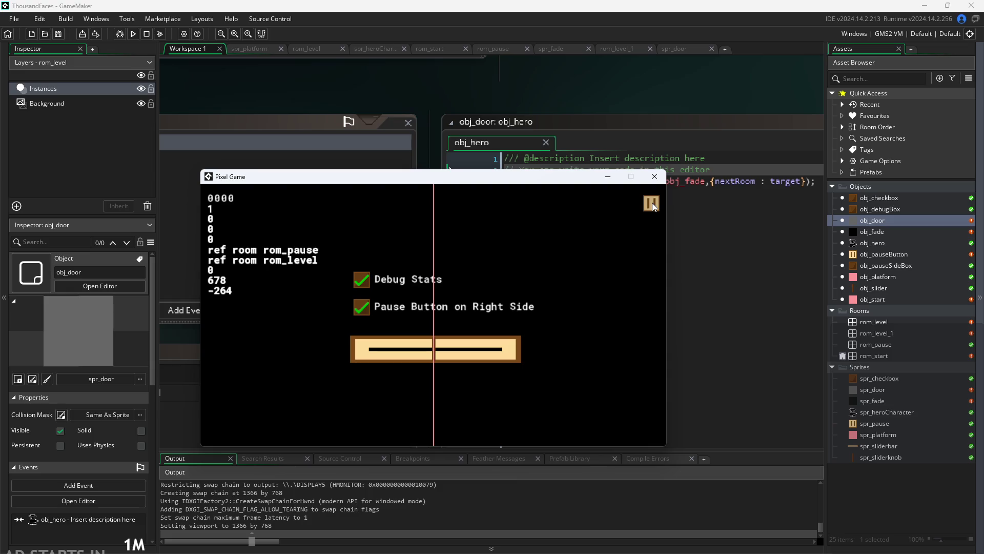
pyautogui.click(653, 204)
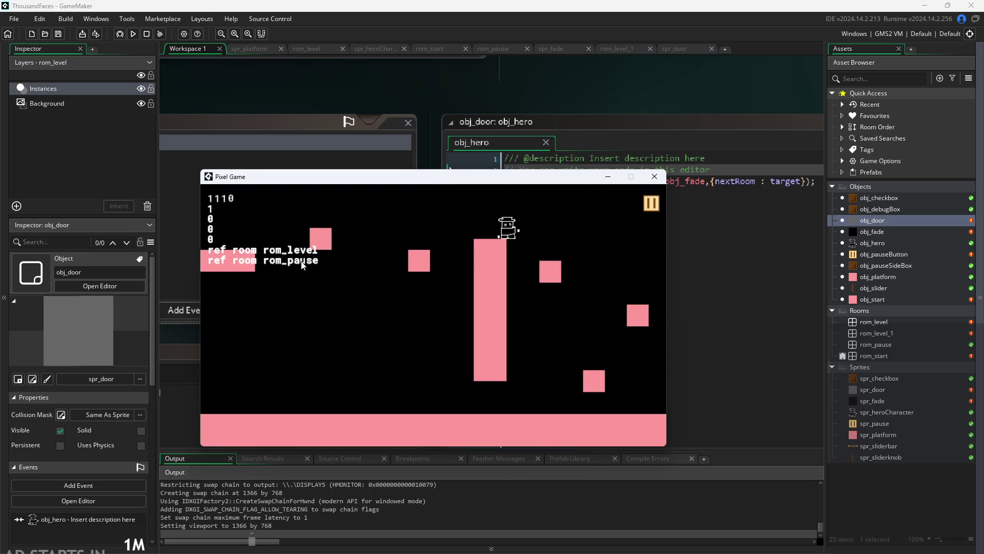
pyautogui.press('Left')
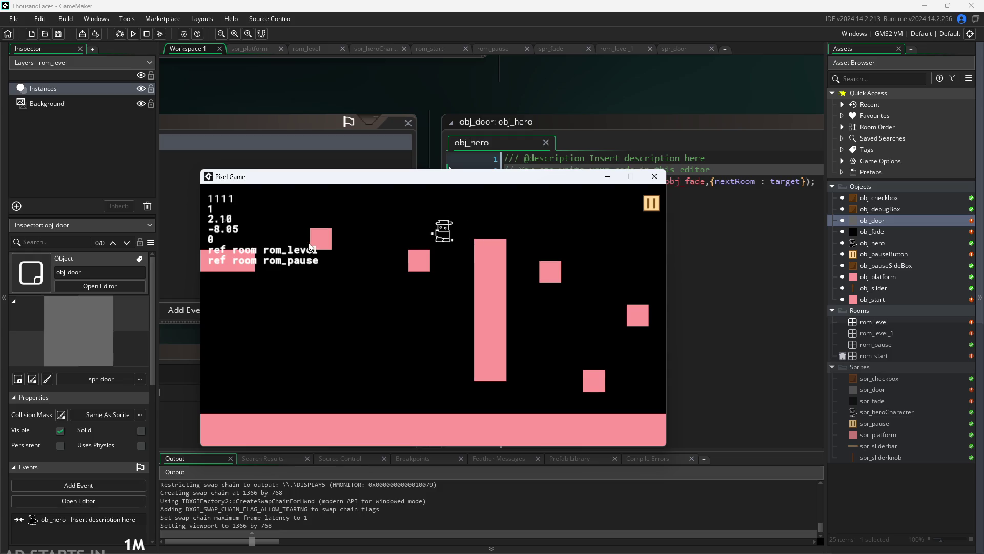
pyautogui.press('Right')
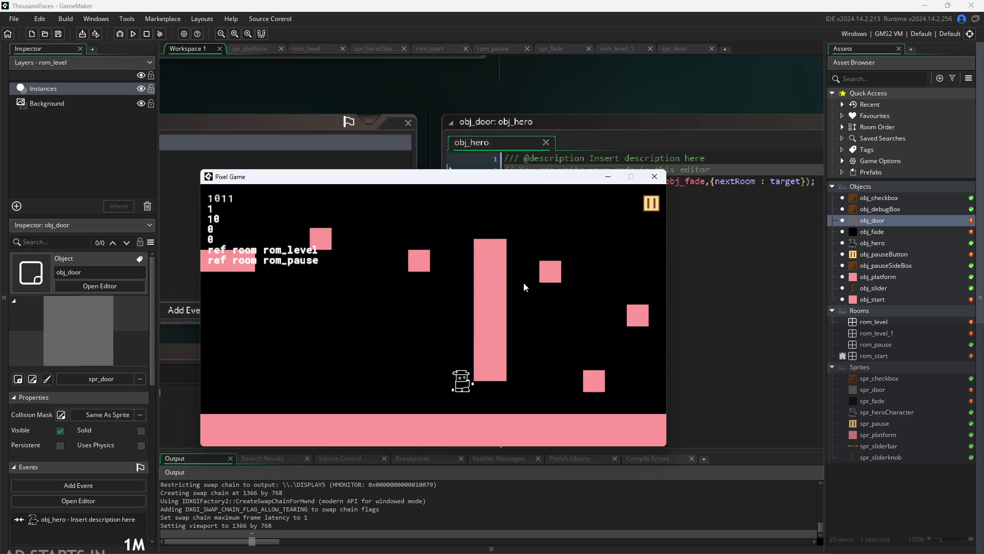
pyautogui.click(652, 204)
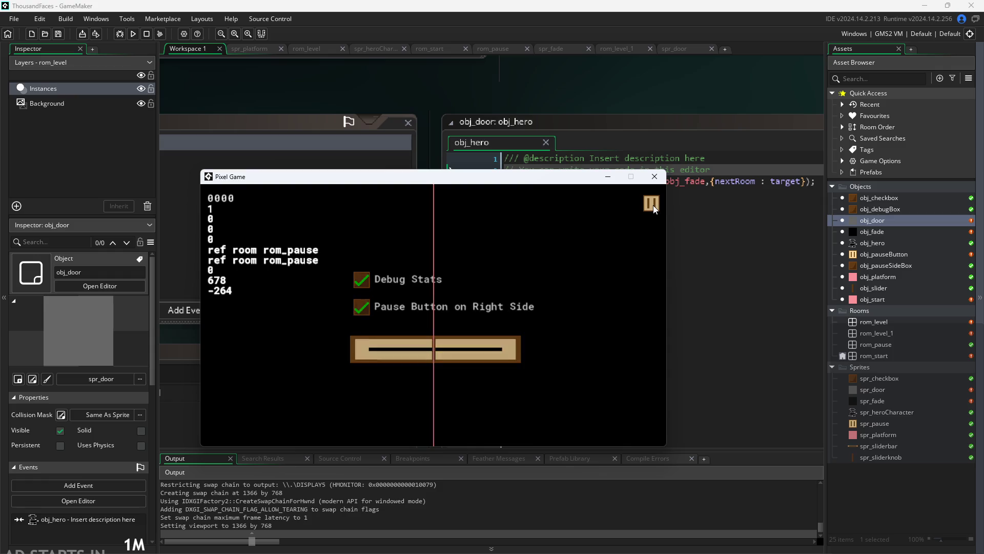
pyautogui.click(653, 206)
pyautogui.click(657, 202)
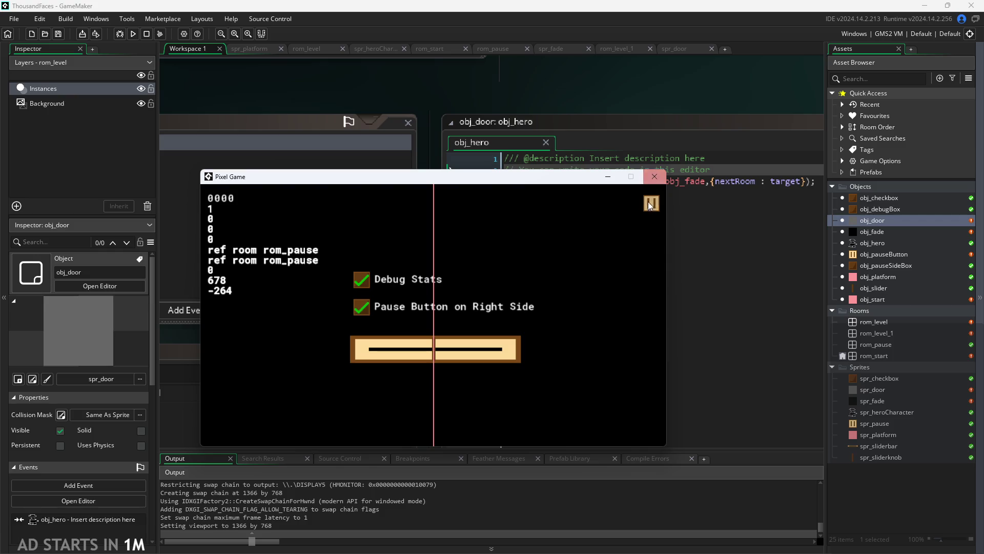
pyautogui.click(652, 202)
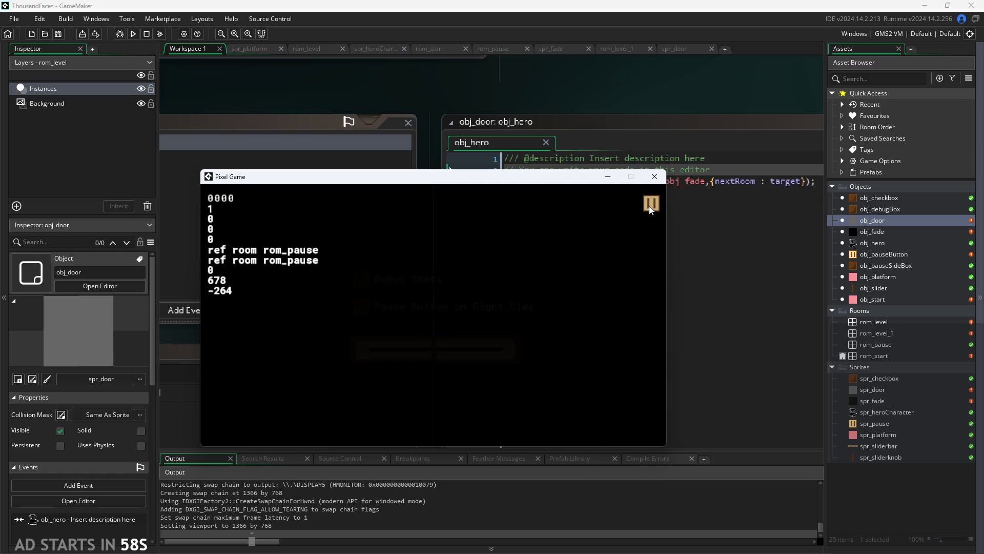
pyautogui.click(651, 204)
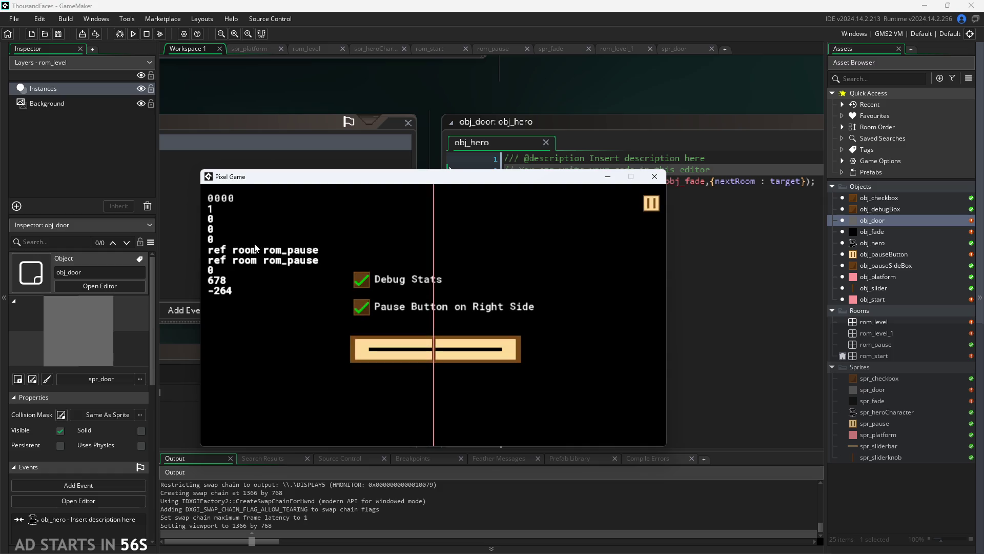
pyautogui.click(654, 177)
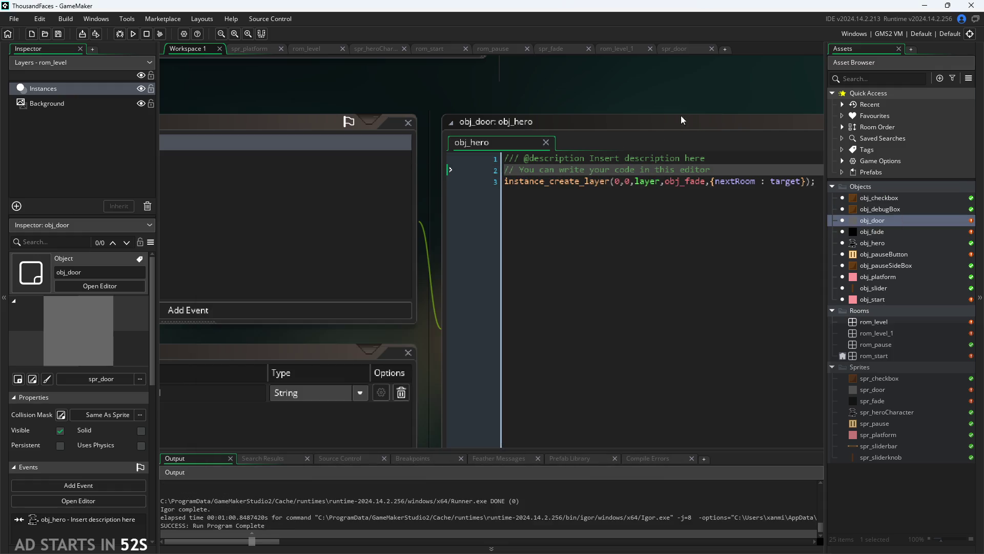
pyautogui.scroll(-3, 564, 116)
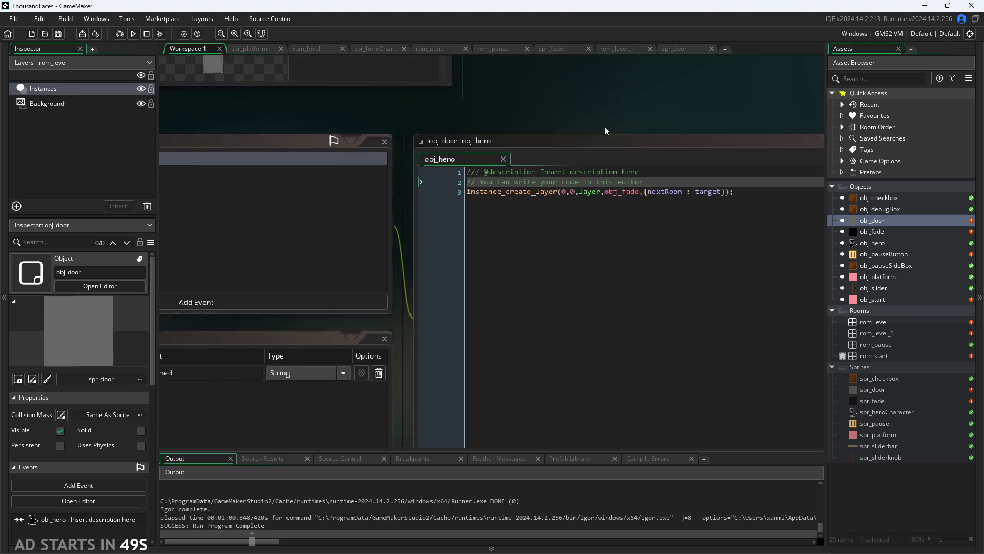
pyautogui.scroll(-3, 564, 120)
pyautogui.scroll(4, 702, 136)
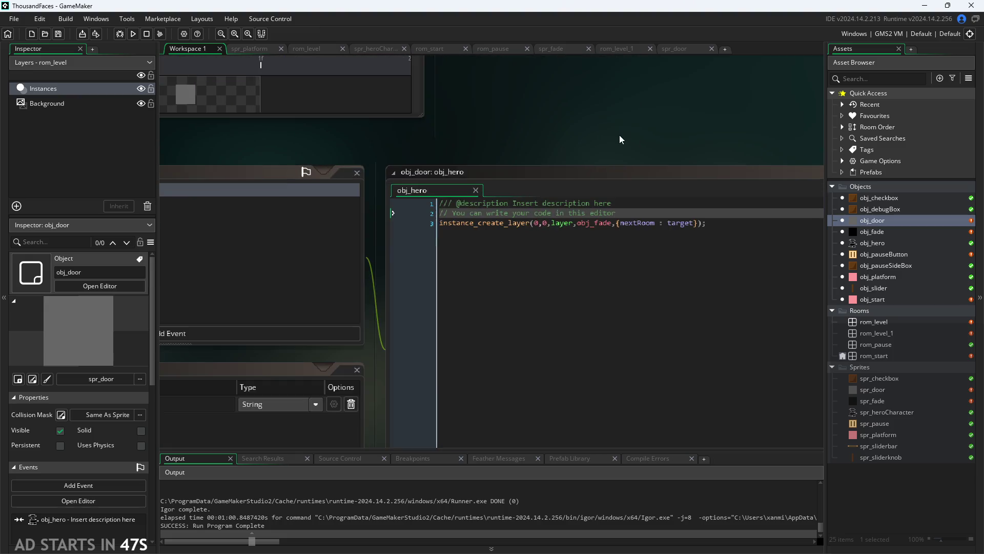
# - Uncomment the previous-room assignment in obj_pauseButton's Left Pressed code and launch with F5
pyautogui.doubleClick(892, 254)
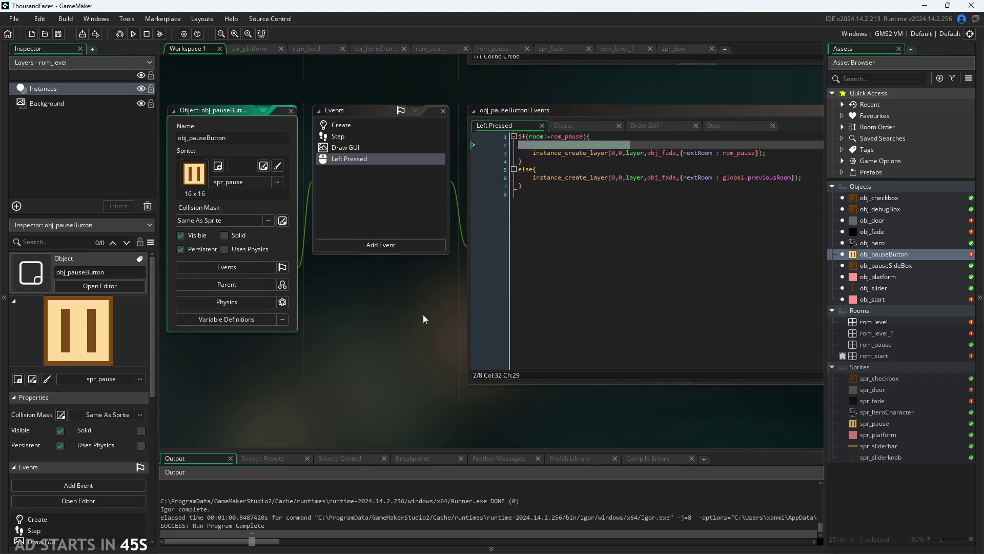
pyautogui.scroll(3, 366, 381)
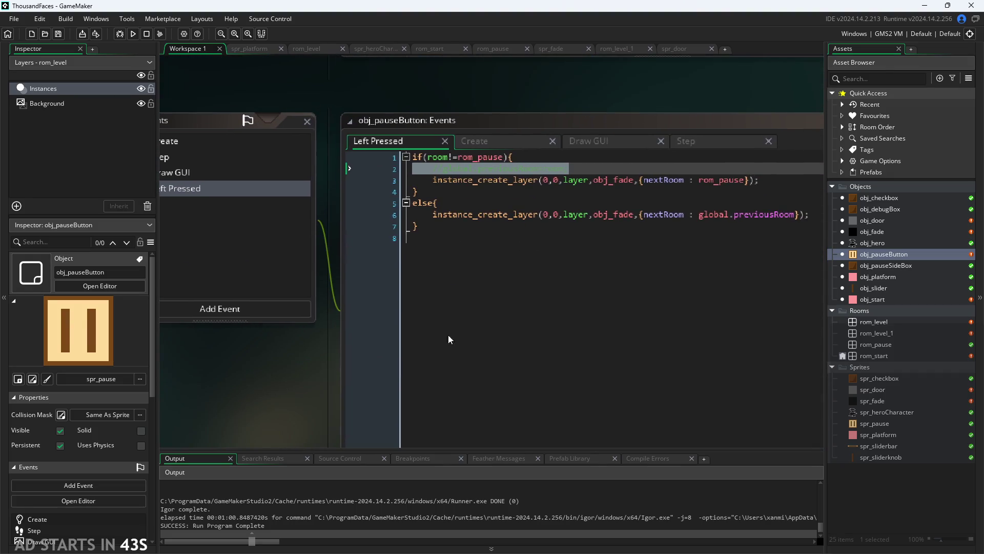
pyautogui.click(569, 169)
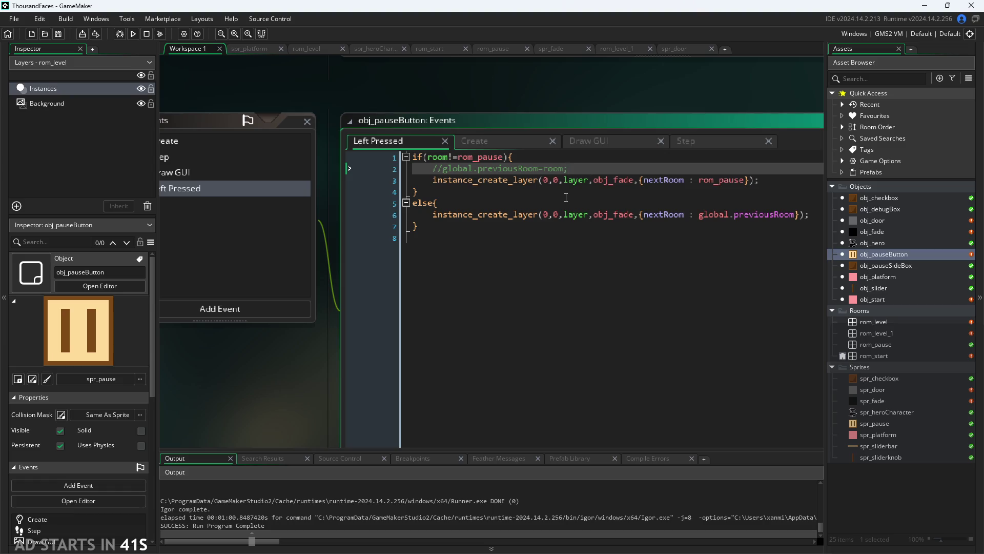
pyautogui.click(729, 215)
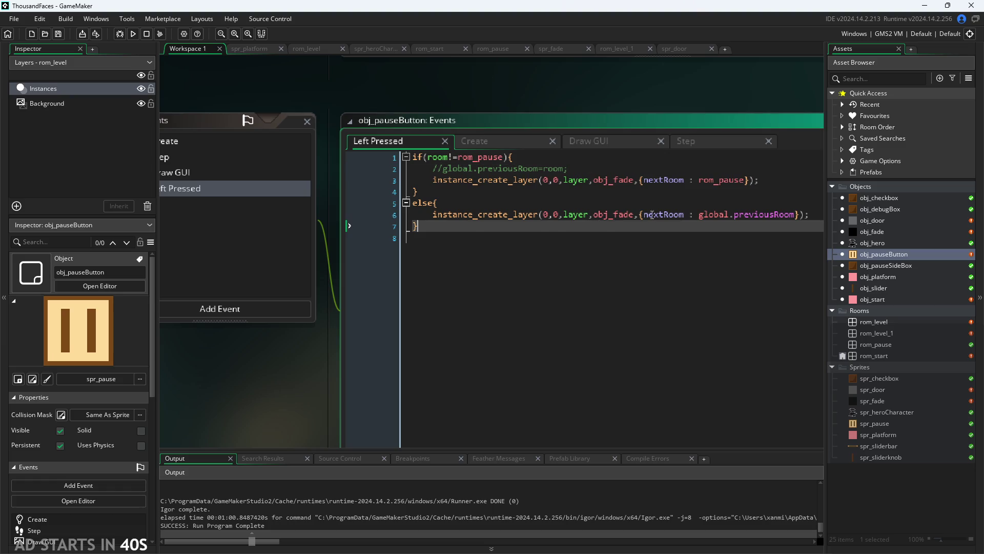
pyautogui.click(574, 166)
pyautogui.click(444, 168)
pyautogui.press('BackSpace')
pyautogui.press('BackSpace')
pyautogui.press('F5')
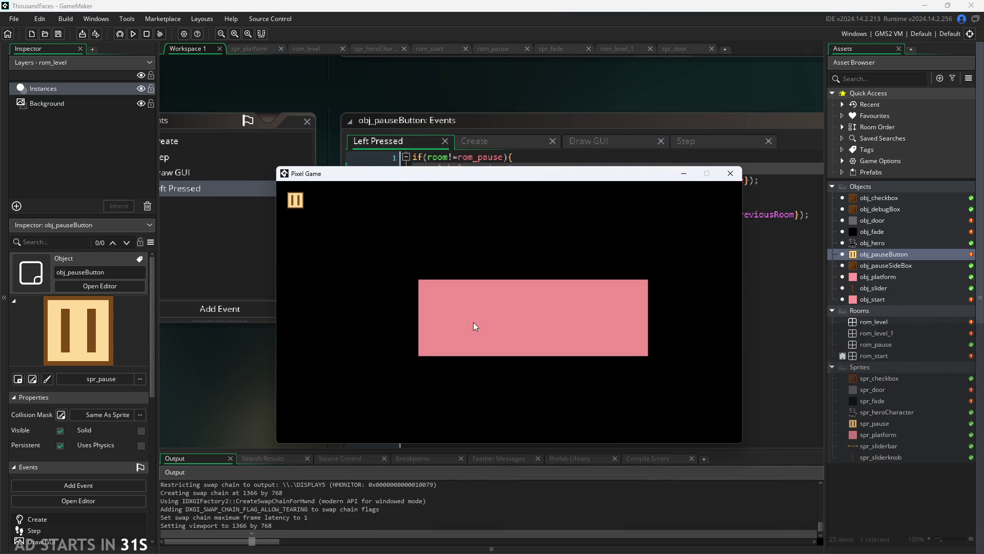
# - Tick Debug Stats and Pause Button on Right Side in the pause menu, then close the game
pyautogui.click(295, 200)
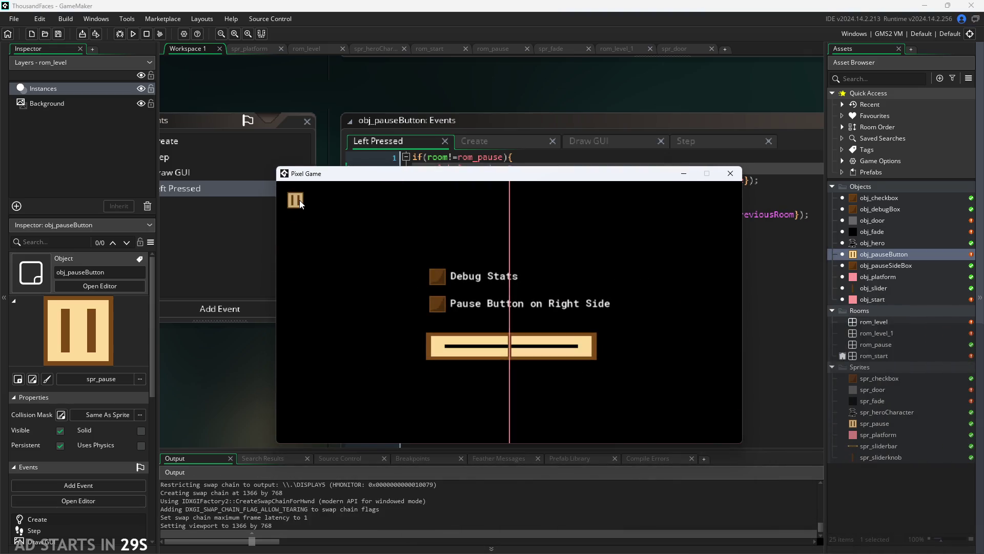
pyautogui.click(438, 278)
pyautogui.click(436, 303)
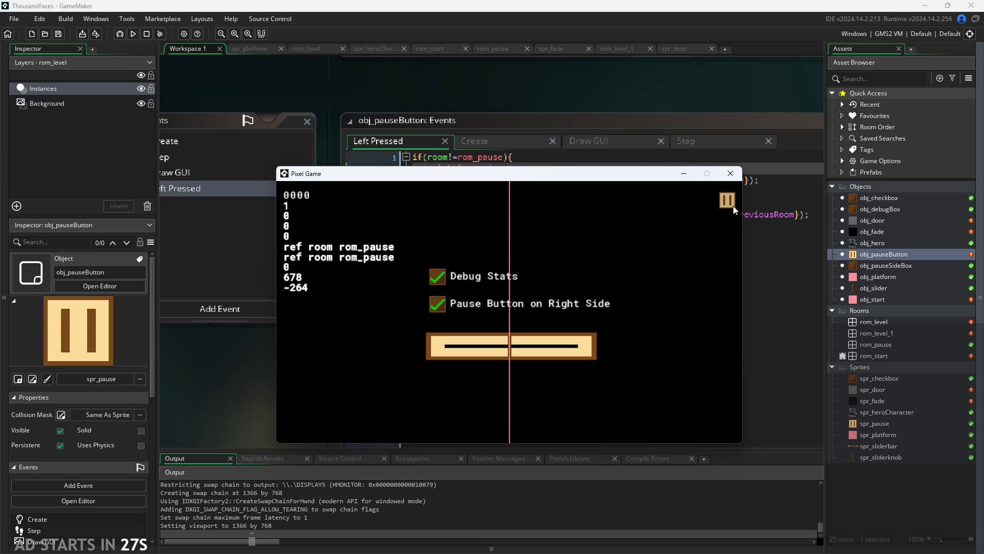
pyautogui.click(729, 172)
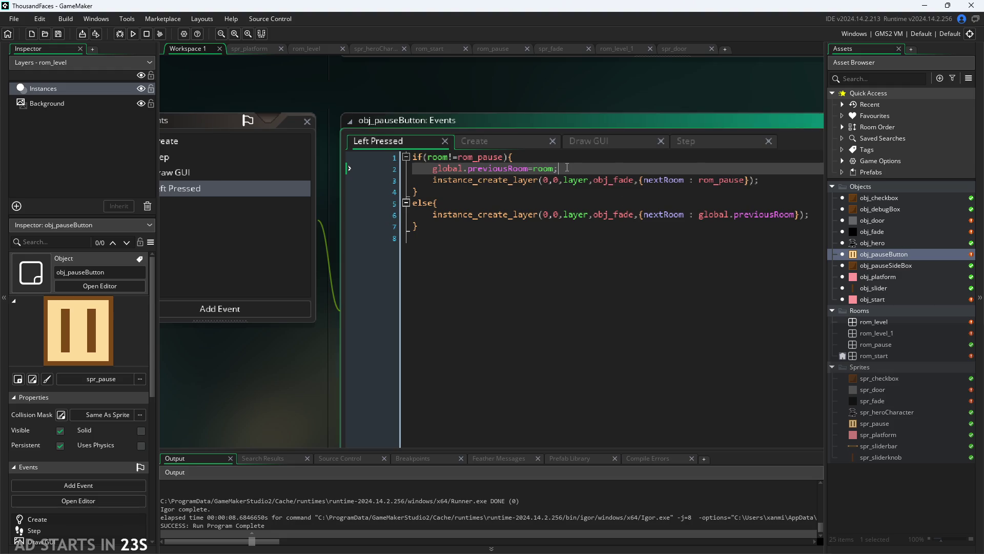
# - Delete the previous-room line and its leftover blank line from Left Pressed
pyautogui.moveTo(562, 169); pyautogui.dragTo(313, 173)
pyautogui.press('BackSpace')
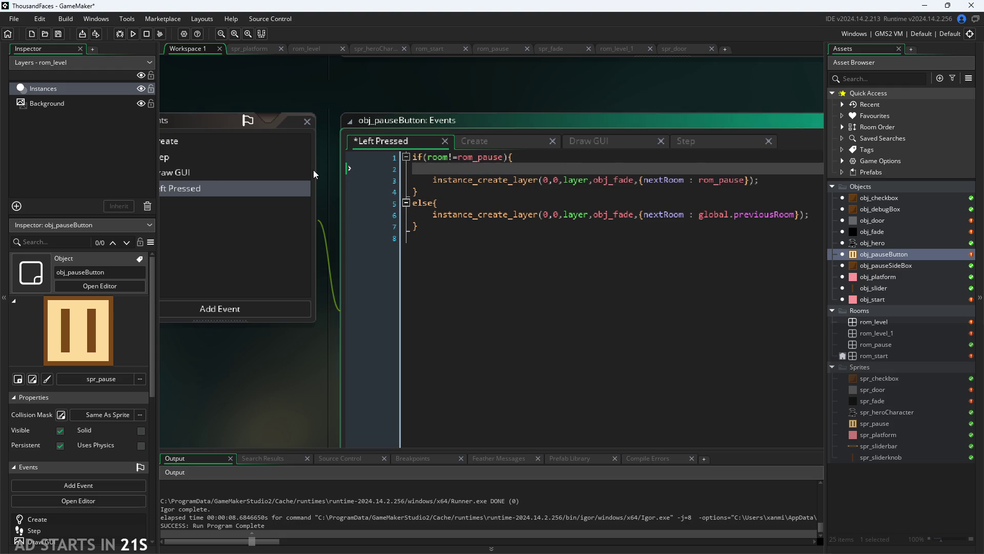
pyautogui.press('BackSpace')
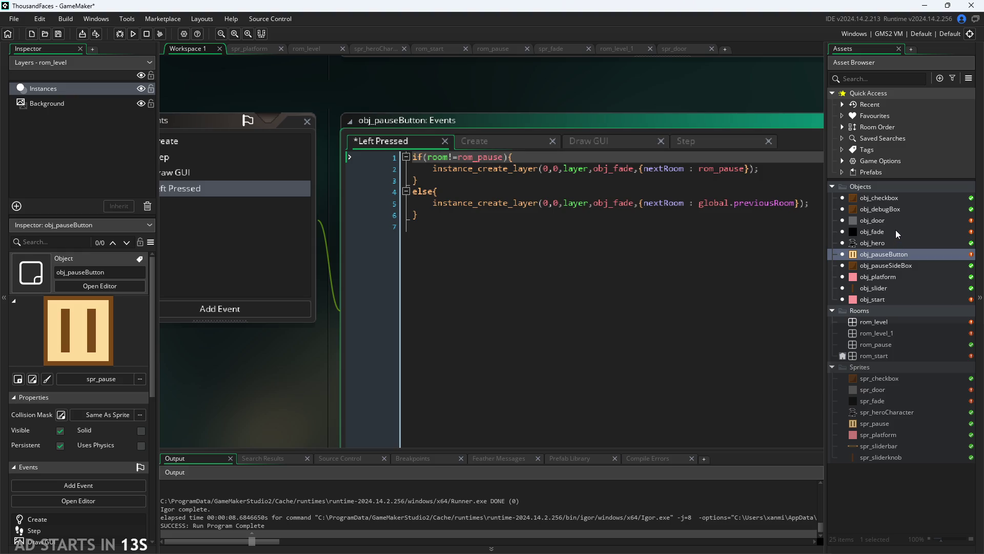
# - Show obj_fade's Create code and insert two blank lines above the image_alpha line
pyautogui.doubleClick(872, 231)
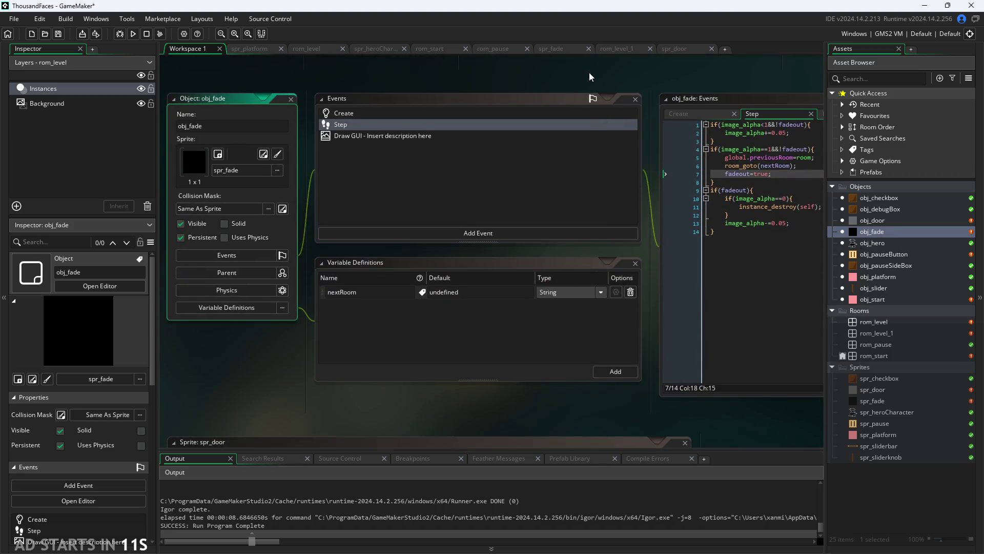
pyautogui.click(556, 156)
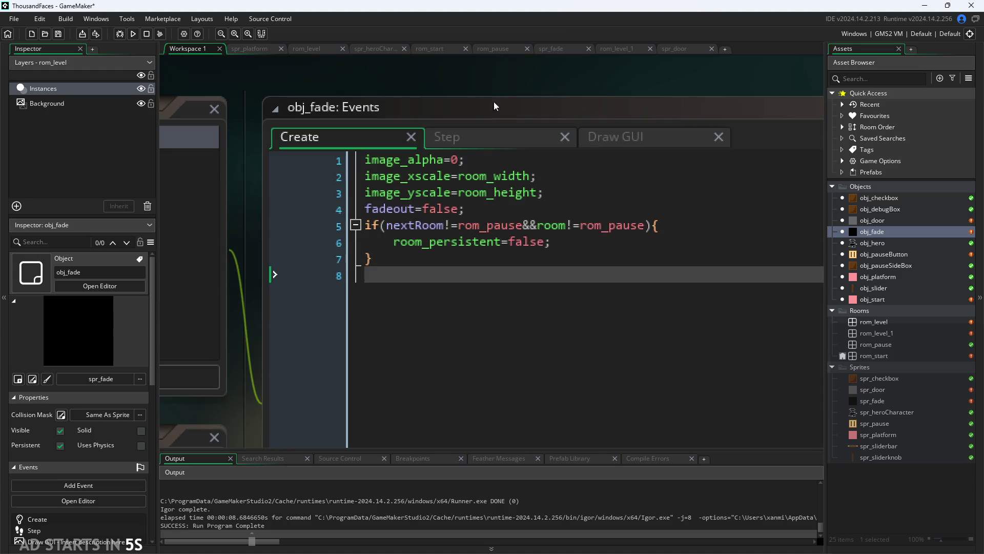
pyautogui.scroll(-2, 505, 92)
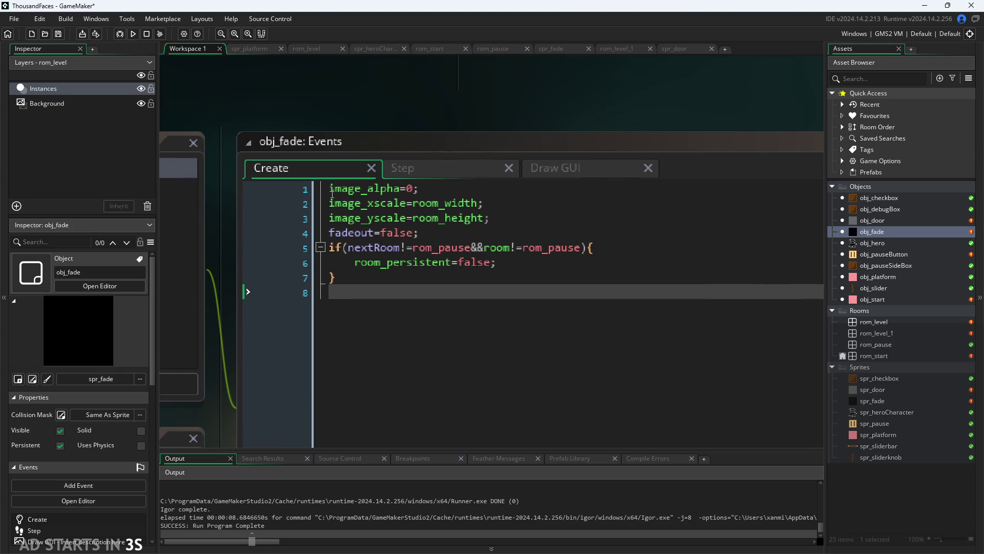
pyautogui.click(427, 227)
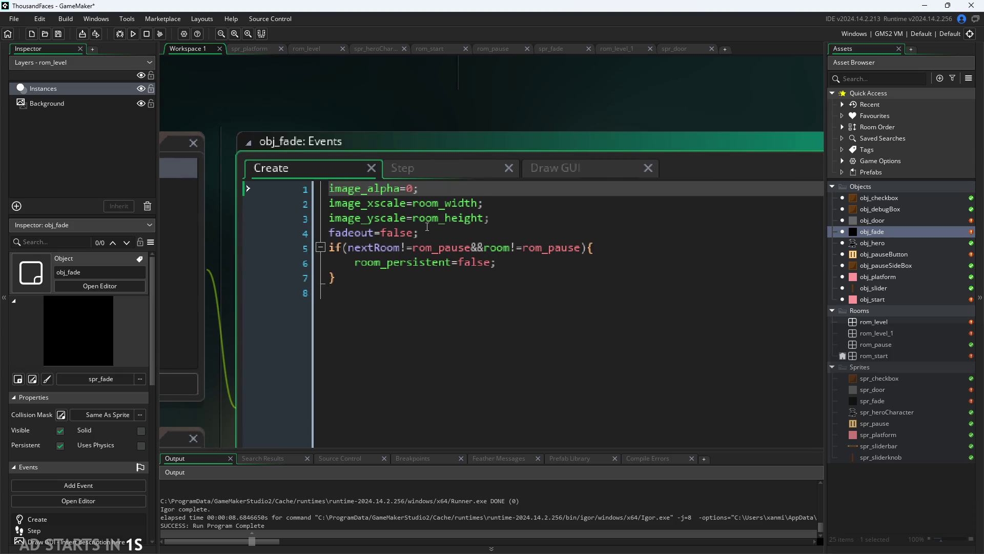
pyautogui.press('Return')
pyautogui.press('Up')
pyautogui.press('Return')
pyautogui.press('Up')
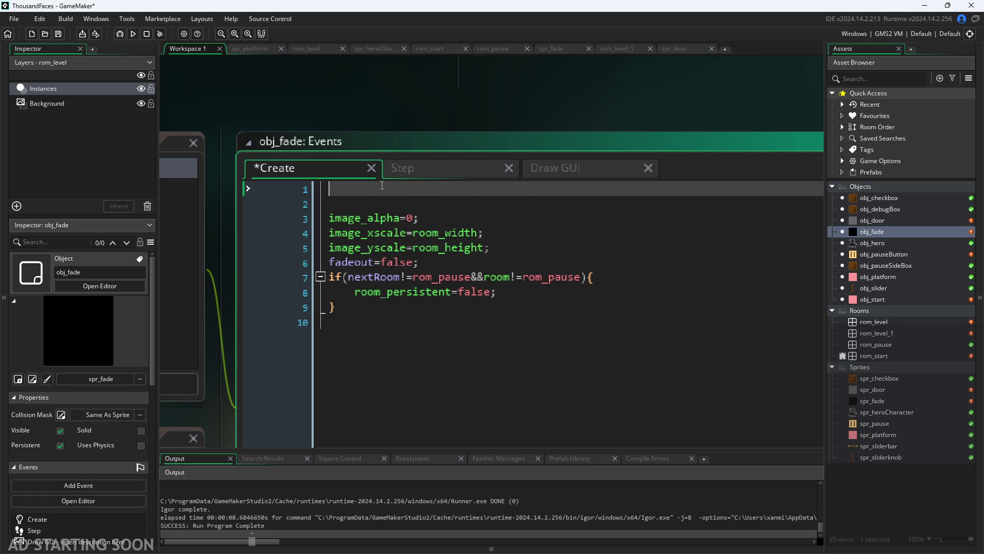
# - Begin the Create code's first line with an if condition using instance_count from autocomplete
pyautogui.moveTo(396, 97)
pyautogui.mouseDown()
pyautogui.moveTo(462, 132)
pyautogui.moveTo(660, 147)
pyautogui.mouseUp()
pyautogui.scroll(-2, 461, 131)
pyautogui.scroll(-2, 461, 131)
pyautogui.scroll(-1, 461, 132)
pyautogui.scroll(-2, 678, 126)
pyautogui.scroll(2, 523, 133)
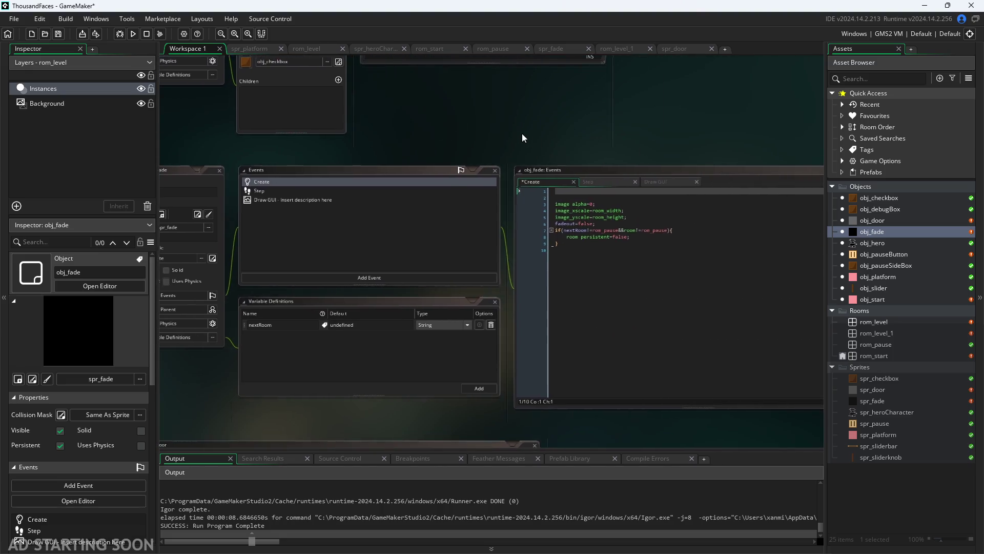
pyautogui.scroll(2, 533, 137)
pyautogui.scroll(-1, 529, 141)
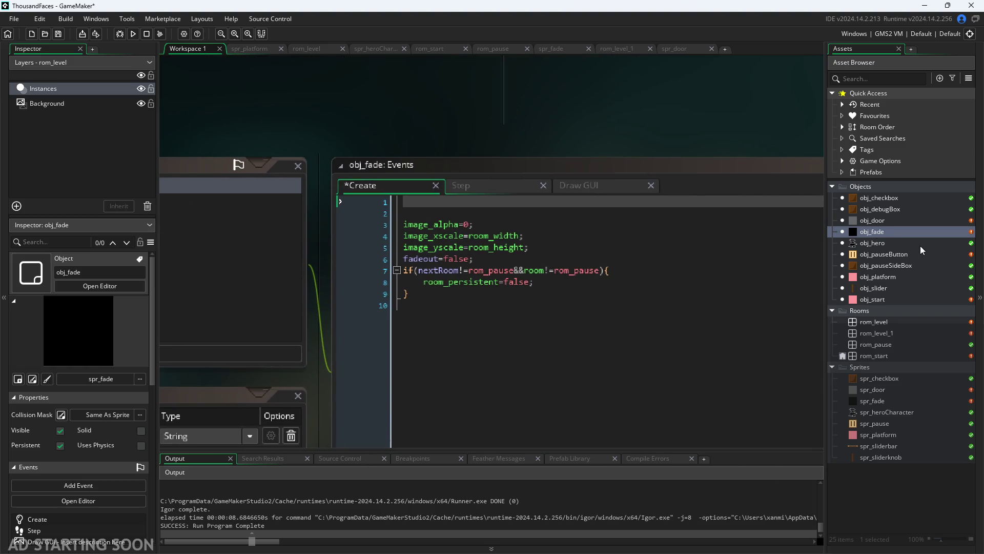
pyautogui.click(894, 256)
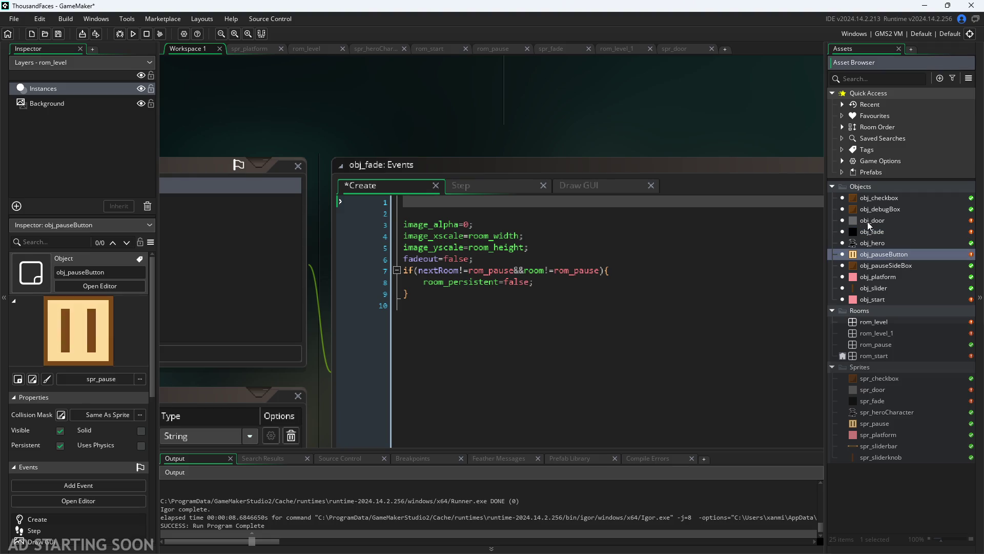
pyautogui.click(564, 201)
pyautogui.write('if(')
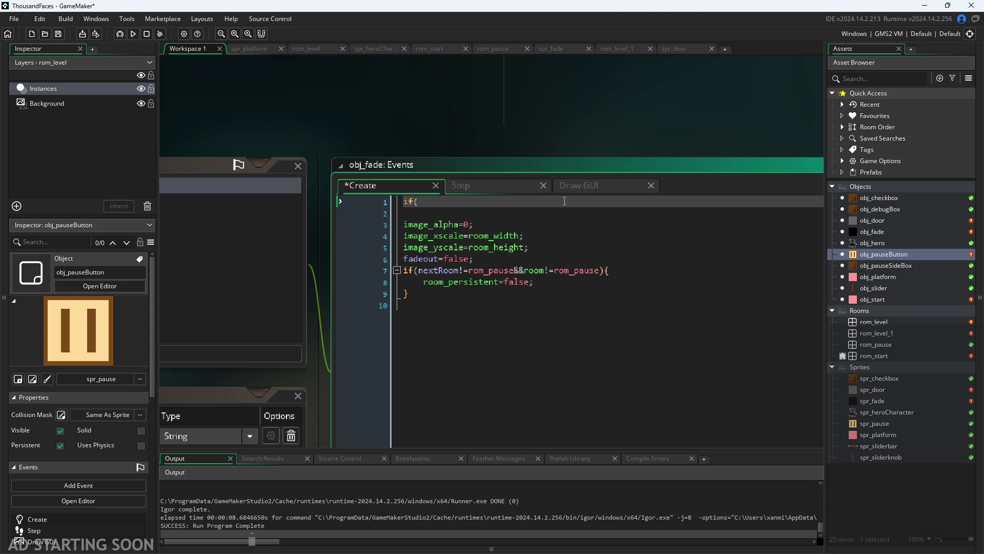
pyautogui.press('BackSpace')
pyautogui.press('BackSpace')
pyautogui.press('BackSpace')
pyautogui.write('if(cou')
pyautogui.press('BackSpace')
pyautogui.press('BackSpace')
pyautogui.press('BackSpace')
pyautogui.write('instance_c')
pyautogui.press('Down')
pyautogui.press('Down')
pyautogui.press('Down')
pyautogui.press('Return')
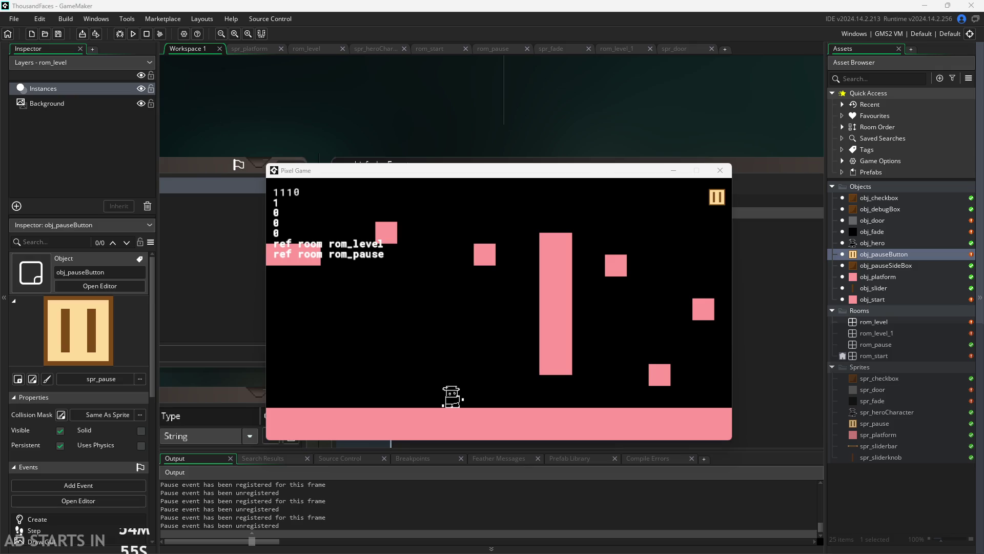
# - Focus the running game and walk the hero off the right and left edges of the level
pyautogui.click(405, 288)
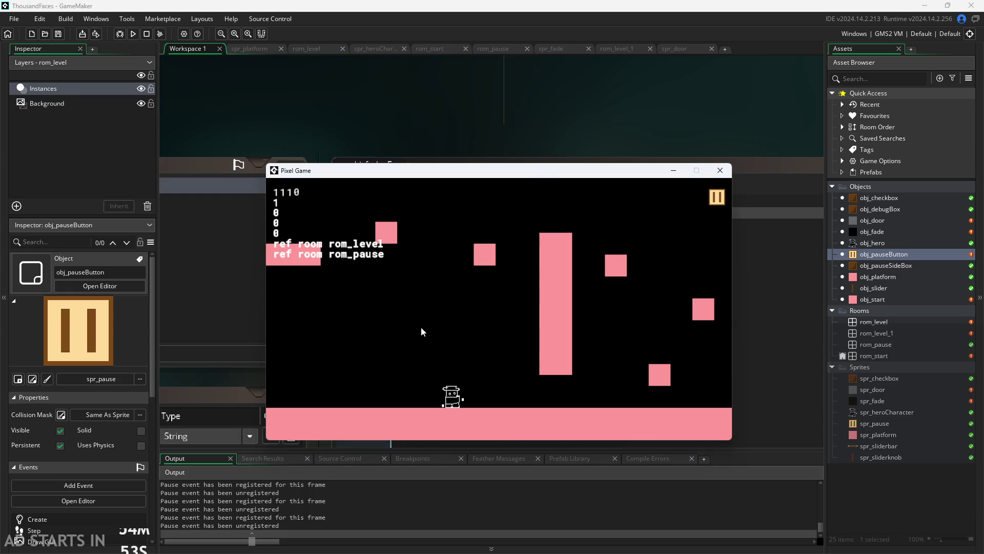
pyautogui.press('space')
pyautogui.press('Right')
pyautogui.press('Right')
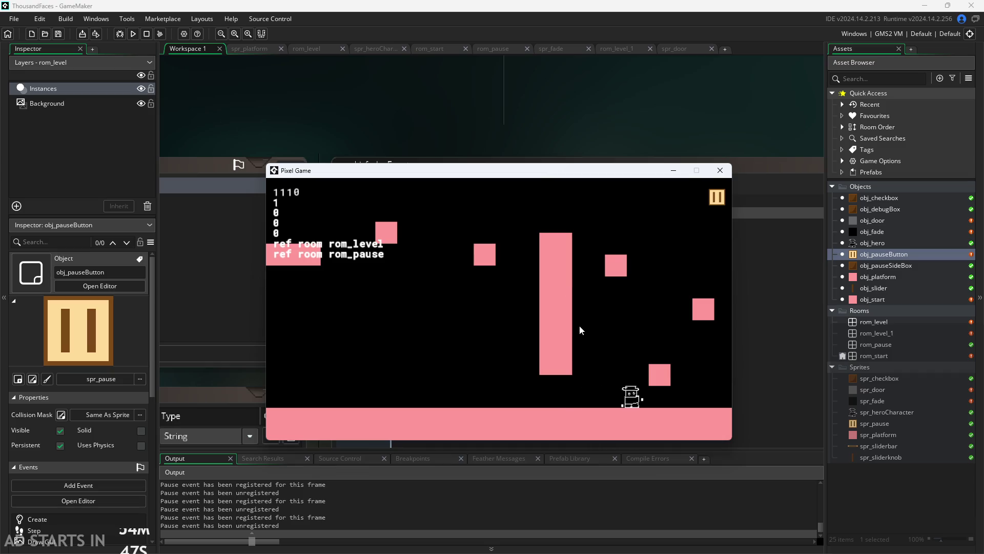
pyautogui.press('Right')
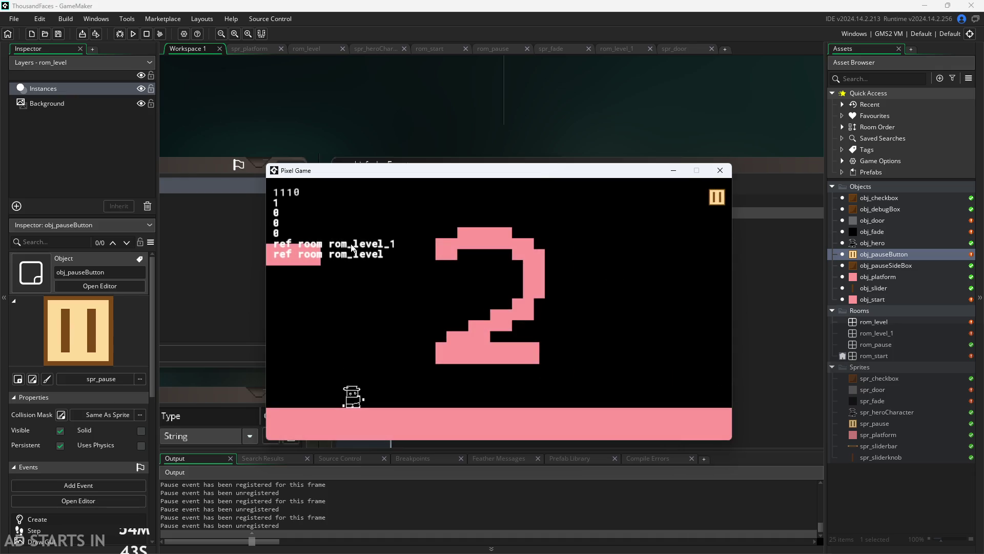
pyautogui.press('Left')
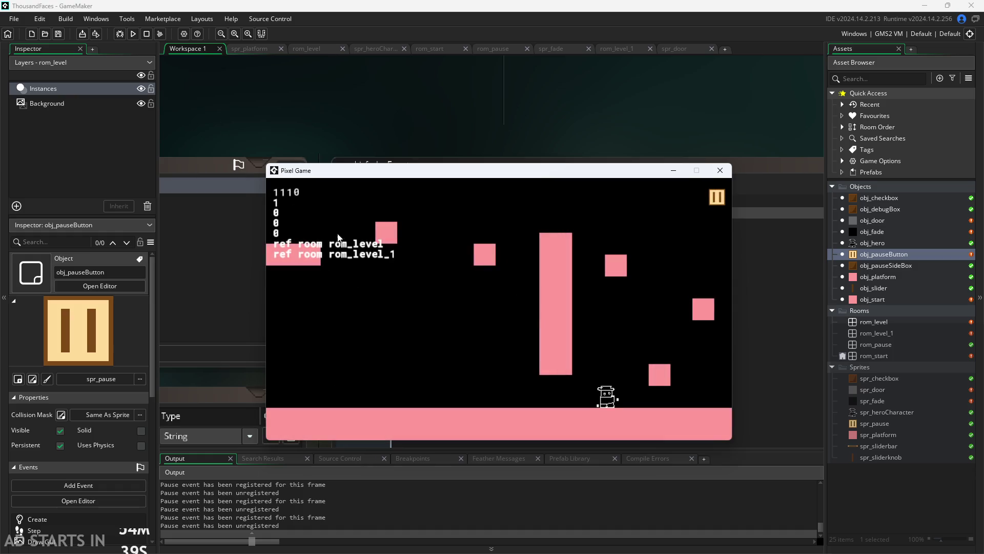
# - Pause and resume, then walk the hero into the level 2 room
pyautogui.click(715, 199)
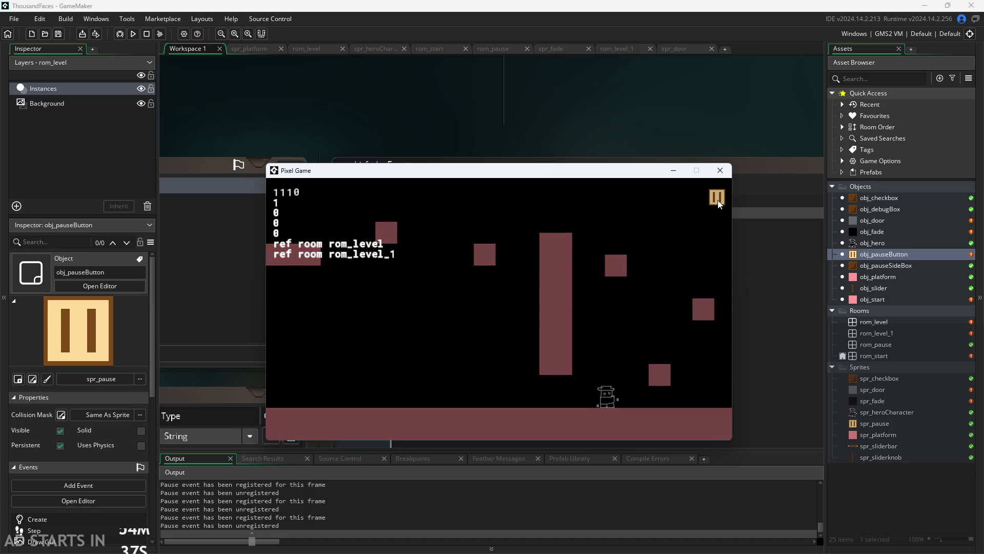
pyautogui.click(717, 198)
pyautogui.press('Right')
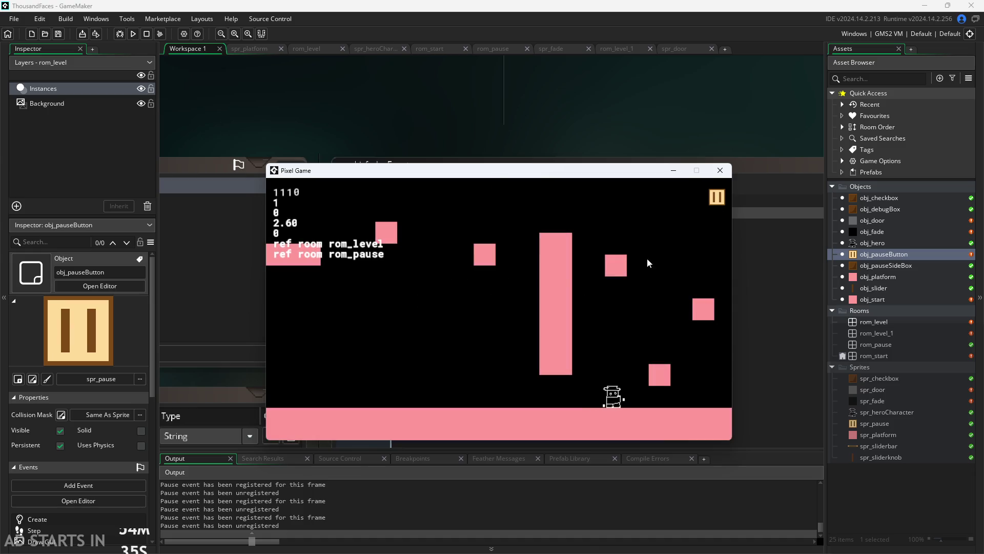
pyautogui.press('Left')
# - Pause and resume from level 2, close the game, and open the rom_level_1 room
pyautogui.click(715, 198)
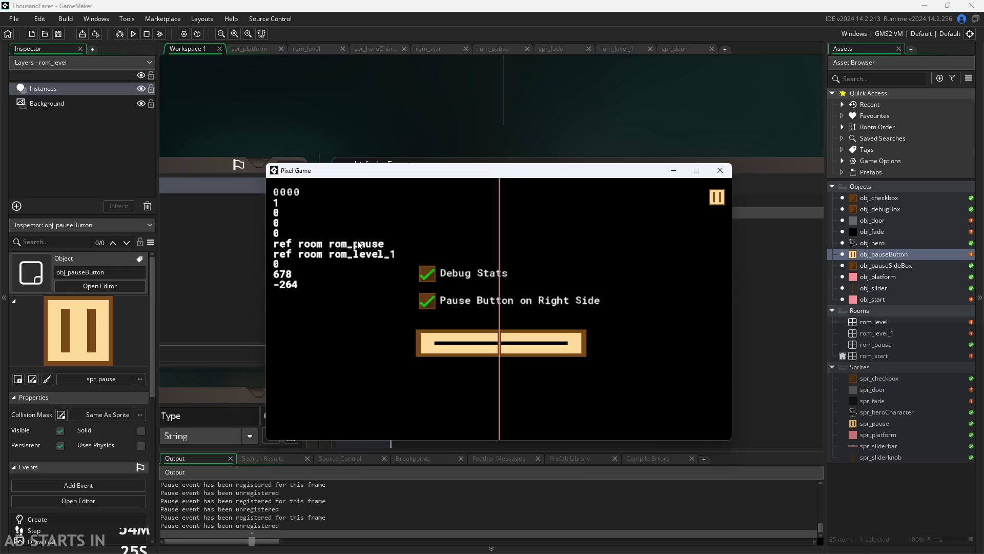
pyautogui.click(718, 197)
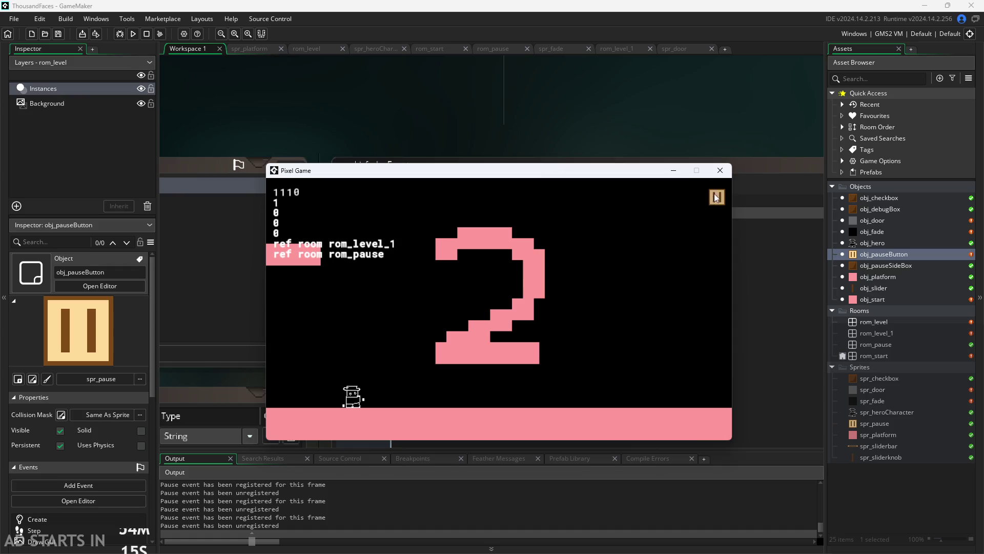
pyautogui.click(720, 170)
pyautogui.doubleClick(900, 333)
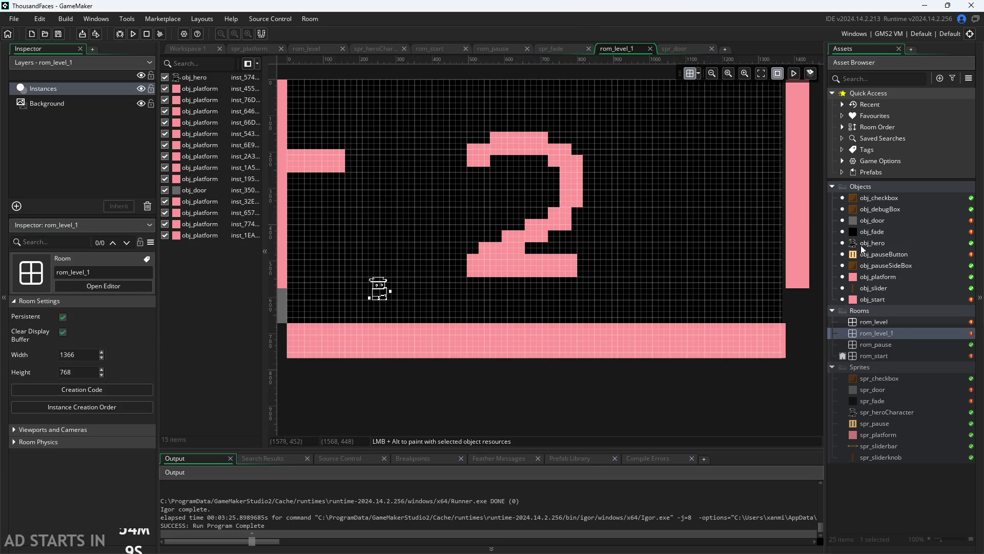
# - Return to Workspace 1, run the game and start it from the start screen
pyautogui.click(175, 51)
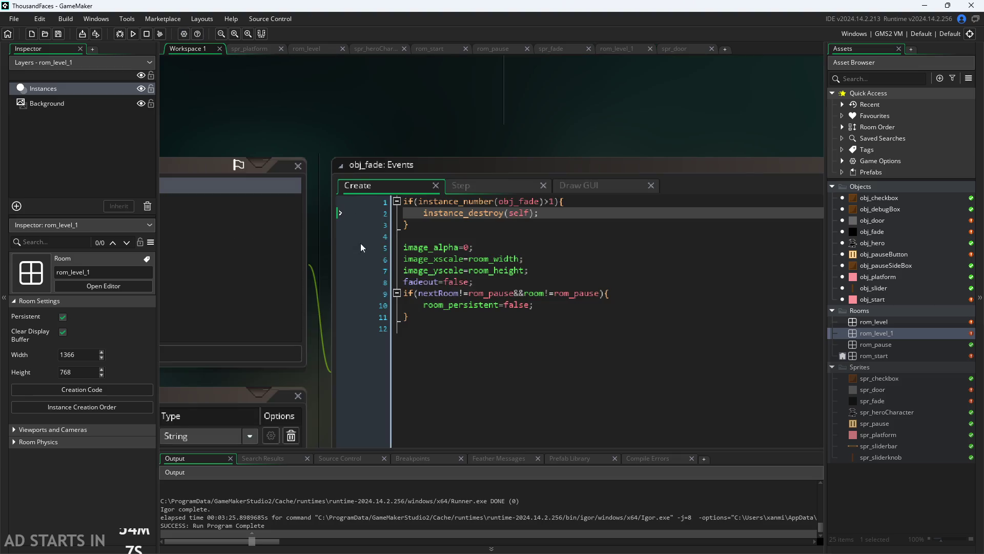
pyautogui.click(134, 34)
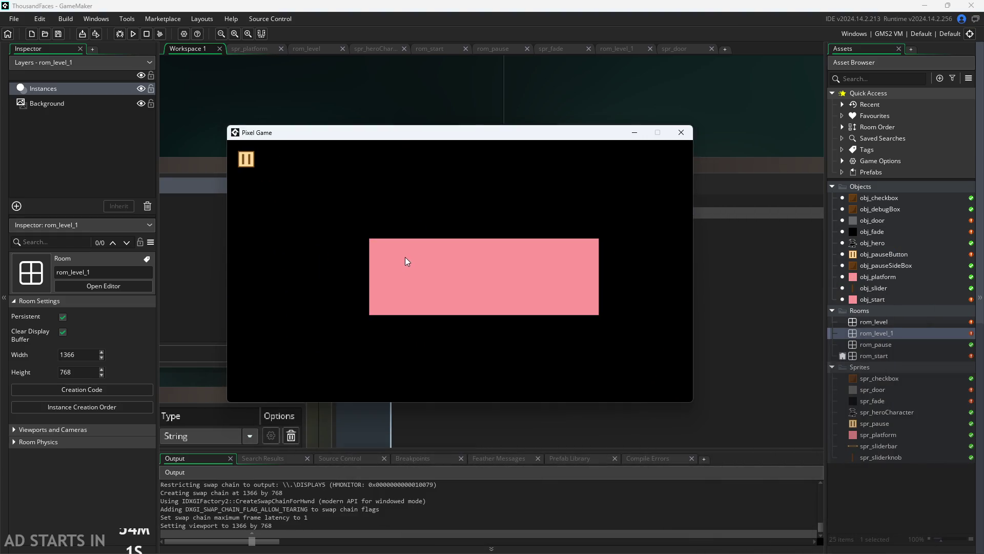
pyautogui.click(393, 244)
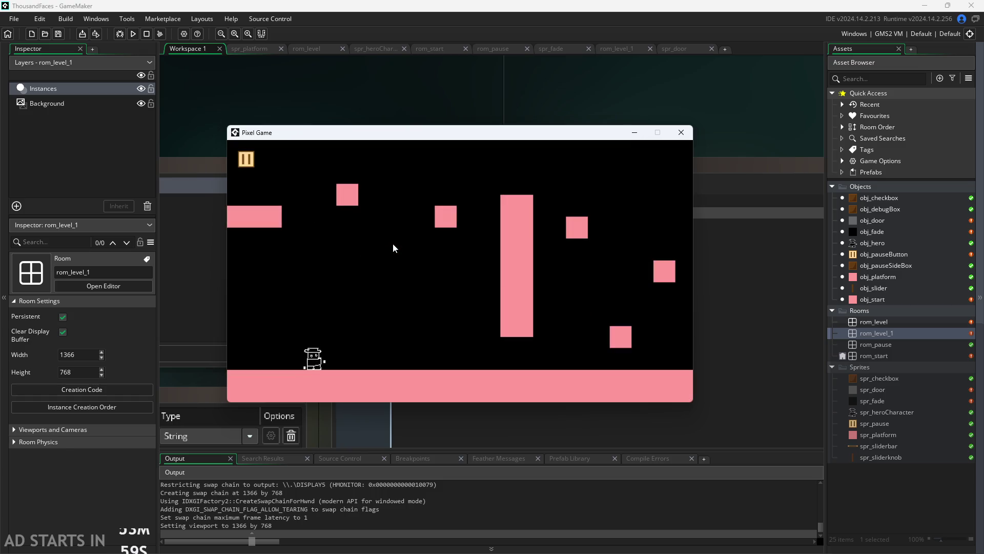
# - Pause, turn on debug stats and the right-side pause button, then resume
pyautogui.press('Right')
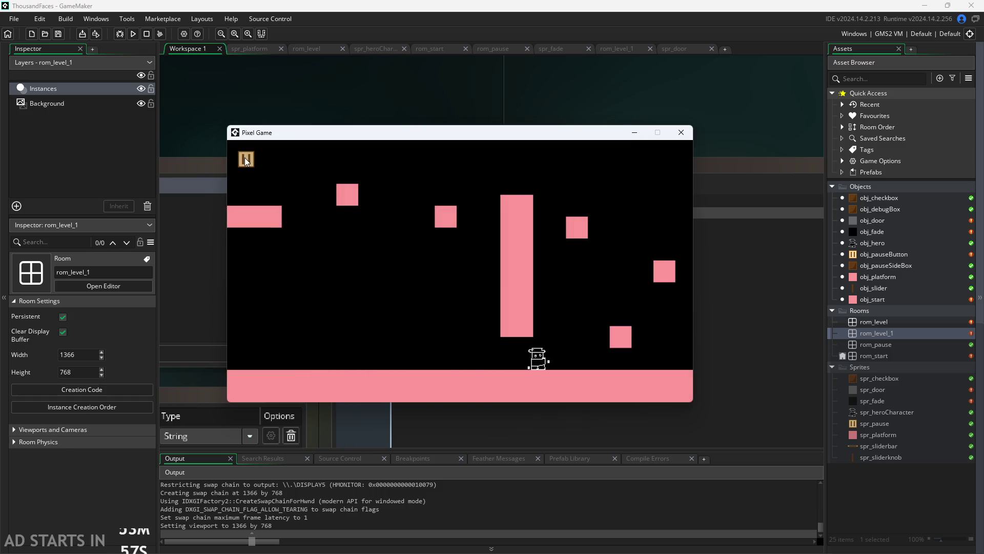
pyautogui.click(245, 158)
pyautogui.click(389, 262)
pyautogui.click(389, 235)
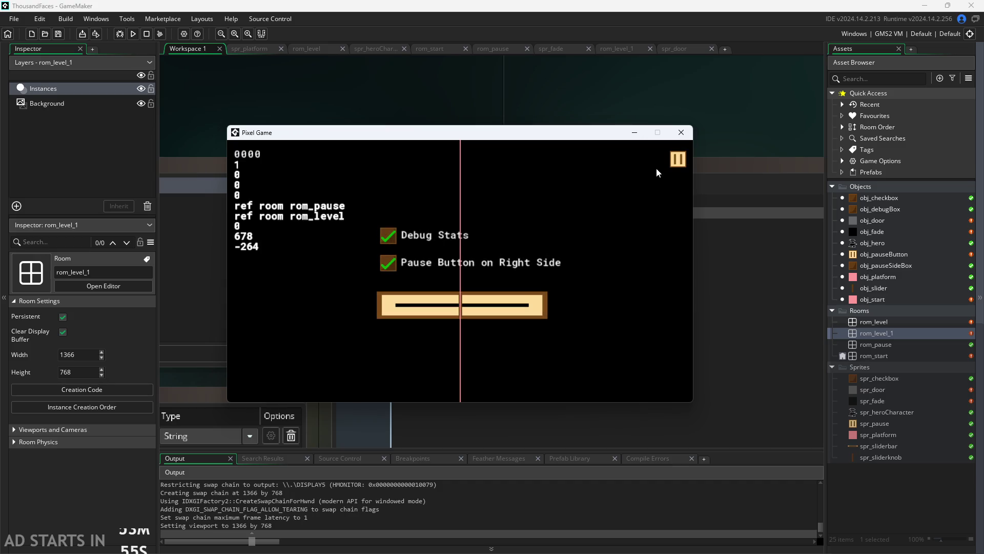
pyautogui.click(682, 159)
# - Walk the hero into the level 2 room and back into the first level
pyautogui.press('Right')
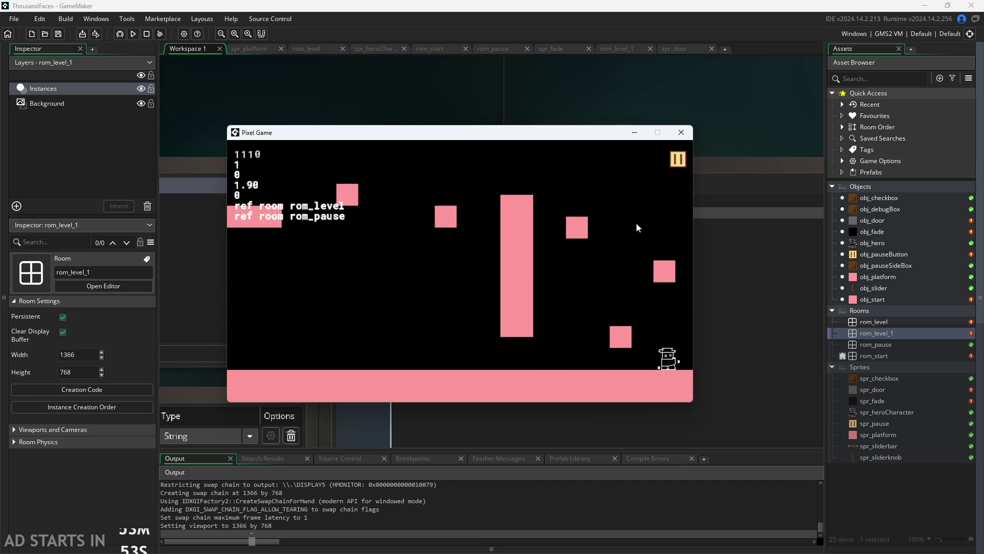
pyautogui.press('Right')
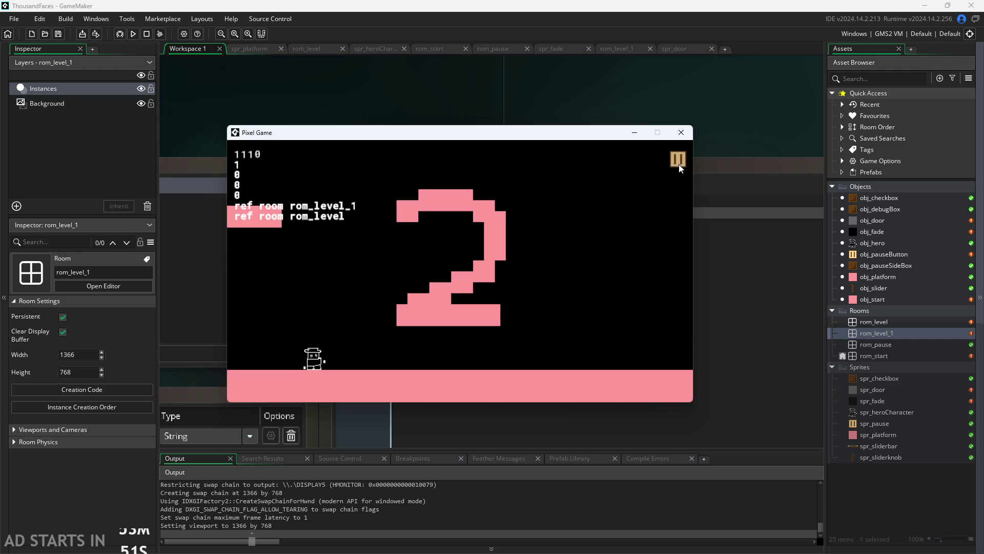
pyautogui.press('Right')
pyautogui.press('Left')
pyautogui.press('Up')
pyautogui.press('Left')
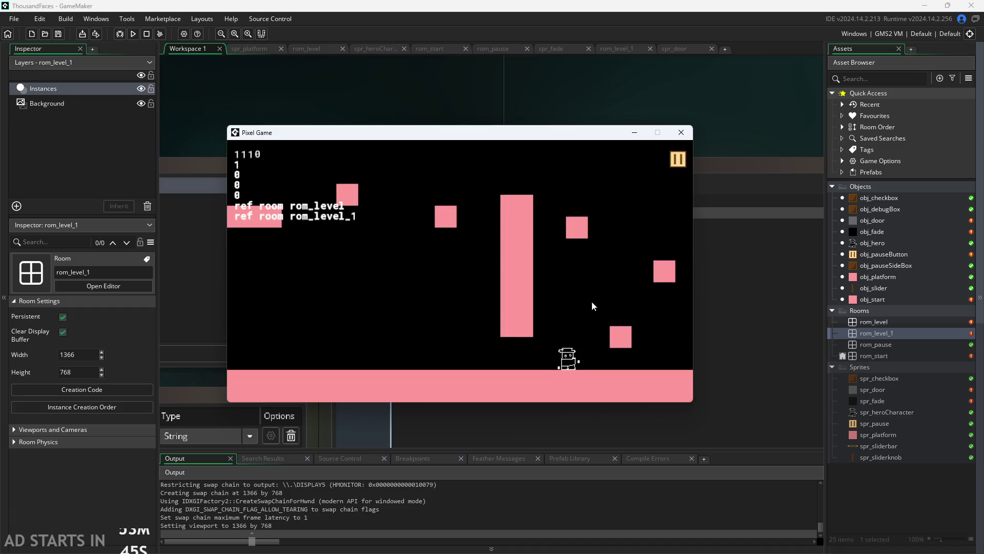
pyautogui.press('Right')
# - Pause and resume once more, move the game window left, and reopen obj_fade's events
pyautogui.click(677, 159)
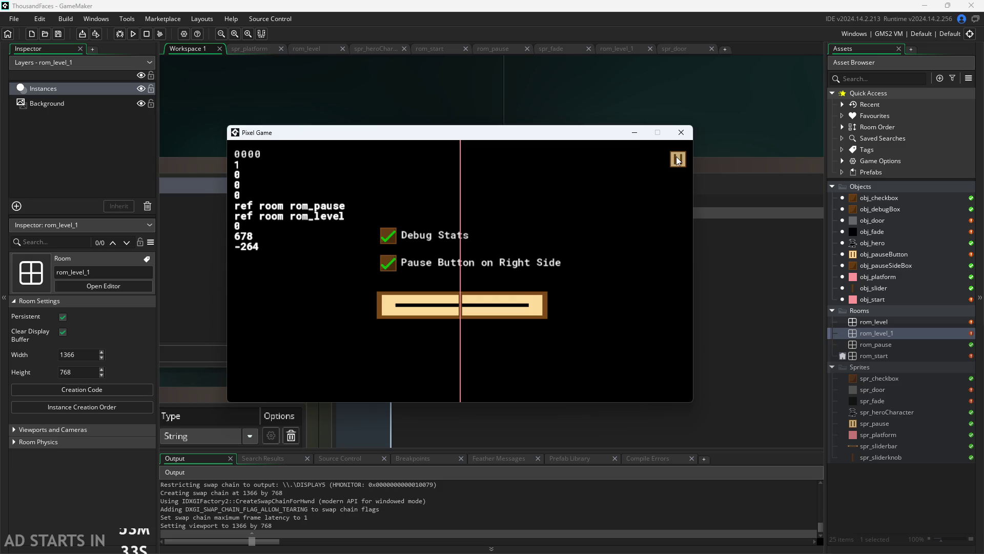
pyautogui.click(678, 160)
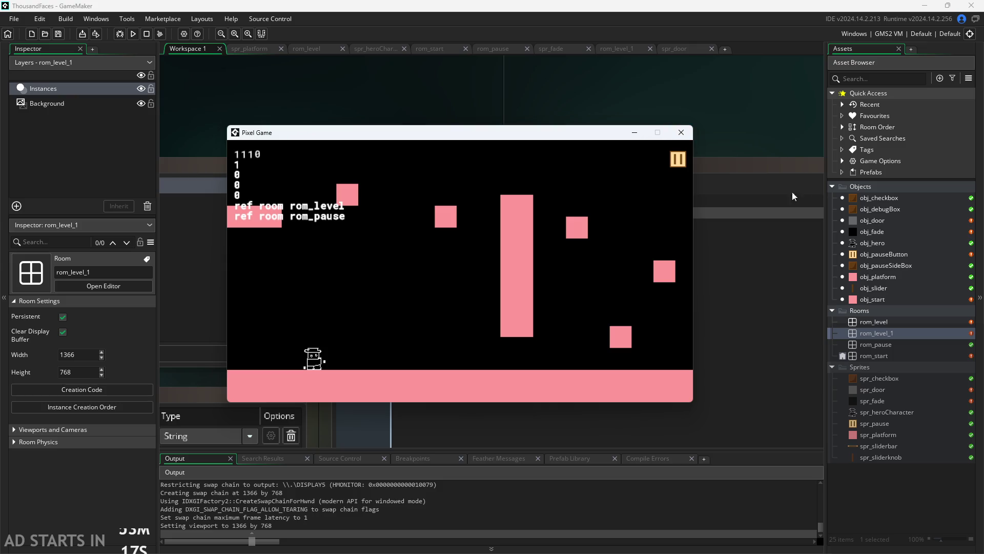
pyautogui.moveTo(597, 142); pyautogui.dragTo(448, 140)
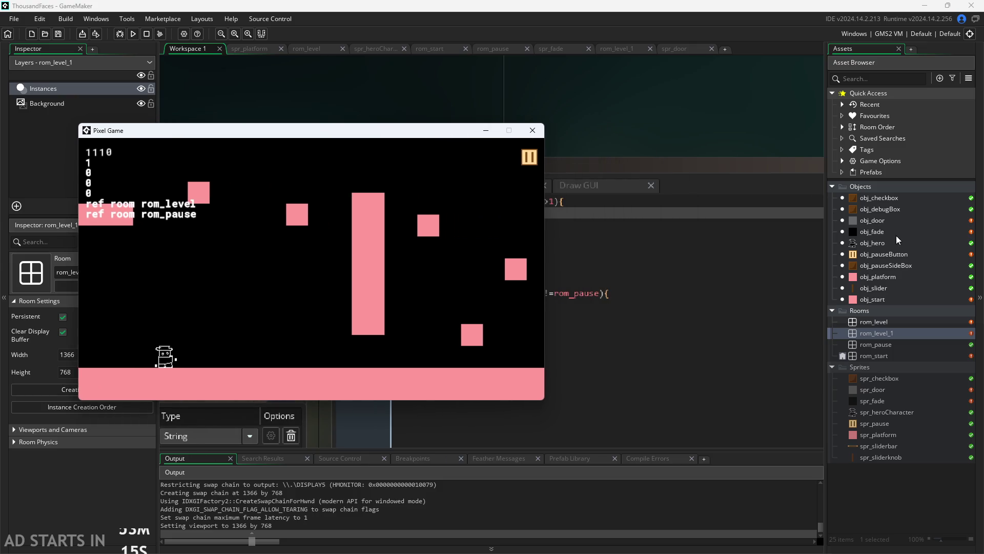
pyautogui.doubleClick(881, 231)
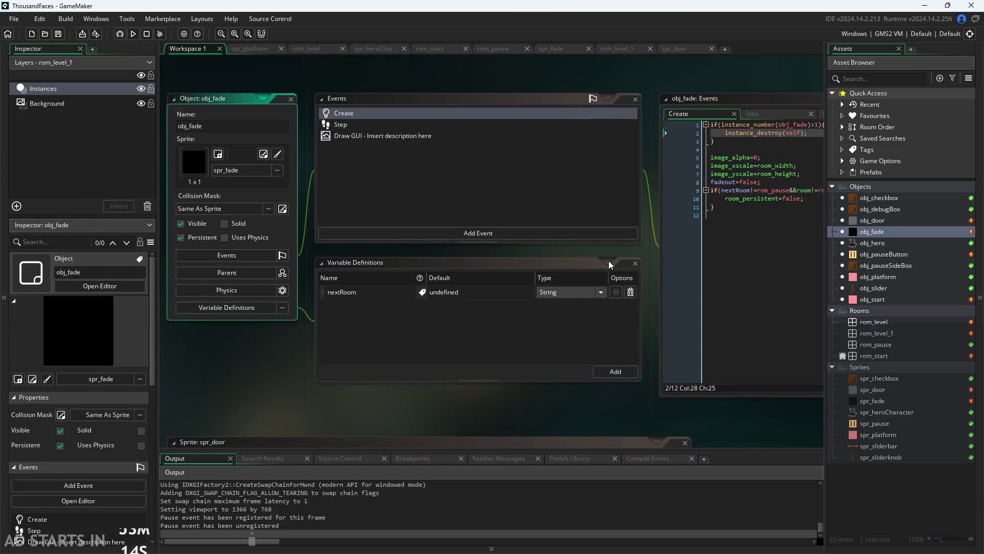
# - Relaunch the game, confirming the stop of the old run, and start from the title screen
pyautogui.click(613, 246)
pyautogui.click(132, 33)
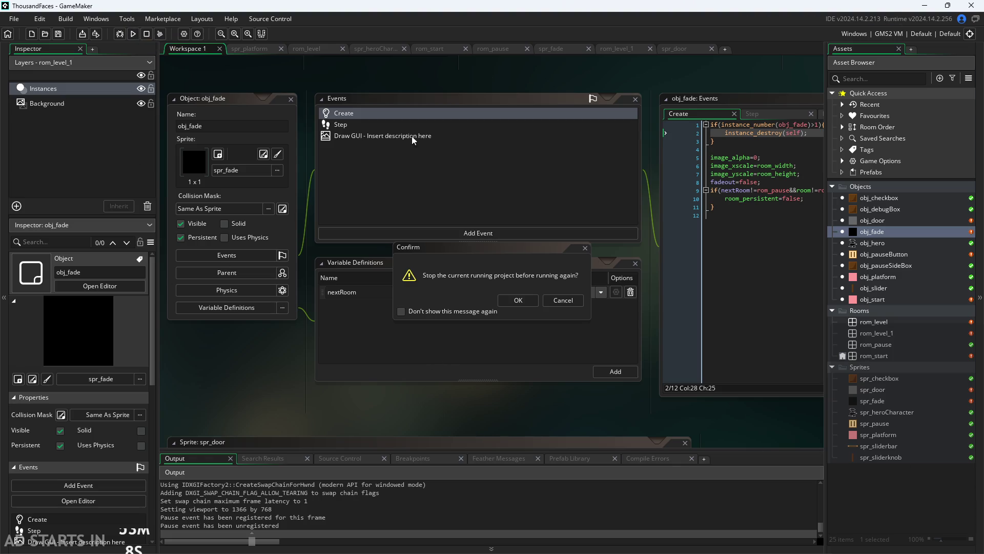
pyautogui.click(508, 300)
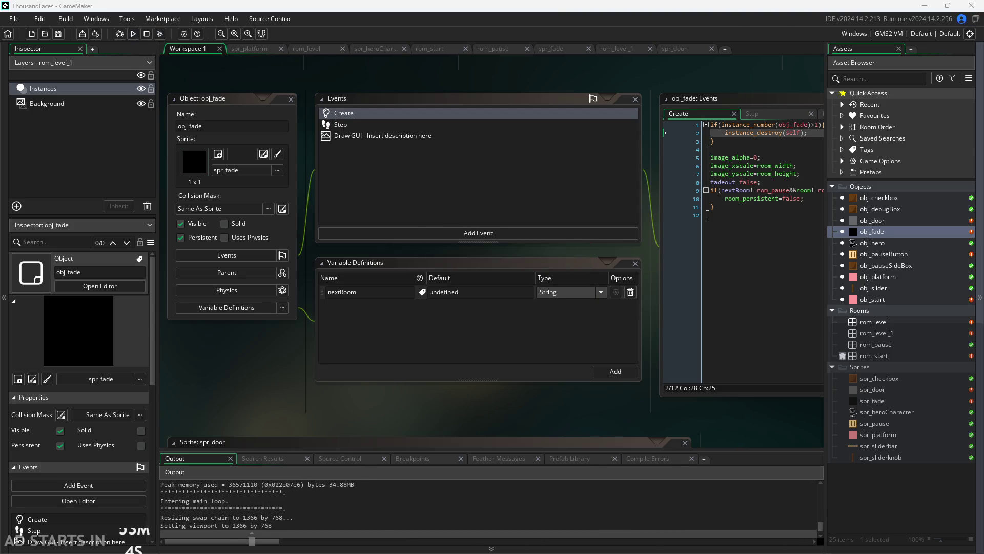
pyautogui.click(309, 214)
# - Pause, enable Debug Stats and the right-side pause button, then resume the level
pyautogui.press('Right')
pyautogui.click(158, 125)
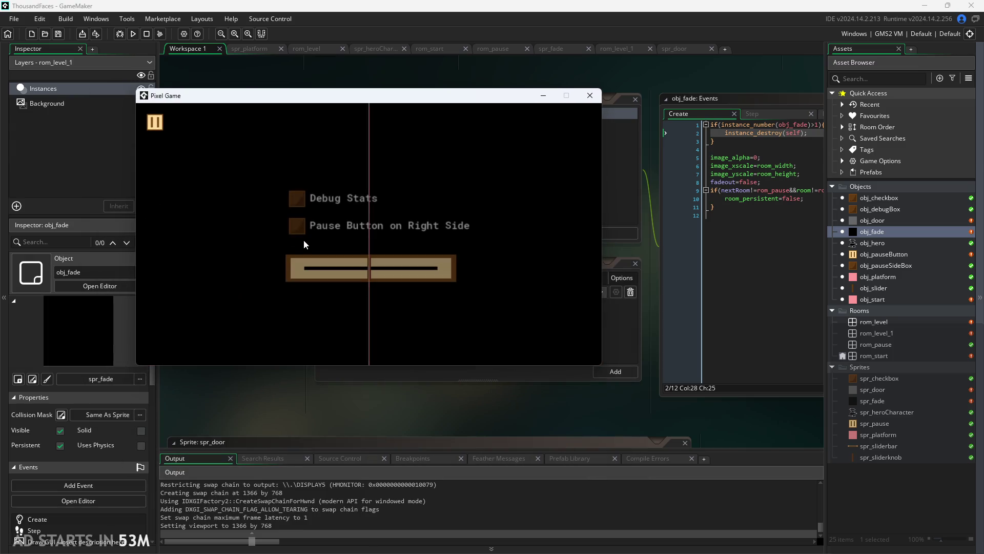
pyautogui.click(297, 225)
pyautogui.click(307, 198)
pyautogui.click(587, 122)
# - Jump the hero around the platforms, then pause and resume
pyautogui.press('Right')
pyautogui.press('Up')
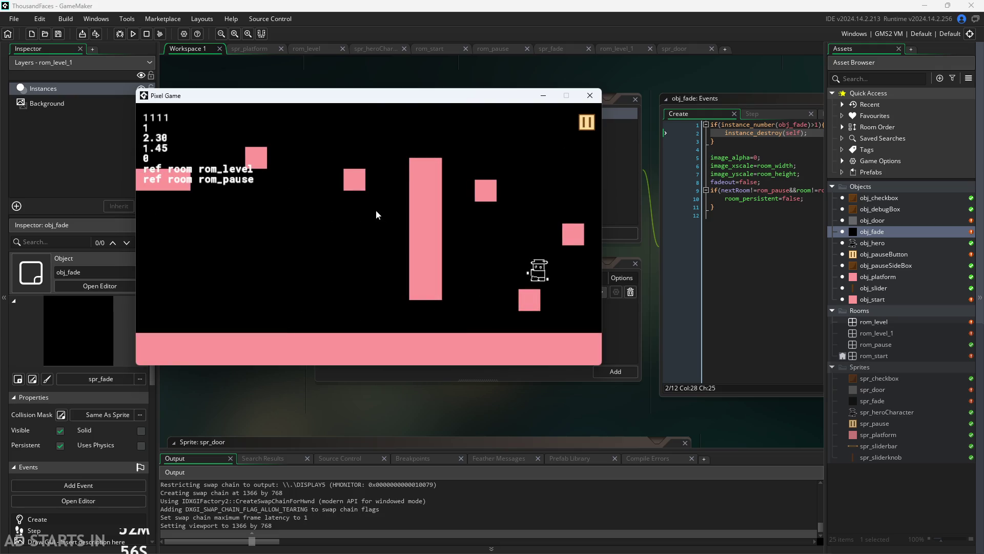
pyautogui.press('Left')
pyautogui.press('Up')
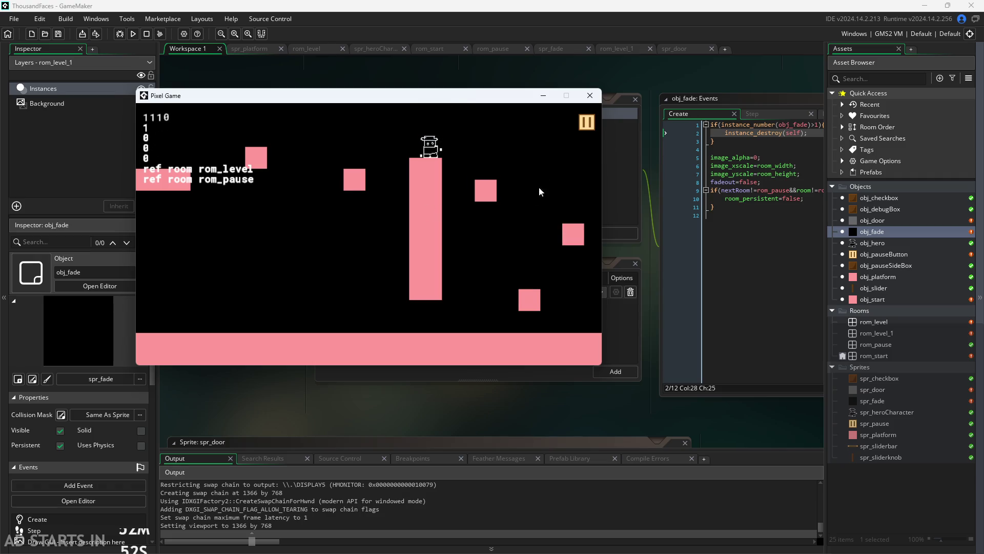
pyautogui.click(590, 123)
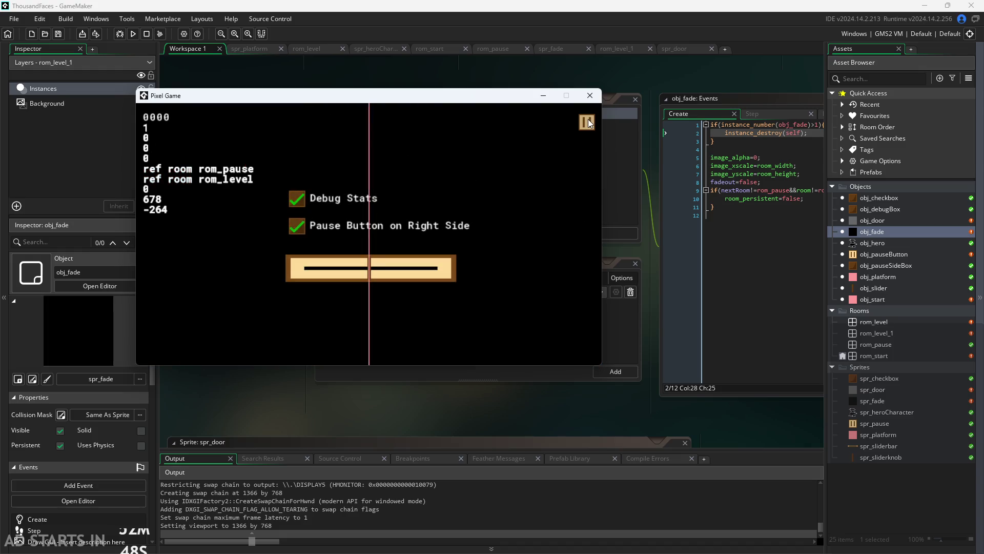
pyautogui.click(589, 123)
# - Toggle between the level and the pause room repeatedly while moving the hero
pyautogui.press('Right')
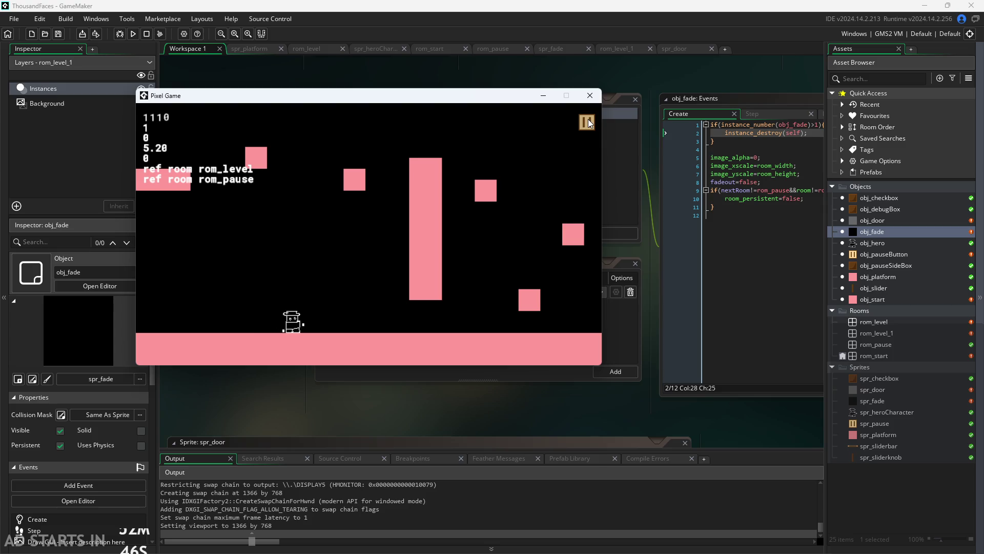
pyautogui.click(589, 123)
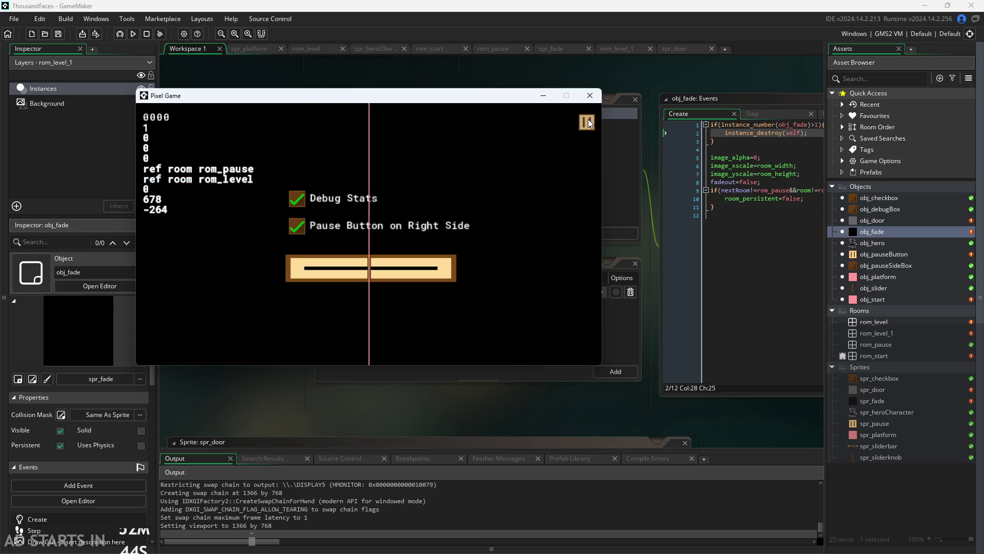
pyautogui.click(586, 123)
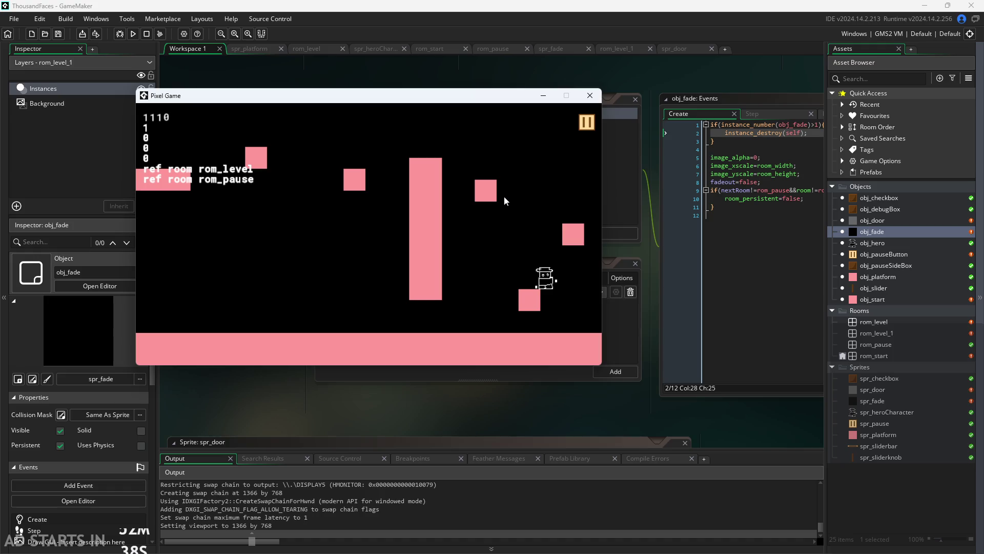
pyautogui.click(588, 121)
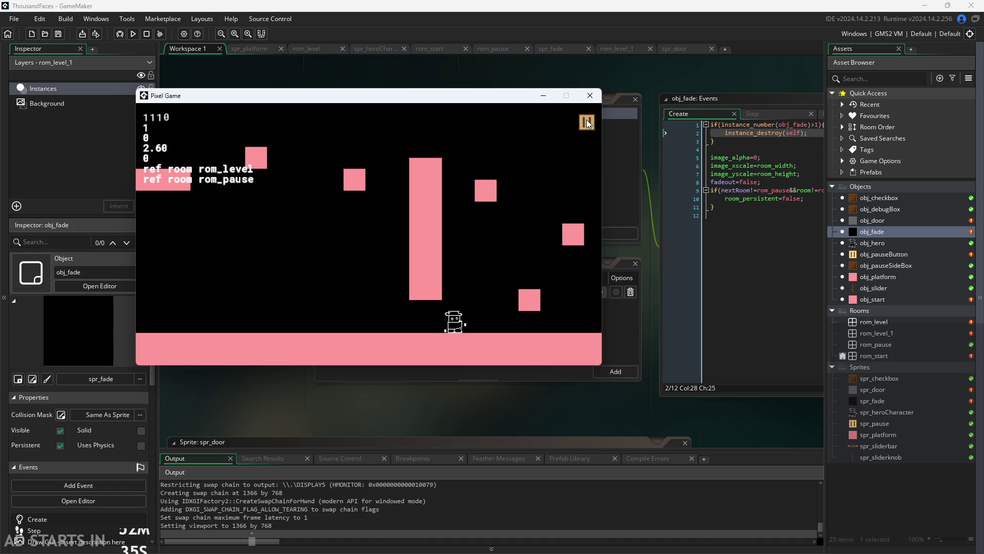
pyautogui.click(587, 123)
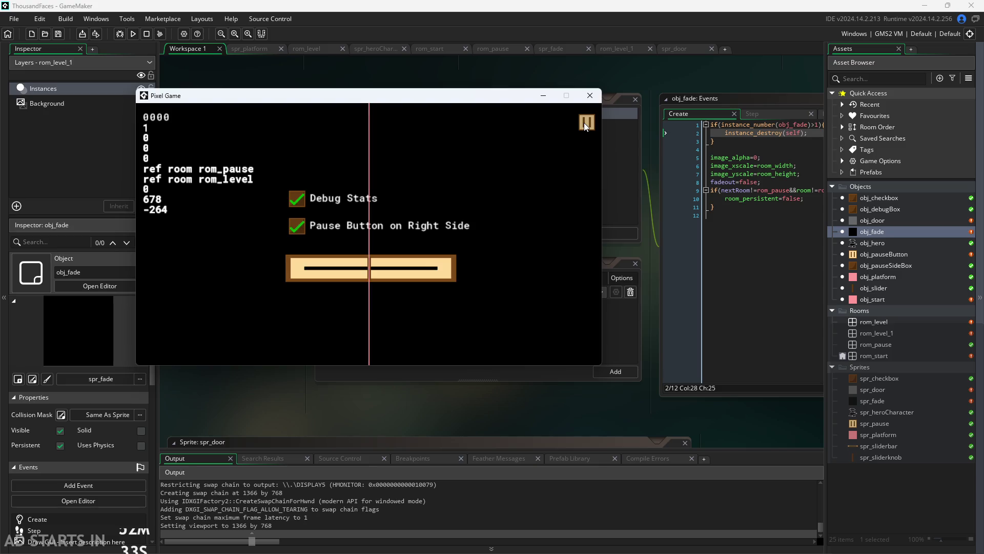
pyautogui.click(585, 124)
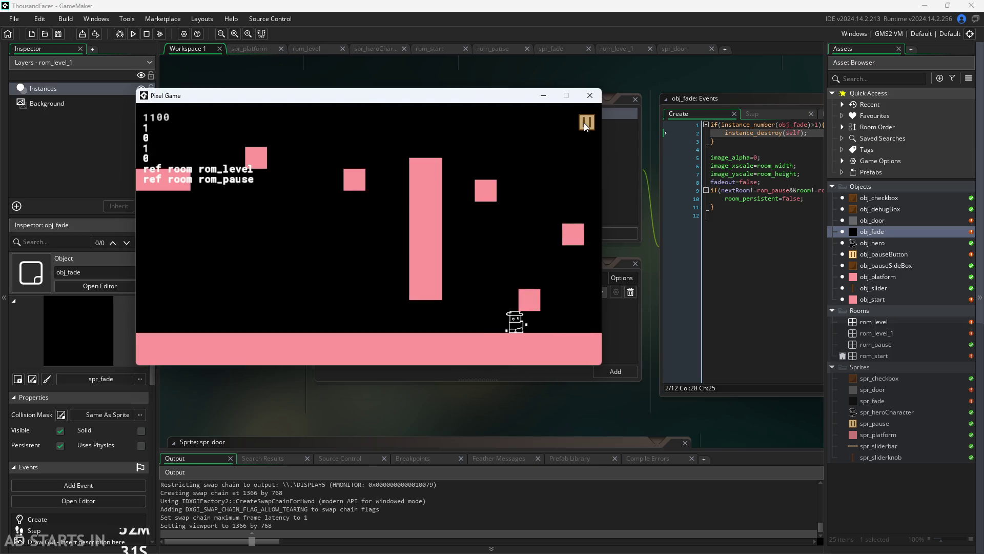
pyautogui.click(584, 125)
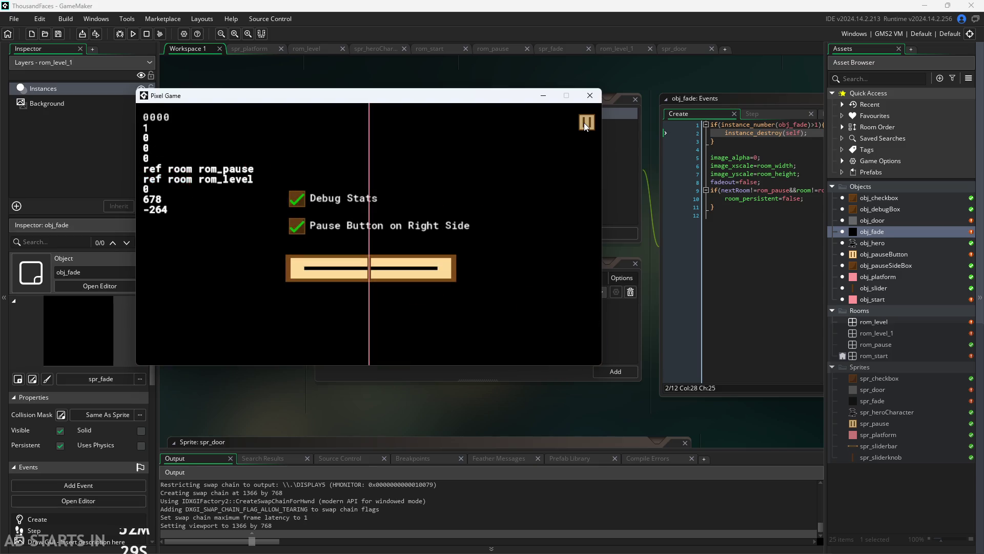
pyautogui.click(585, 126)
pyautogui.press('Left')
pyautogui.press('Right')
pyautogui.click(584, 125)
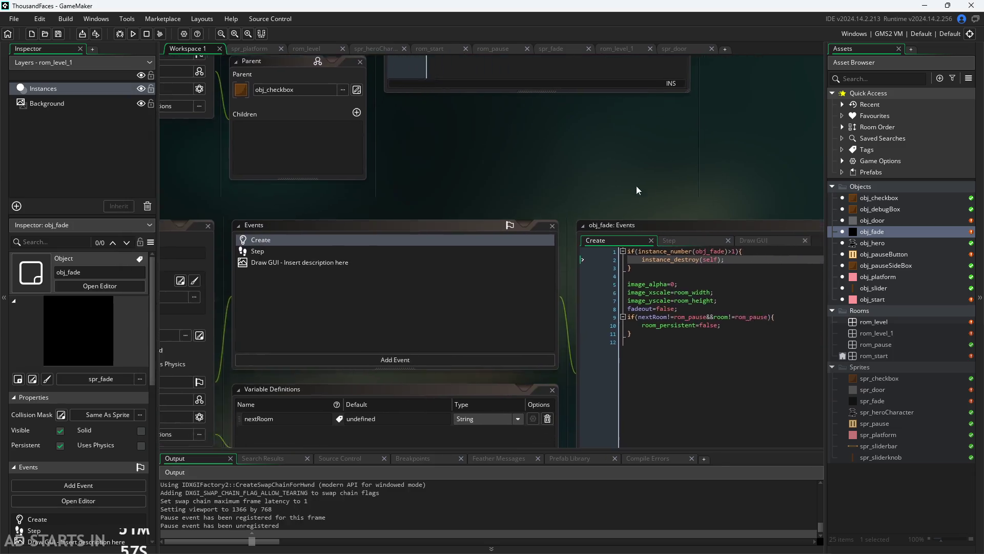
pyautogui.keyDown('ctrl'); pyautogui.scroll(3, 516, 135); pyautogui.keyUp('ctrl')
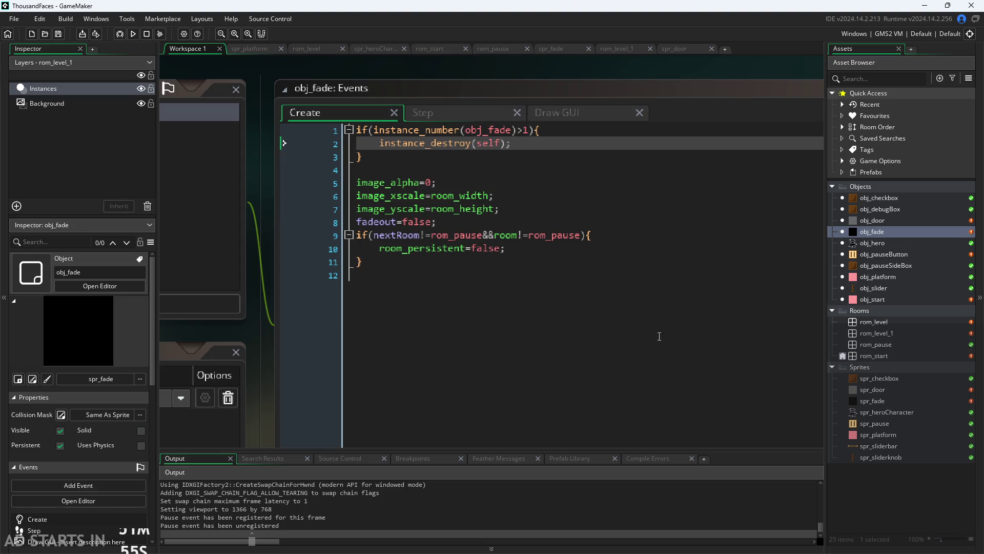
# - Pan to the obj_fade Create code, then switch back to the running Pixel Game window
pyautogui.moveTo(576, 81); pyautogui.dragTo(413, 61)
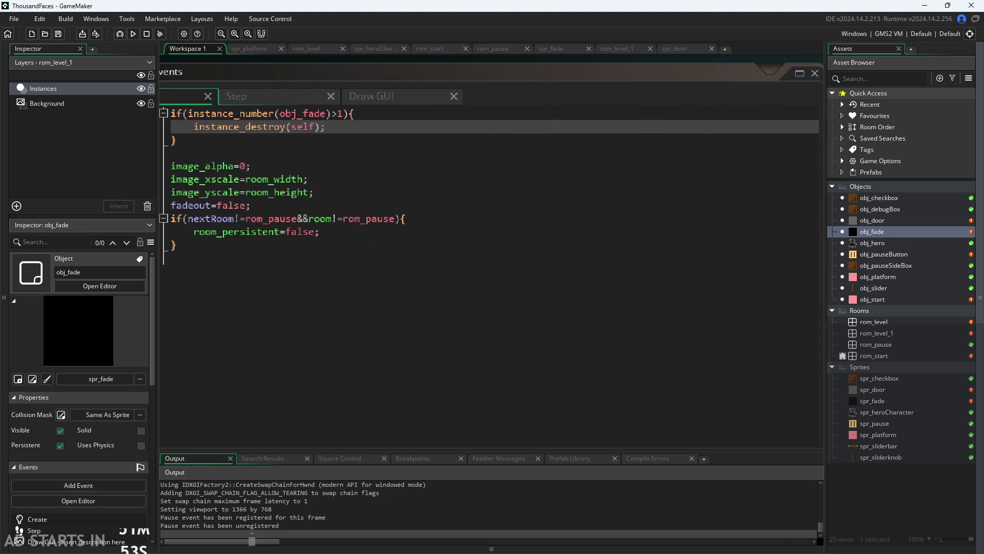
pyautogui.hotkey('alt', 'Tab')
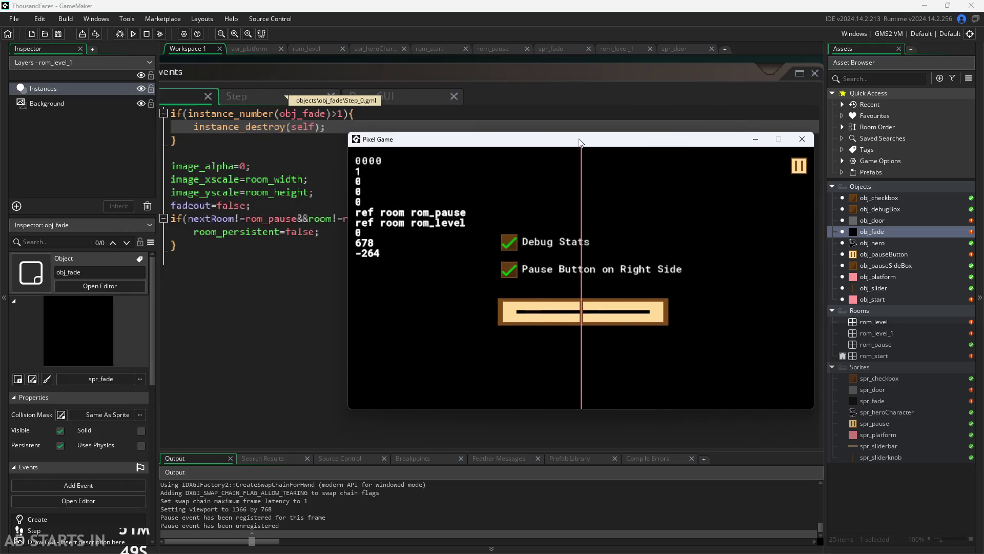
# - Move the game window off the code and unpause back to the level
pyautogui.moveTo(359, 96); pyautogui.dragTo(649, 147)
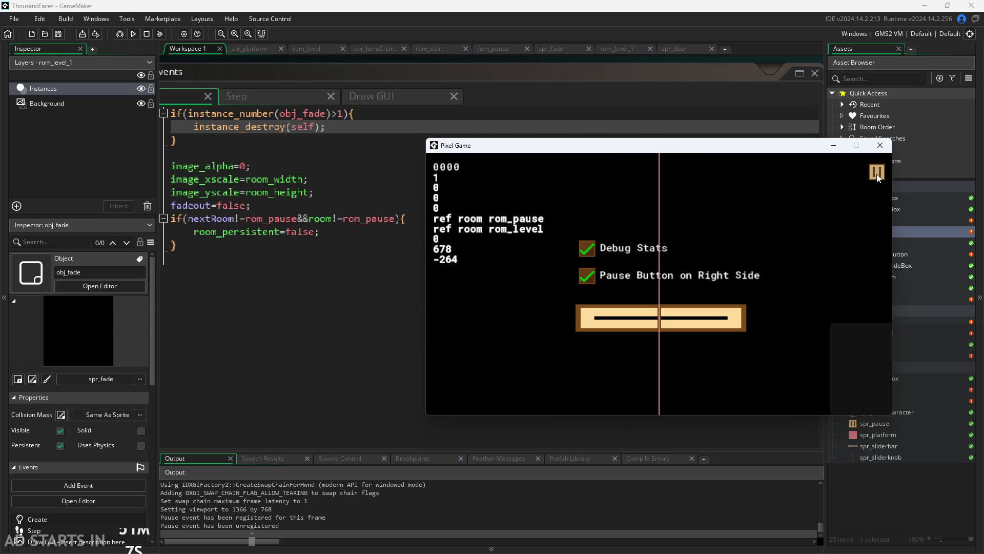
pyautogui.click(877, 174)
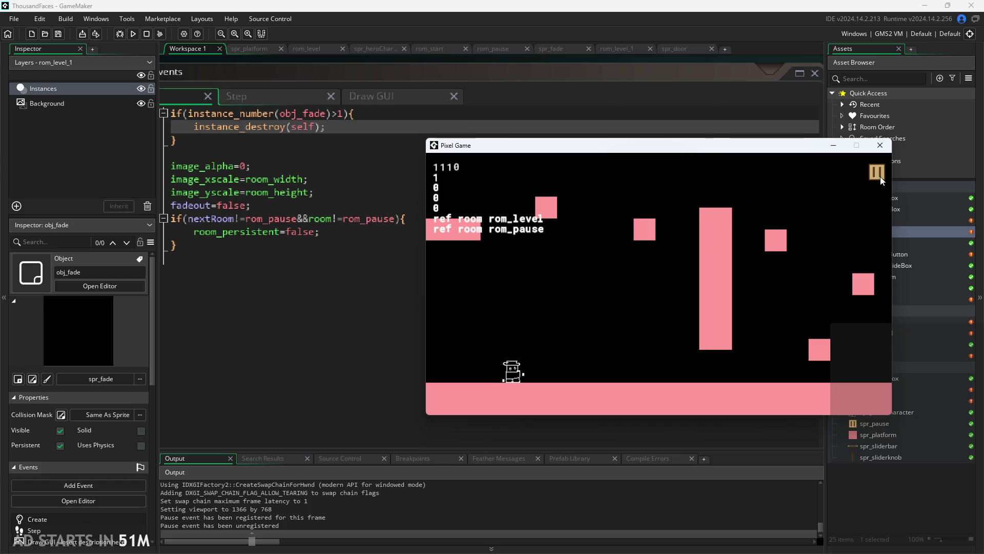
# - Pause and resume the level again, reposition the game window, and select obj_door
pyautogui.press('Right')
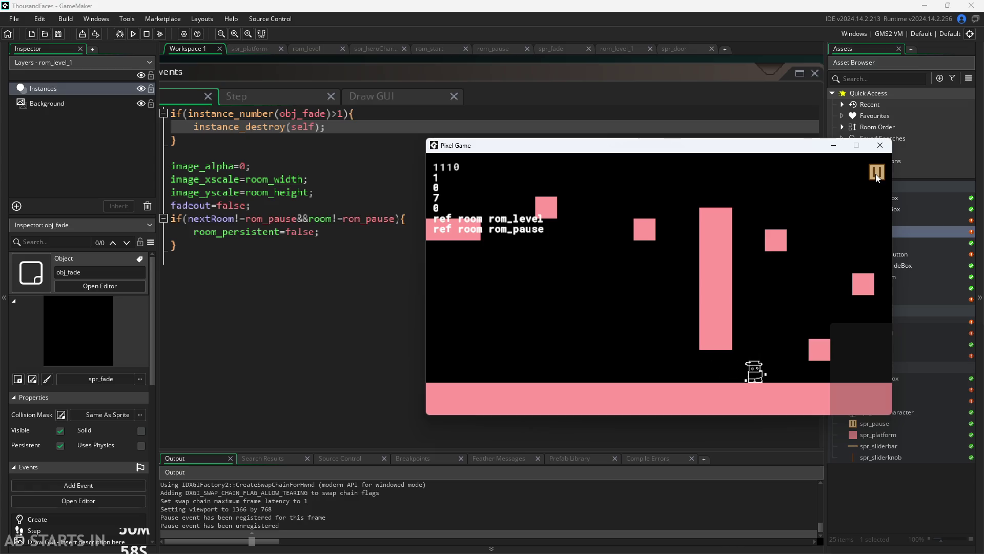
pyautogui.click(877, 173)
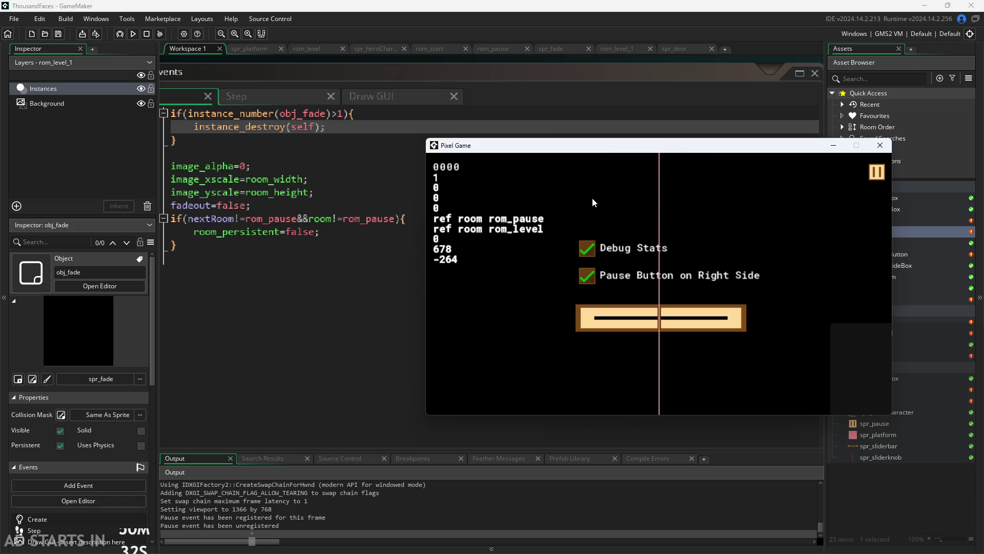
pyautogui.moveTo(675, 148)
pyautogui.mouseDown()
pyautogui.moveTo(698, 252)
pyautogui.moveTo(667, 211)
pyautogui.mouseUp()
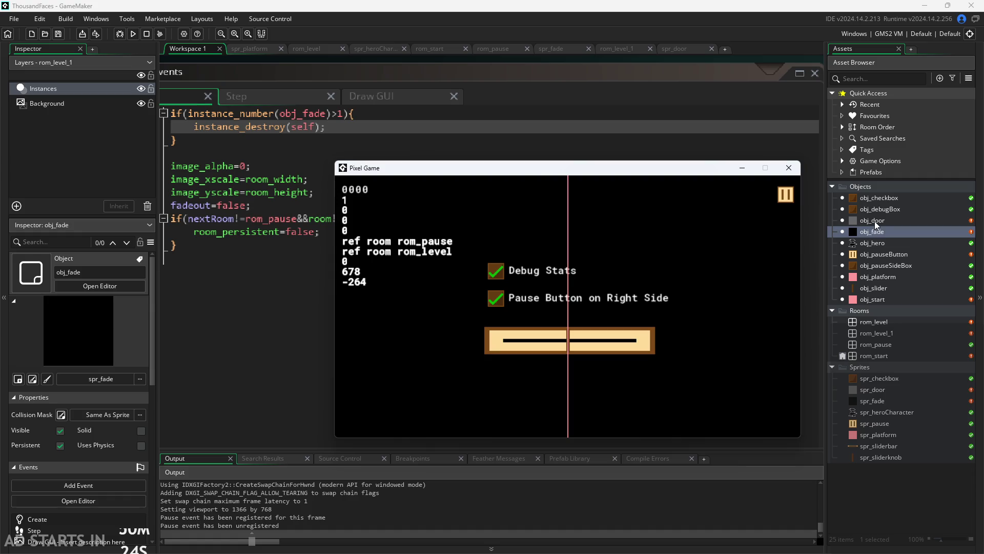
pyautogui.click(786, 196)
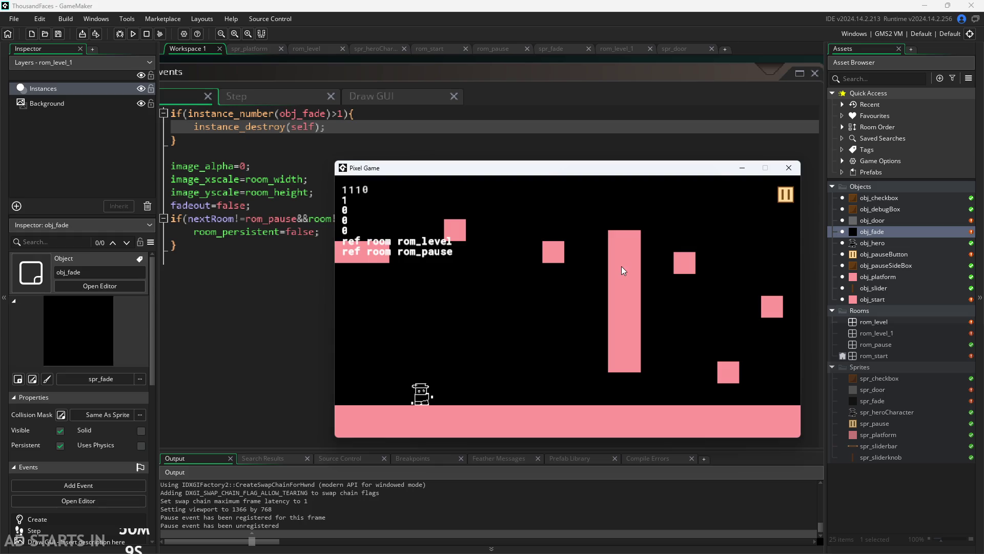
pyautogui.moveTo(651, 173)
pyautogui.mouseDown()
pyautogui.moveTo(745, 150)
pyautogui.moveTo(630, 181)
pyautogui.mouseUp()
pyautogui.click(855, 221)
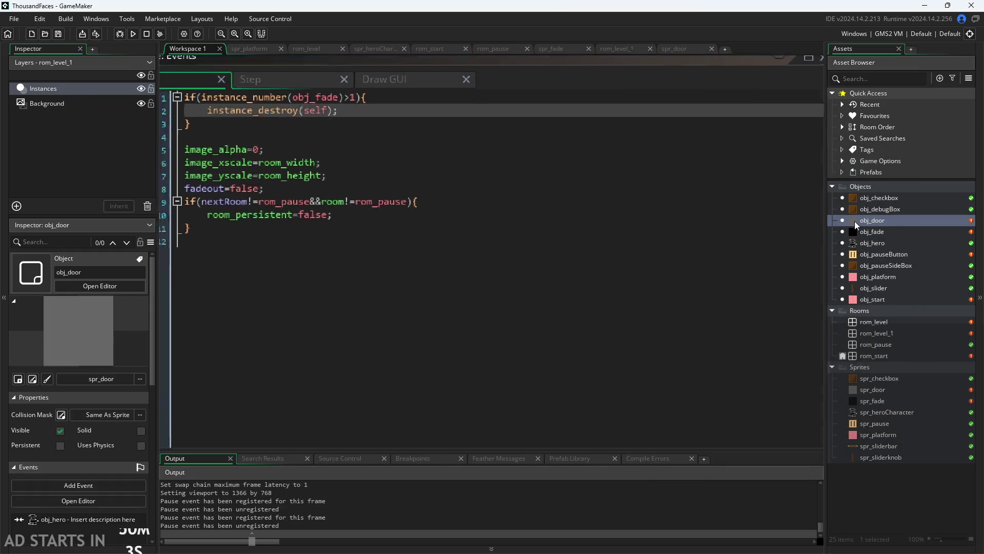
# - Open the obj_door and obj_fade editors to review the collision code creating obj_fade
pyautogui.doubleClick(855, 221)
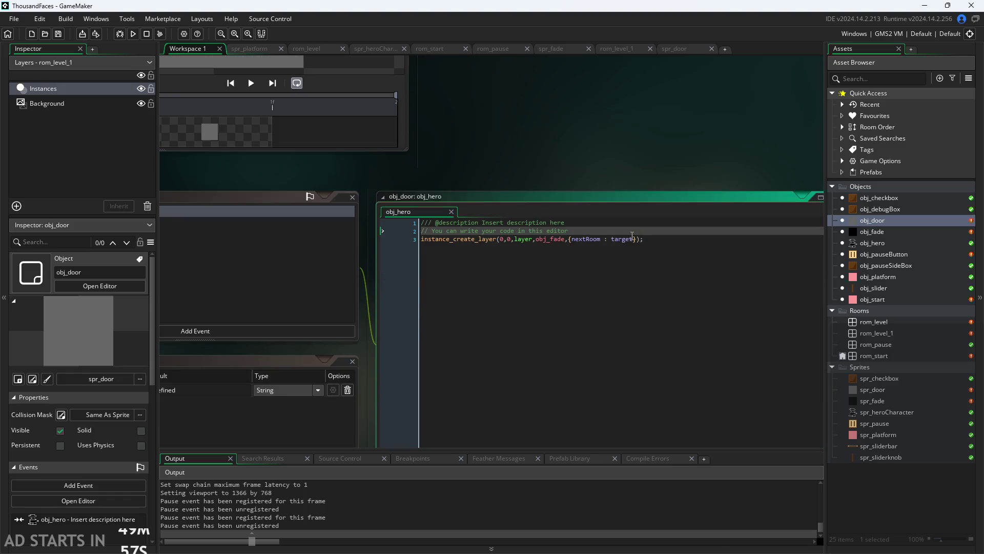
pyautogui.doubleClick(866, 232)
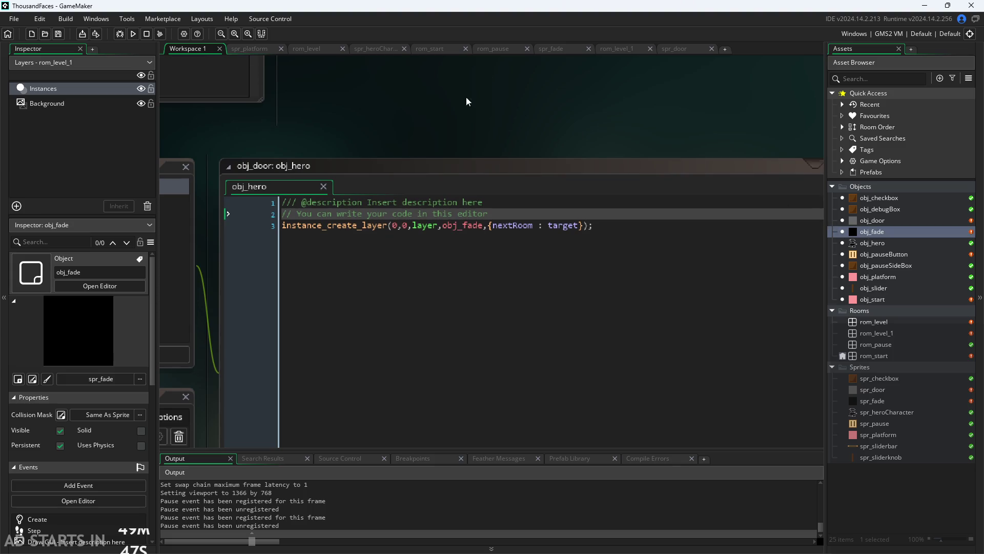
pyautogui.scroll(-3, 671, 121)
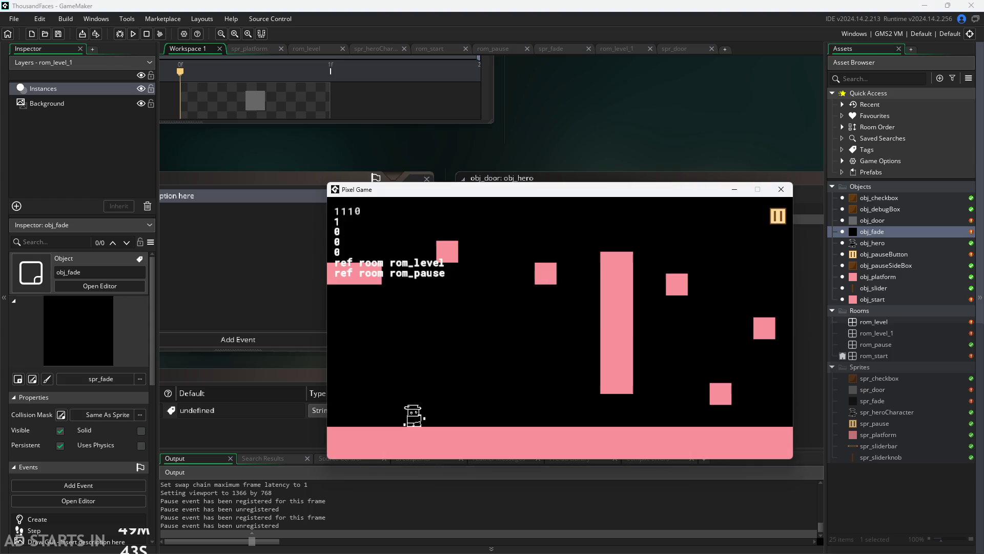
# - Reposition the game window, walk the hero right, then pause and resume the level
pyautogui.moveTo(602, 187); pyautogui.dragTo(271, 181)
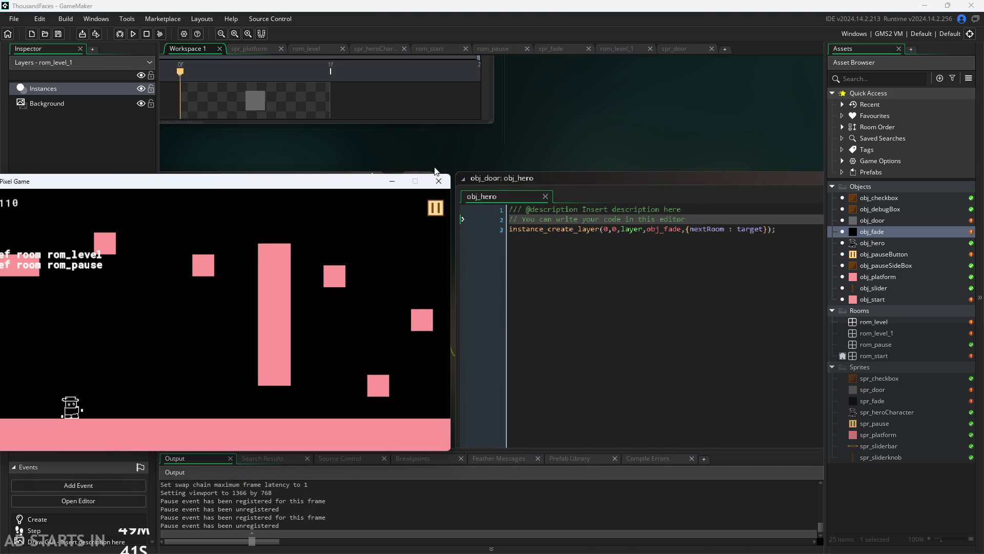
pyautogui.moveTo(350, 189); pyautogui.dragTo(406, 171)
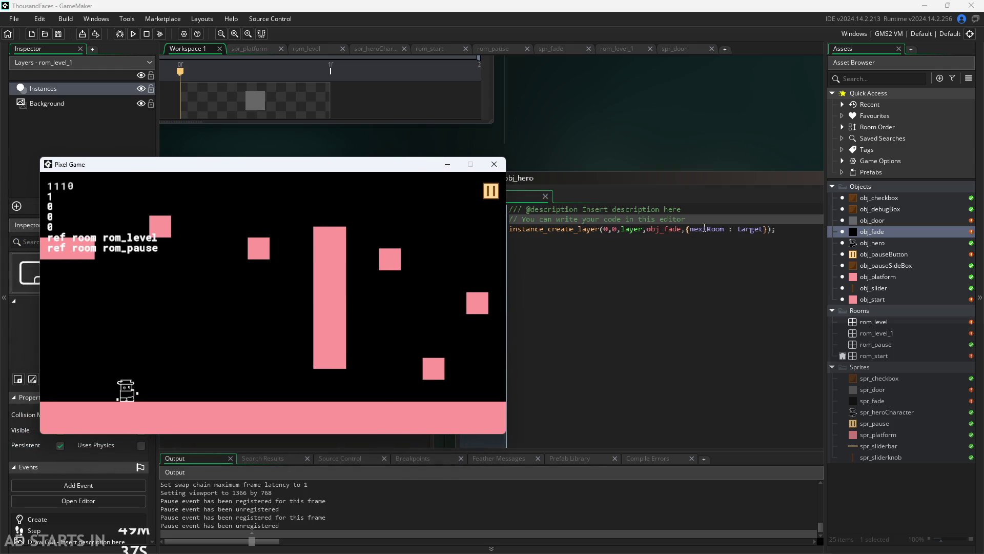
pyautogui.press('Right')
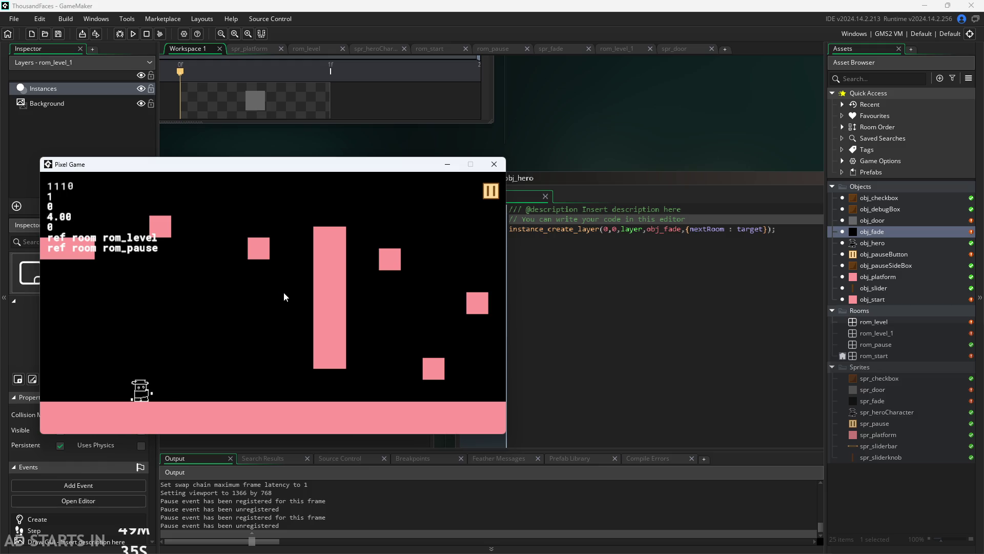
pyautogui.press('Right')
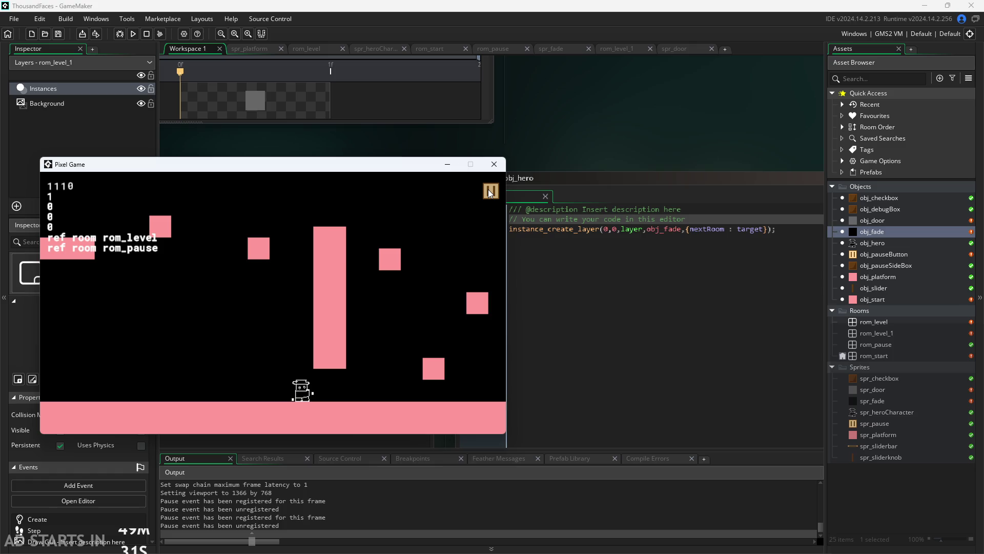
pyautogui.press('Right')
pyautogui.press('Right')
pyautogui.click(489, 192)
pyautogui.moveTo(387, 170); pyautogui.dragTo(359, 169)
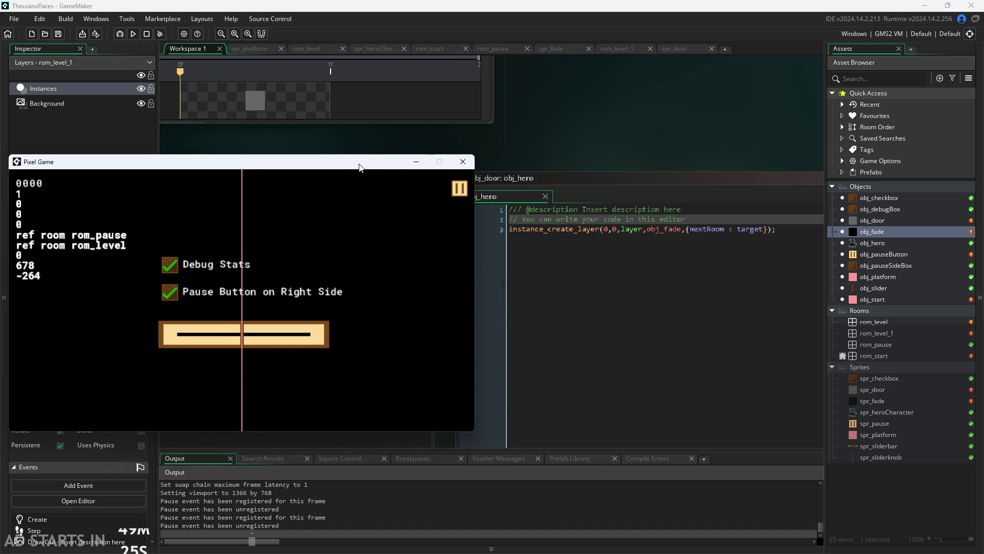
pyautogui.click(454, 183)
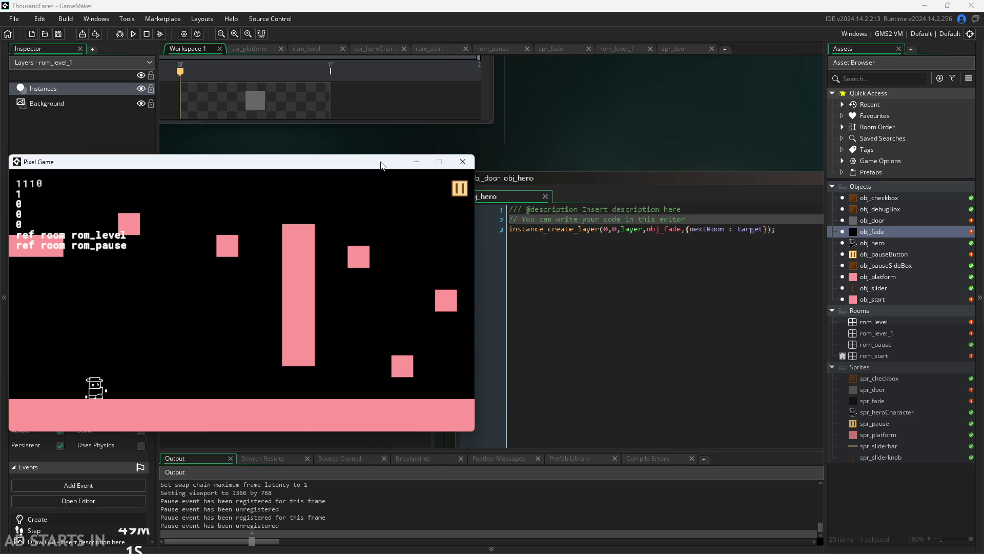
# - Walk and jump right, pause and unpause once more, then close the running game
pyautogui.moveTo(381, 165); pyautogui.dragTo(410, 149)
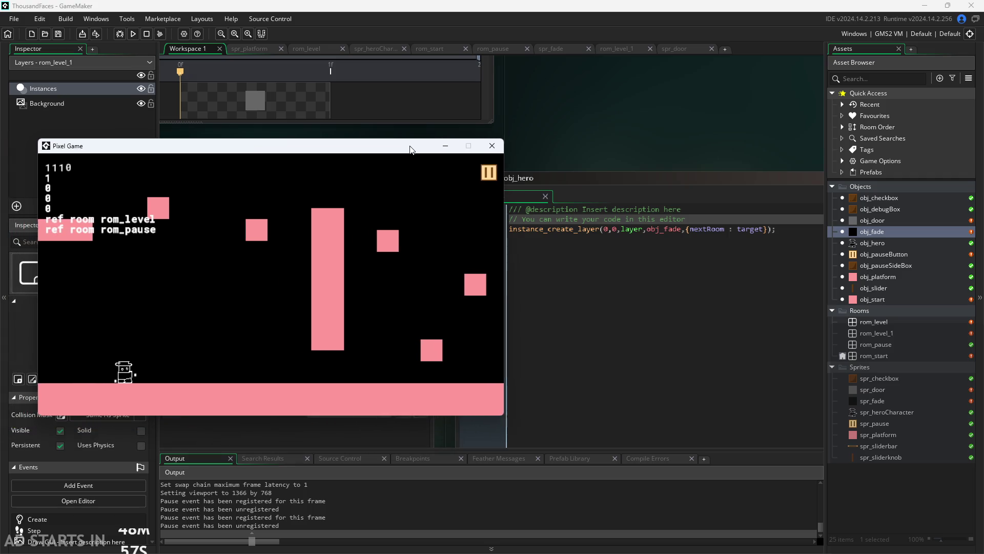
pyautogui.press('Right')
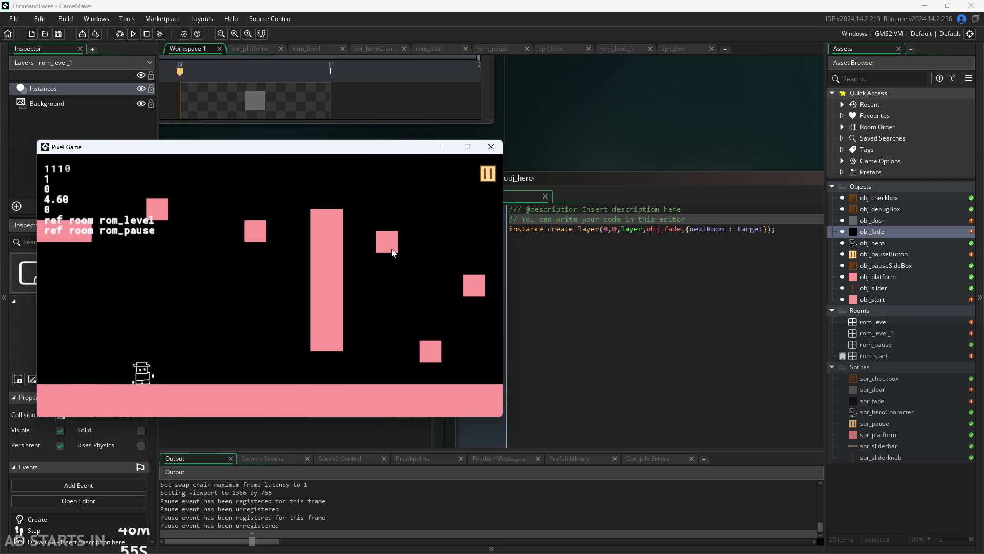
pyautogui.press('space')
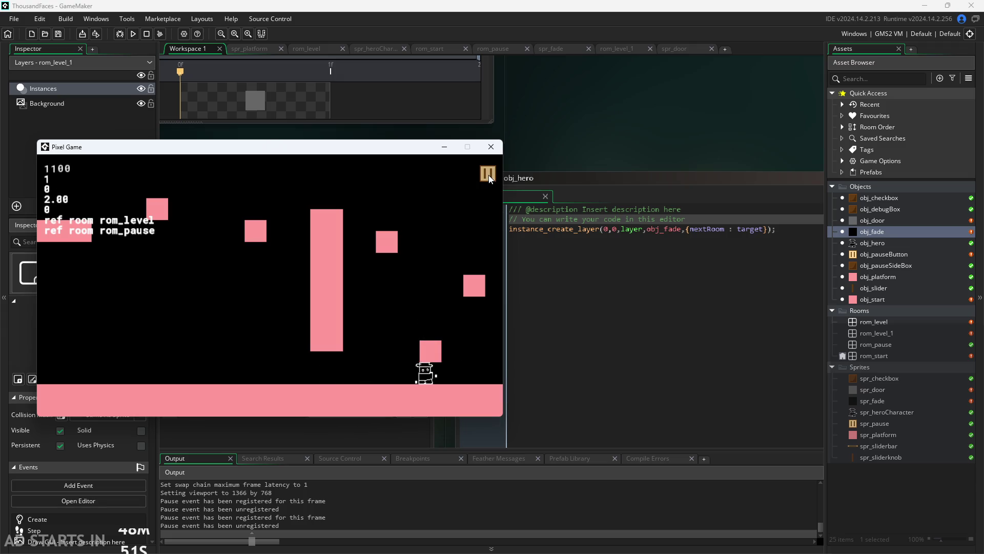
pyautogui.click(489, 175)
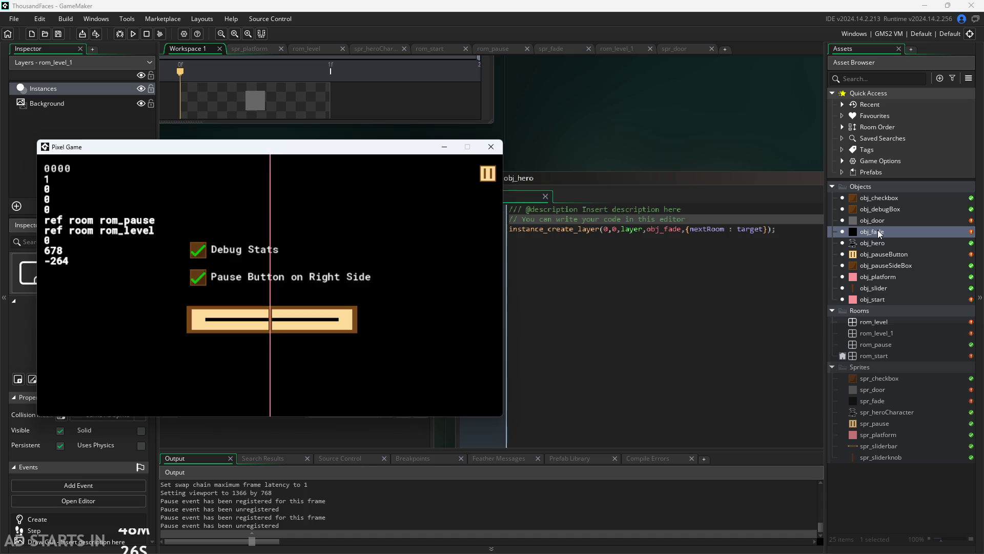
pyautogui.click(488, 176)
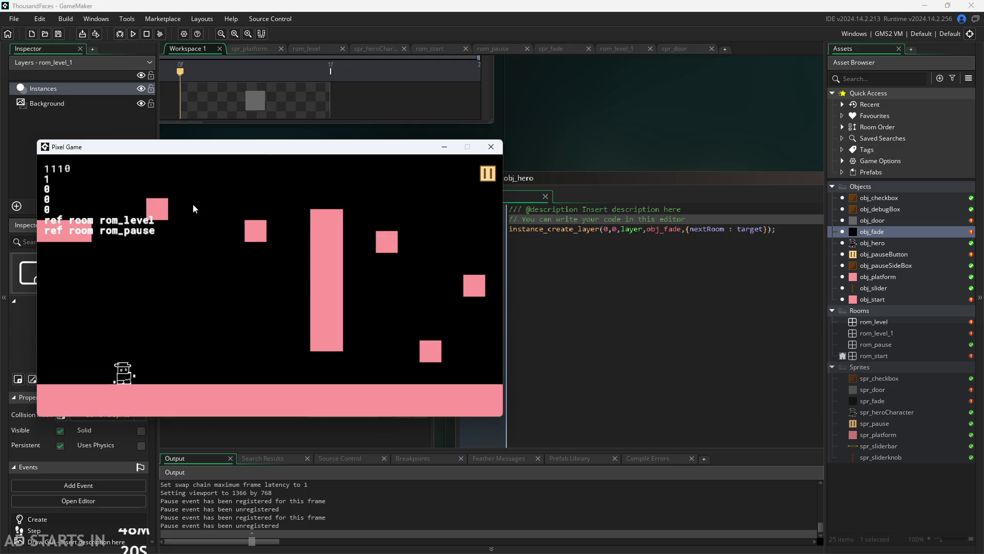
pyautogui.click(491, 146)
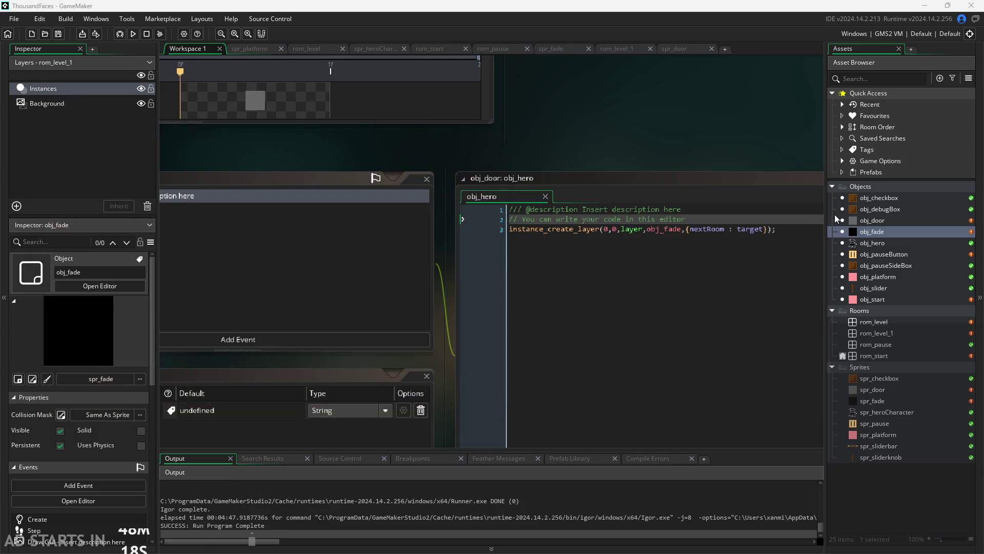
# - Paste instance_destroy(self) on a new line after room_goto in obj_fade's Step event, save, and run
pyautogui.doubleClick(870, 232)
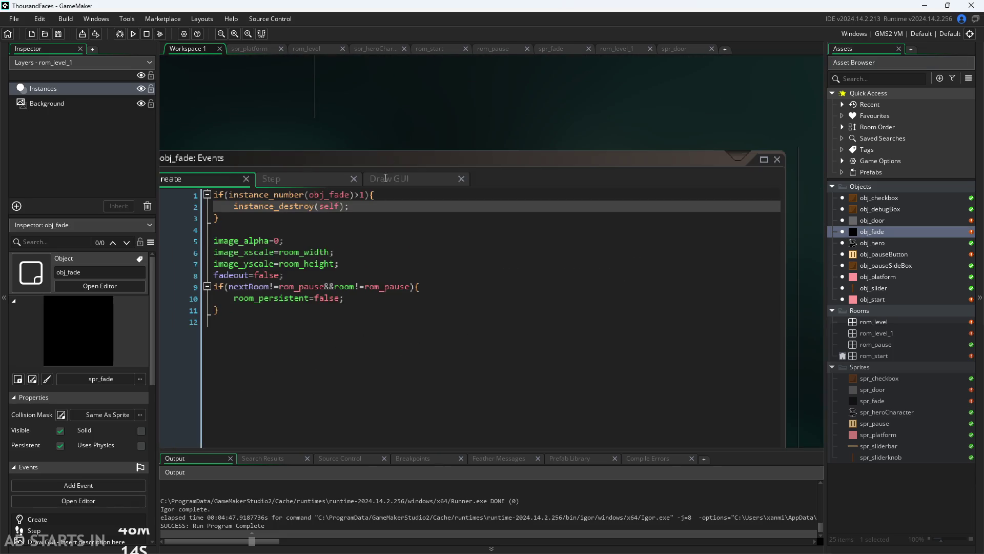
pyautogui.scroll(2, 569, 106)
pyautogui.scroll(1, 461, 183)
pyautogui.click(462, 177)
pyautogui.scroll(-1, 523, 231)
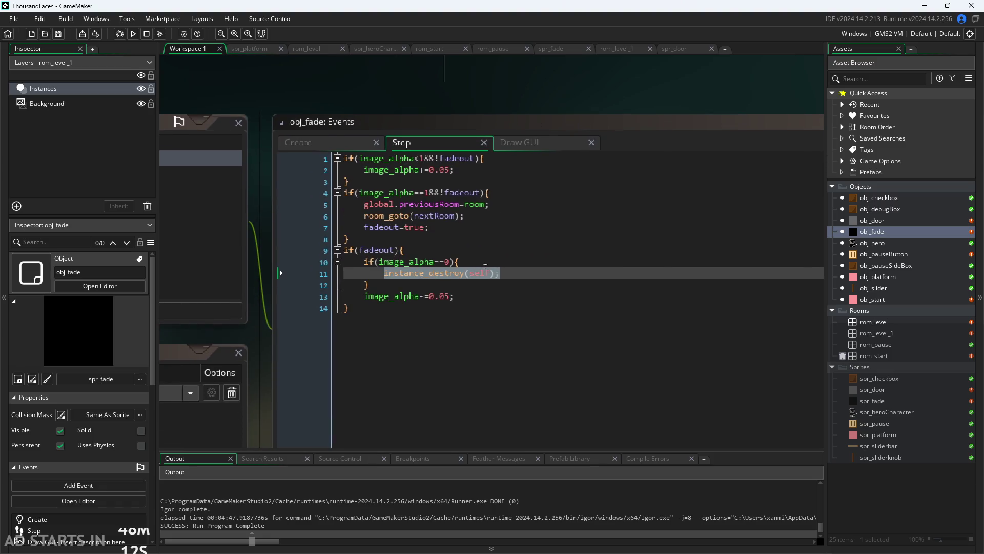
pyautogui.moveTo(518, 272); pyautogui.dragTo(387, 275)
pyautogui.hotkey('ctrl', 'c')
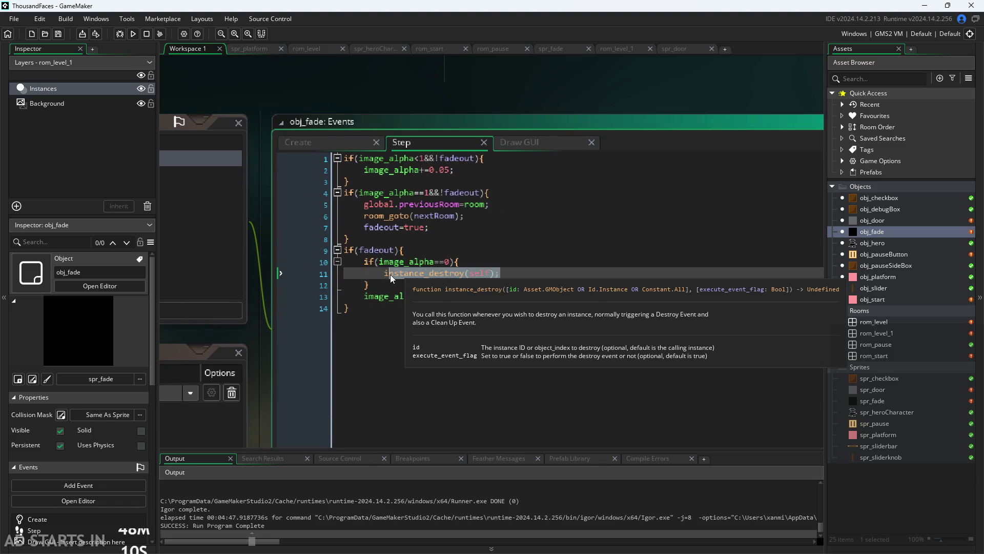
pyautogui.click(510, 216)
pyautogui.press('Return')
pyautogui.hotkey('ctrl', 'v')
pyautogui.hotkey('ctrl', 's')
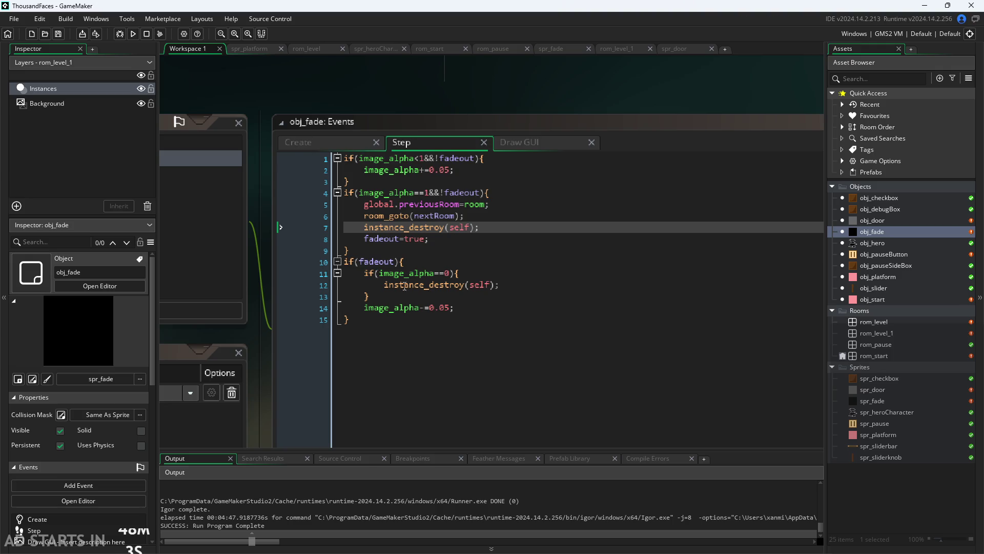
pyautogui.click(132, 34)
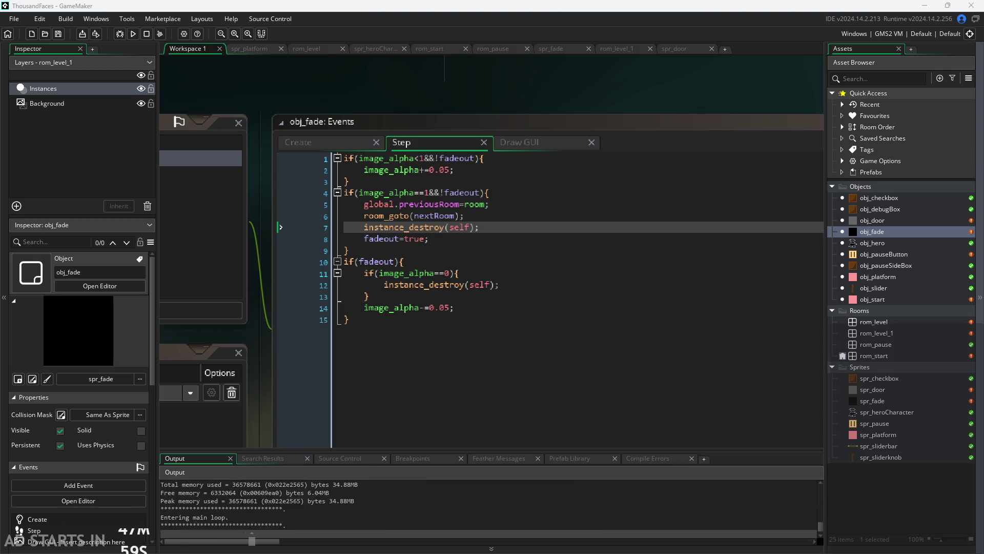
# - Start the level, pause, enable Debug Stats and the right-side pause button, and resume
pyautogui.click(374, 236)
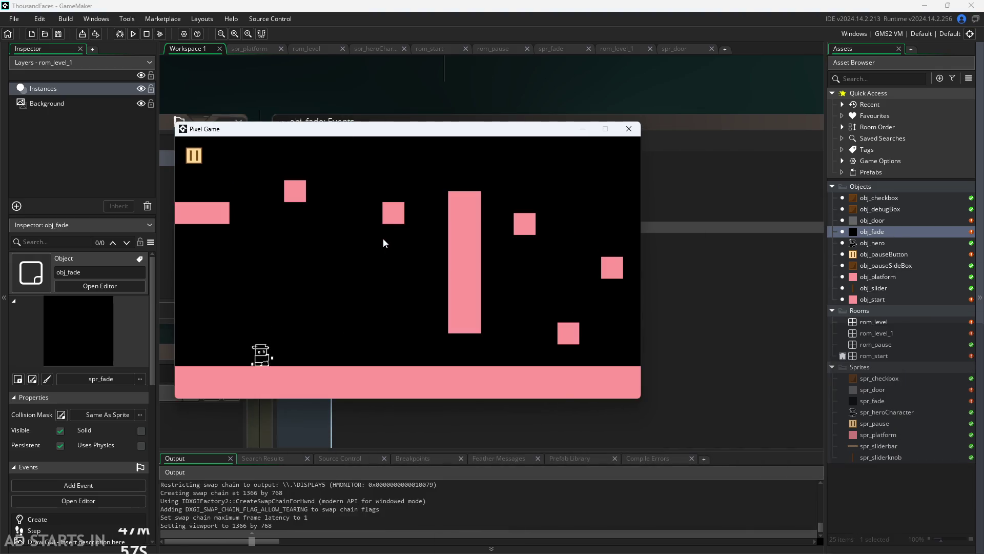
pyautogui.click(198, 156)
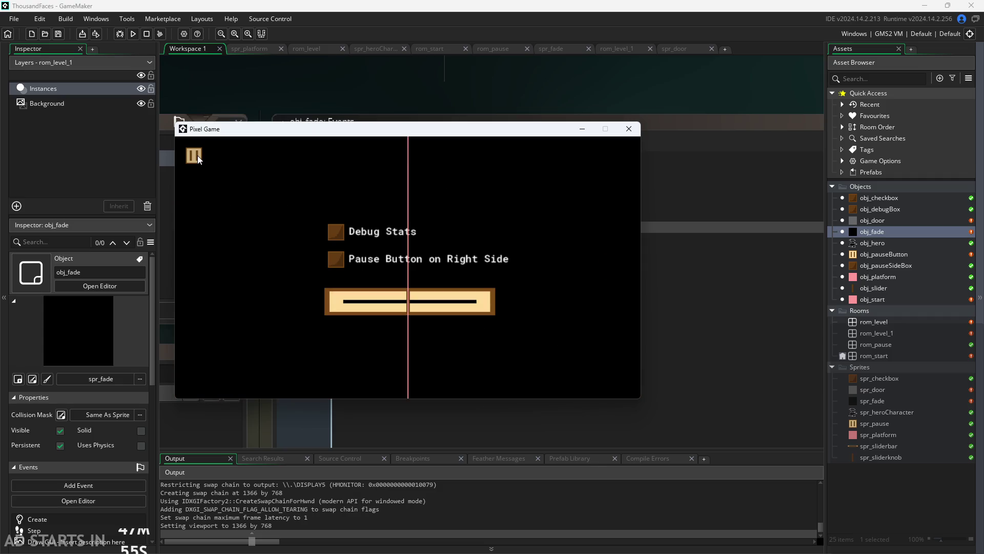
pyautogui.click(198, 155)
pyautogui.press('Right')
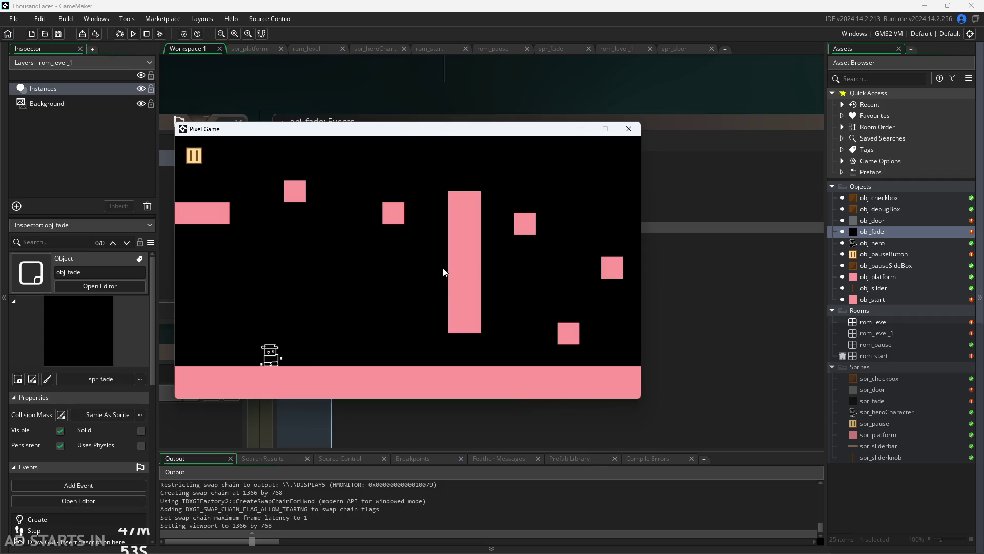
pyautogui.click(197, 155)
pyautogui.click(336, 234)
pyautogui.click(335, 258)
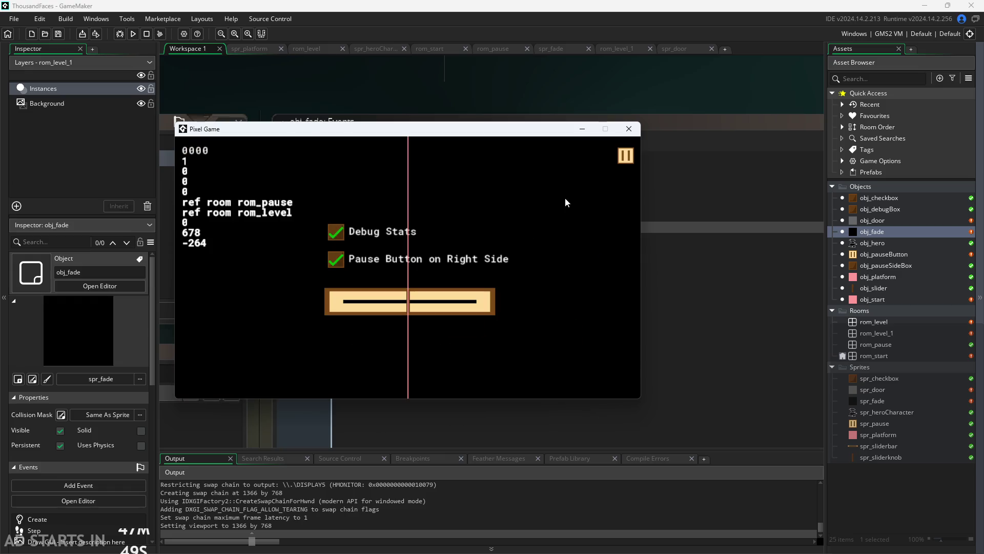
pyautogui.click(623, 157)
# - Walk the hero back and forth while toggling pause repeatedly, then close the game
pyautogui.press('Left')
pyautogui.press('Right')
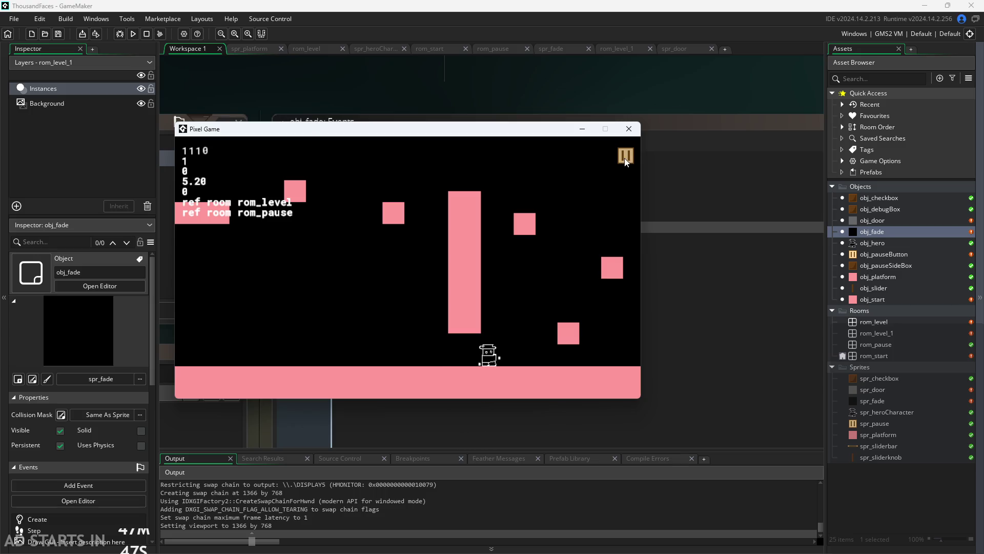
pyautogui.click(623, 156)
pyautogui.click(623, 158)
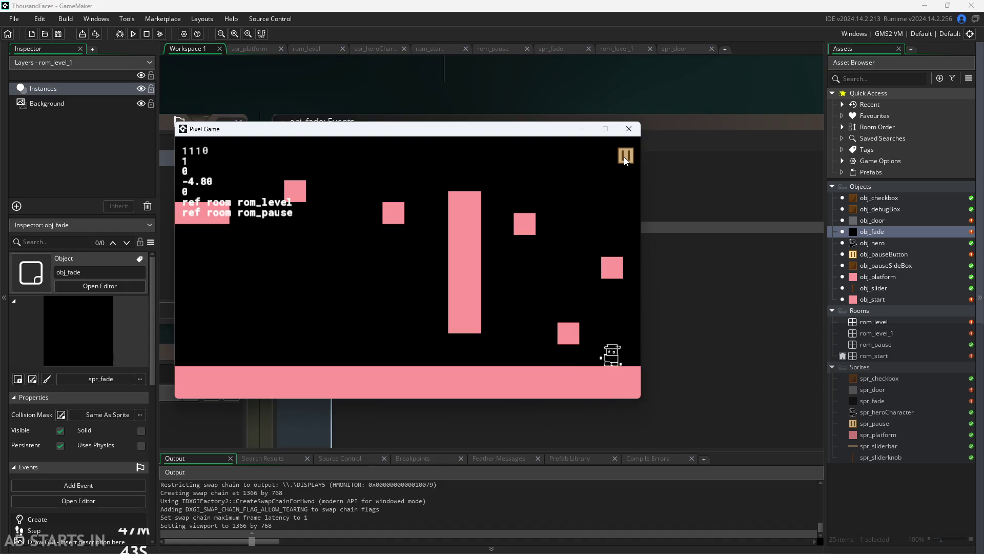
pyautogui.press('Right')
pyautogui.click(623, 158)
pyautogui.click(624, 157)
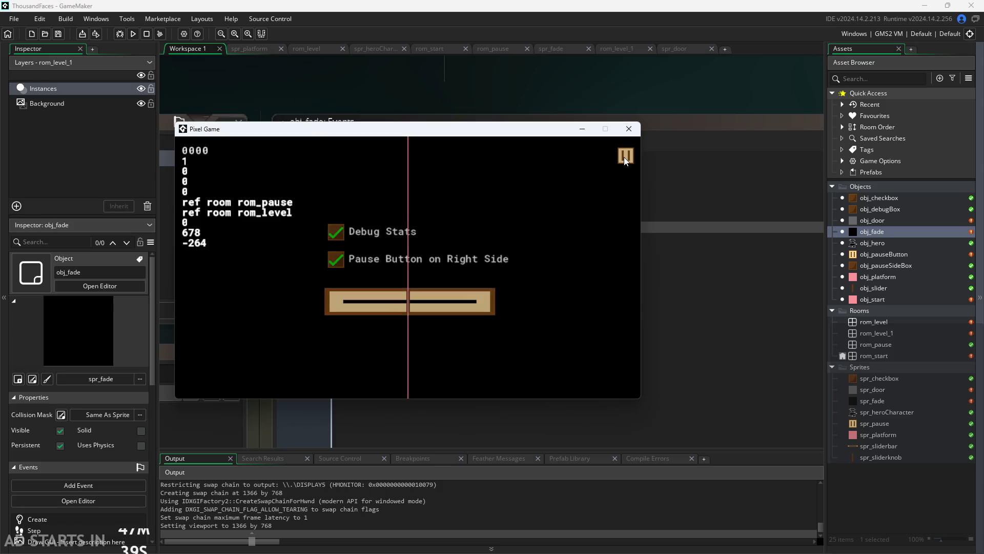
pyautogui.press('Left')
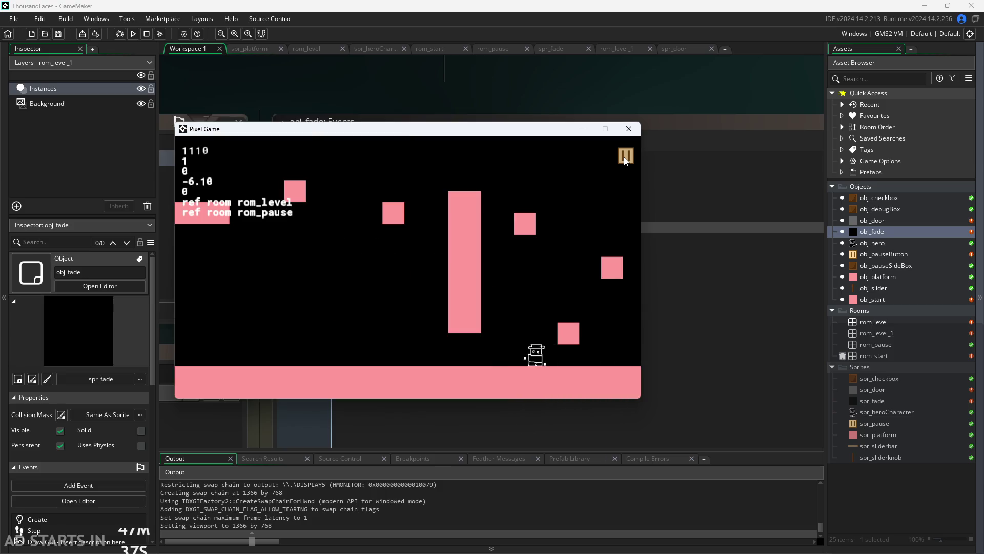
pyautogui.press('Right')
pyautogui.click(624, 157)
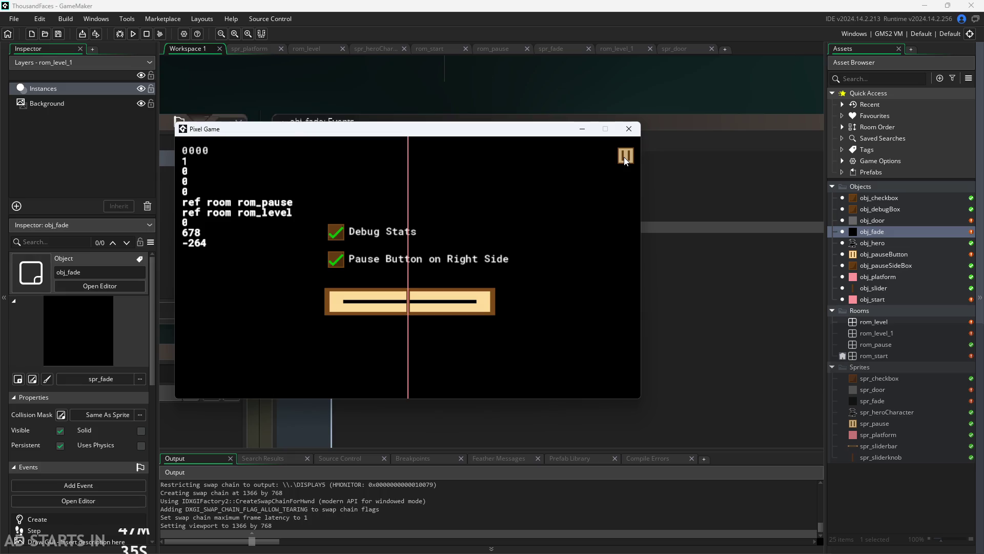
pyautogui.click(624, 155)
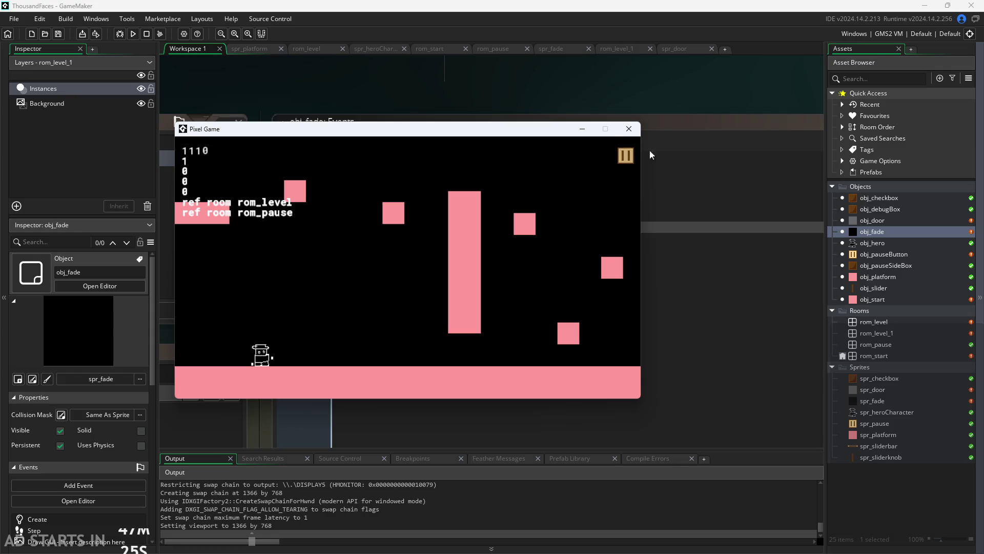
pyautogui.click(632, 129)
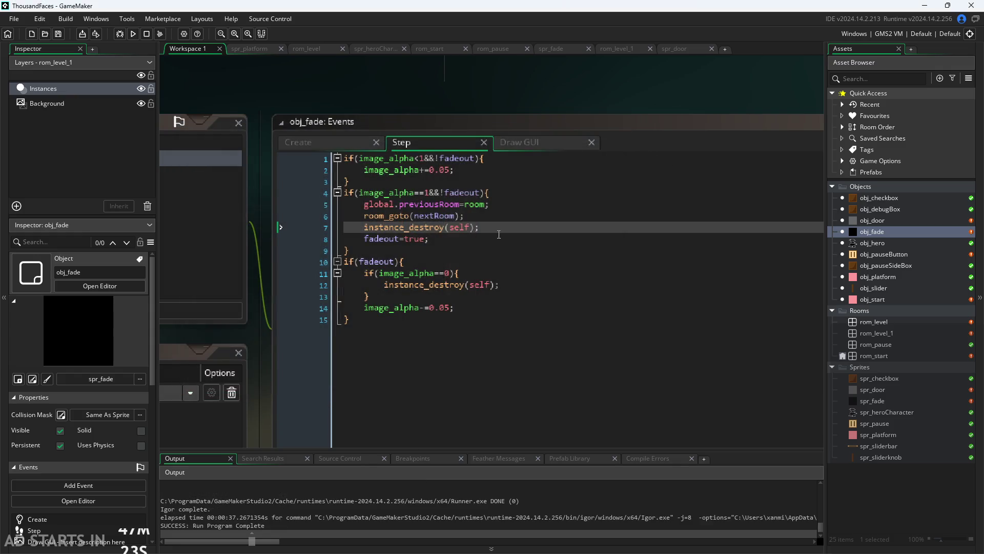
# - Delete the added instance_destroy(self) line from obj_fade's Step event and bring up obj_door
pyautogui.click(487, 228)
pyautogui.hotkey('shift', 'Home')
pyautogui.press('BackSpace')
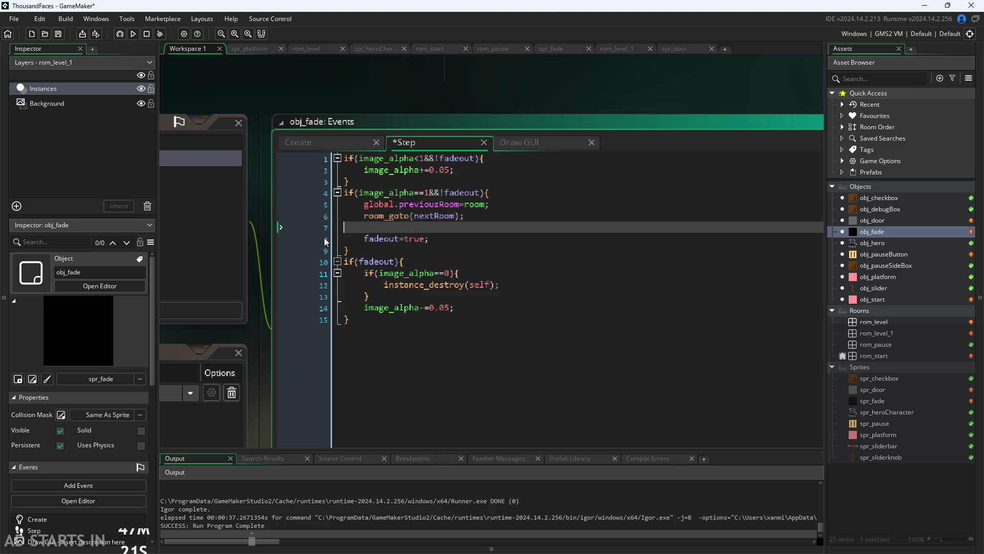
pyautogui.press('BackSpace')
pyautogui.press('BackSpace')
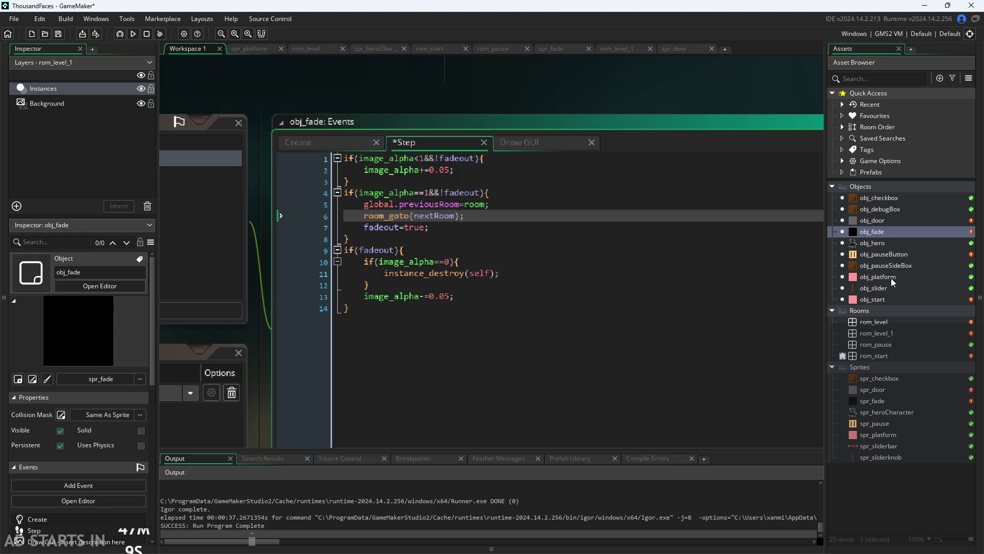
pyautogui.doubleClick(873, 222)
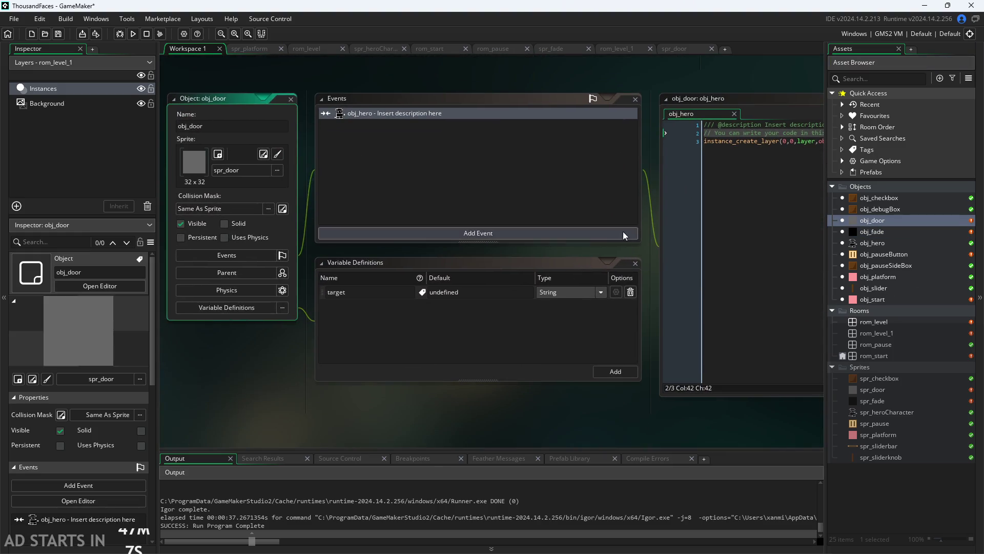
# - Review obj_door's hero-collision line that creates obj_fade, then start adding a new event
pyautogui.click(648, 226)
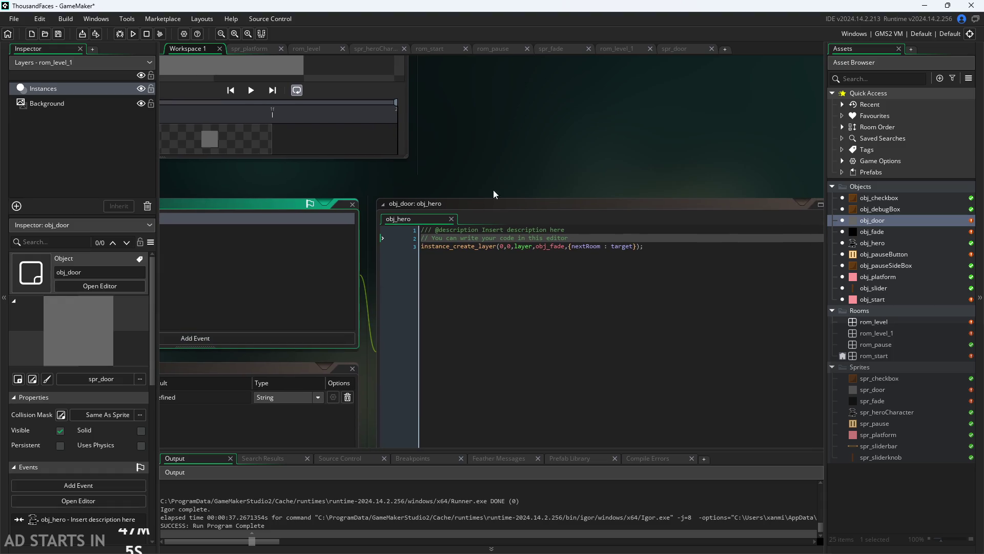
pyautogui.scroll(-2, 620, 131)
pyautogui.keyDown('ctrl'); pyautogui.scroll(2, 574, 141); pyautogui.keyUp('ctrl')
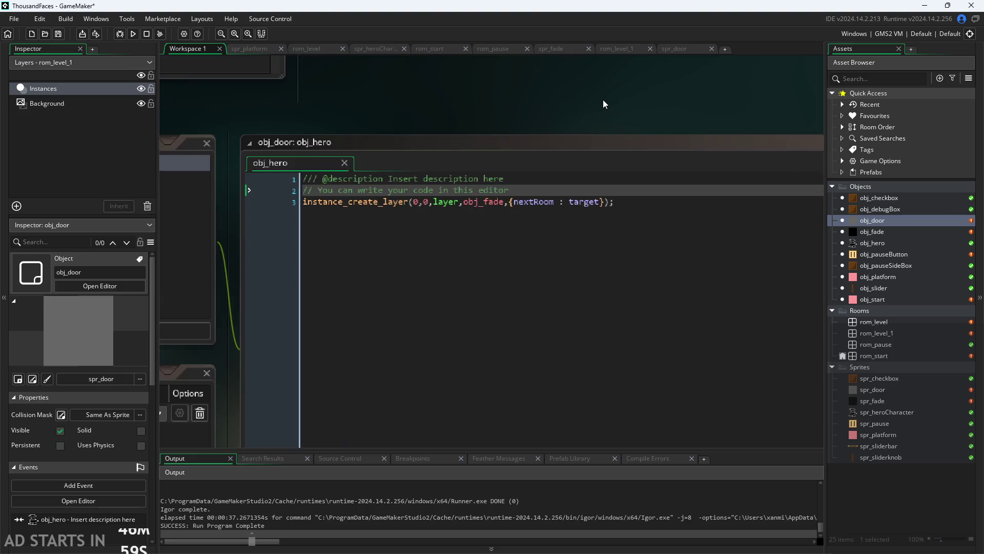
pyautogui.scroll(-2, 604, 103)
pyautogui.hscroll(-3, 770, 138)
pyautogui.hscroll(-3, 754, 105)
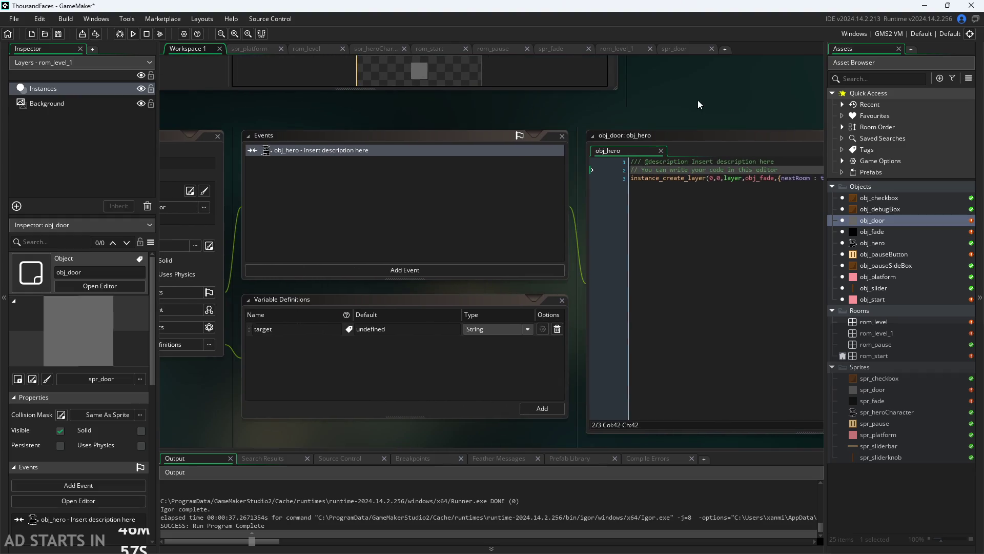
pyautogui.hscroll(-3, 698, 101)
pyautogui.hscroll(-2, 542, 101)
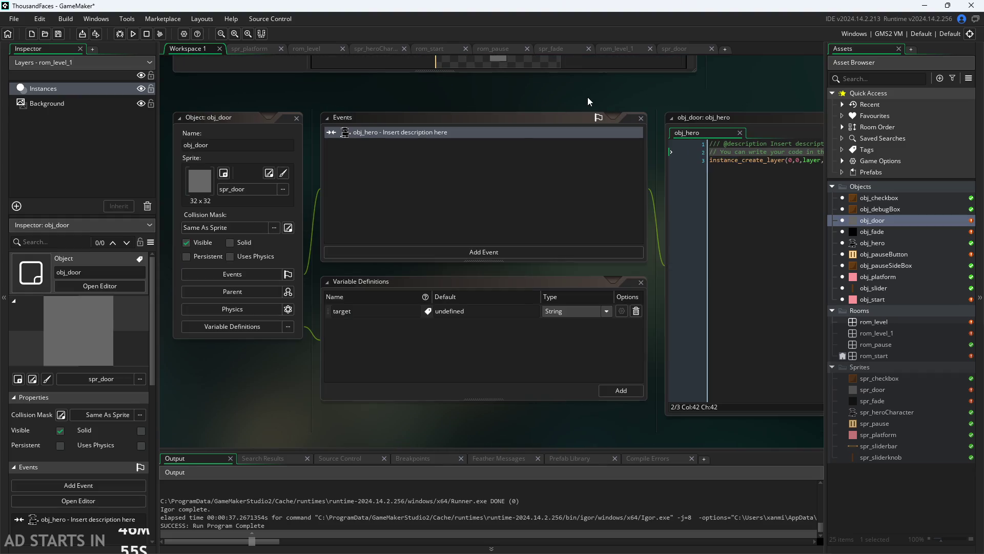
pyautogui.scroll(-2, 678, 105)
pyautogui.hscroll(1, 585, 127)
pyautogui.hscroll(1, 629, 147)
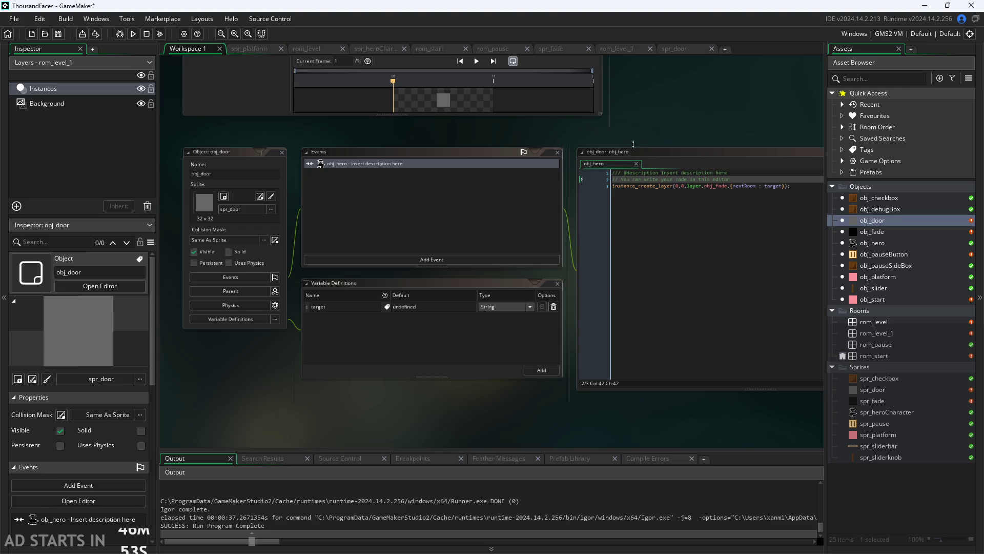
pyautogui.hscroll(3, 550, 152)
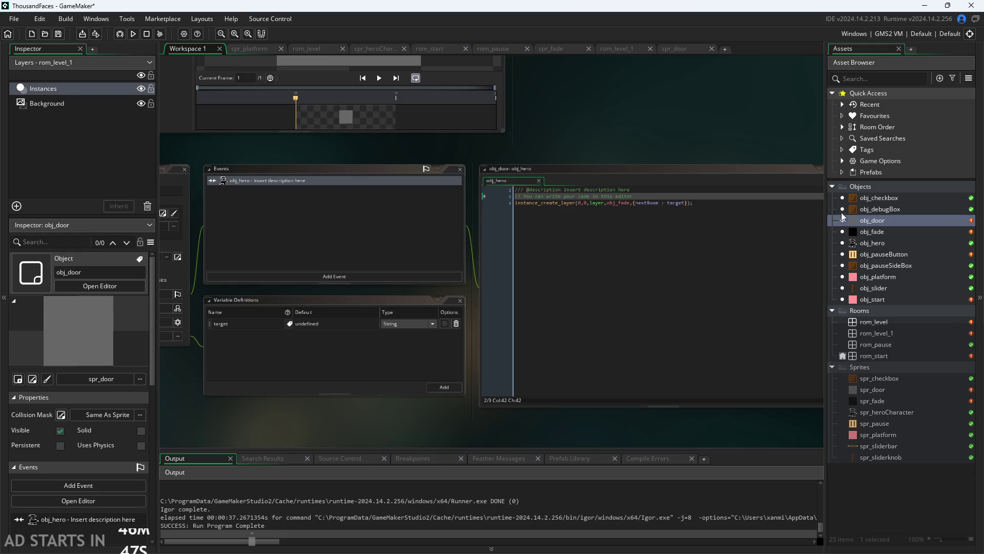
pyautogui.scroll(3, 705, 150)
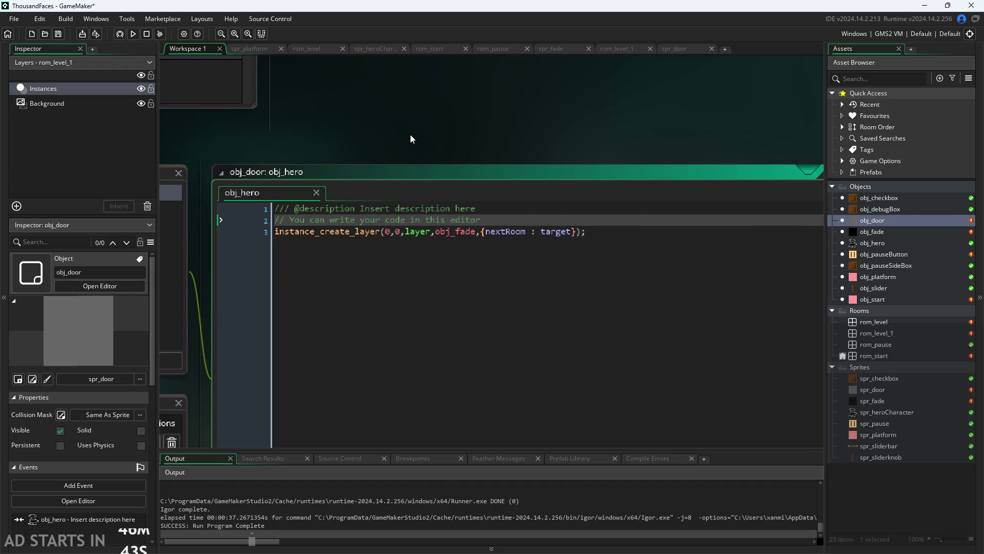
pyautogui.scroll(-2, 410, 135)
pyautogui.hscroll(-3, 434, 132)
pyautogui.moveTo(756, 212); pyautogui.dragTo(491, 211)
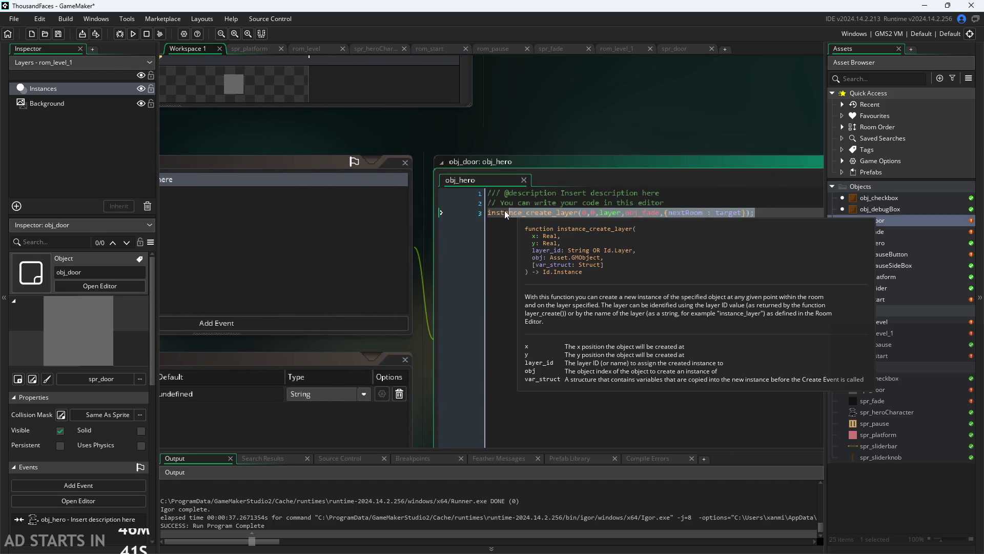
pyautogui.click(697, 203)
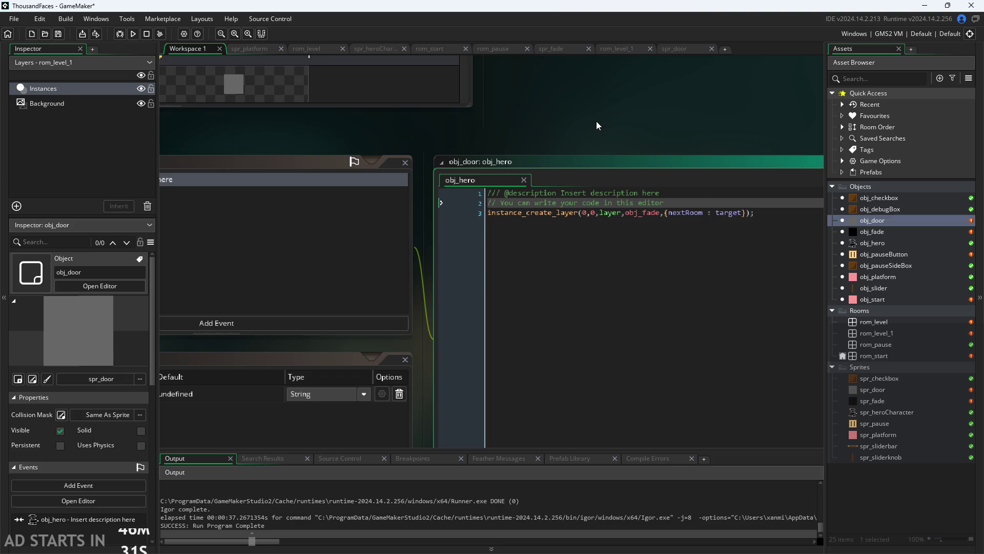
pyautogui.click(430, 282)
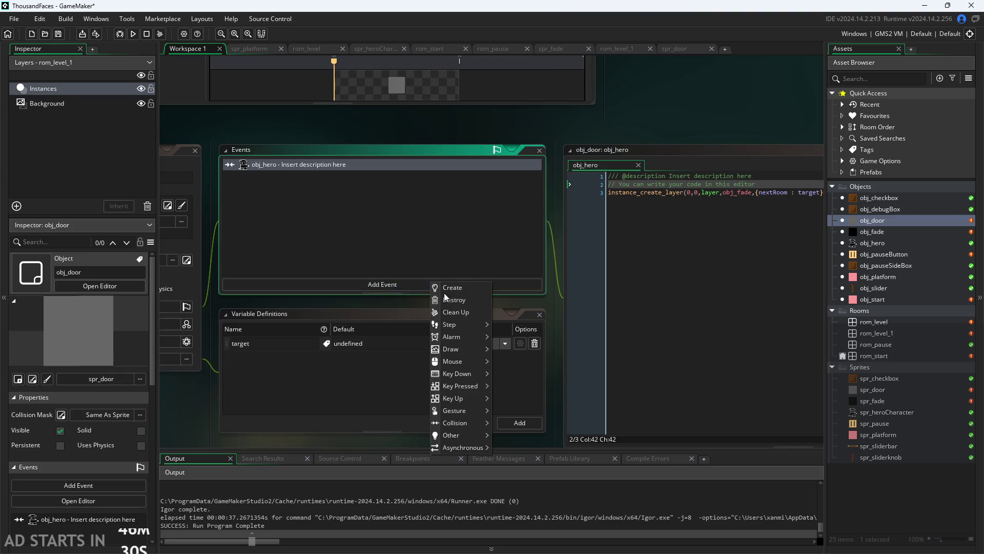
# - Add an Alarm 0 event to obj_door and move the instance_create_layer fade line into it
pyautogui.click(513, 340)
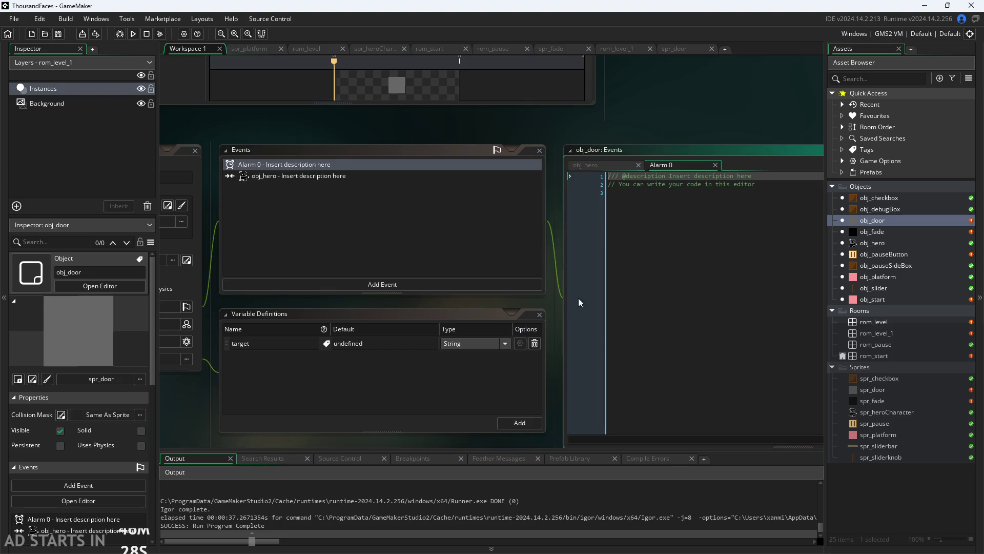
pyautogui.click(574, 163)
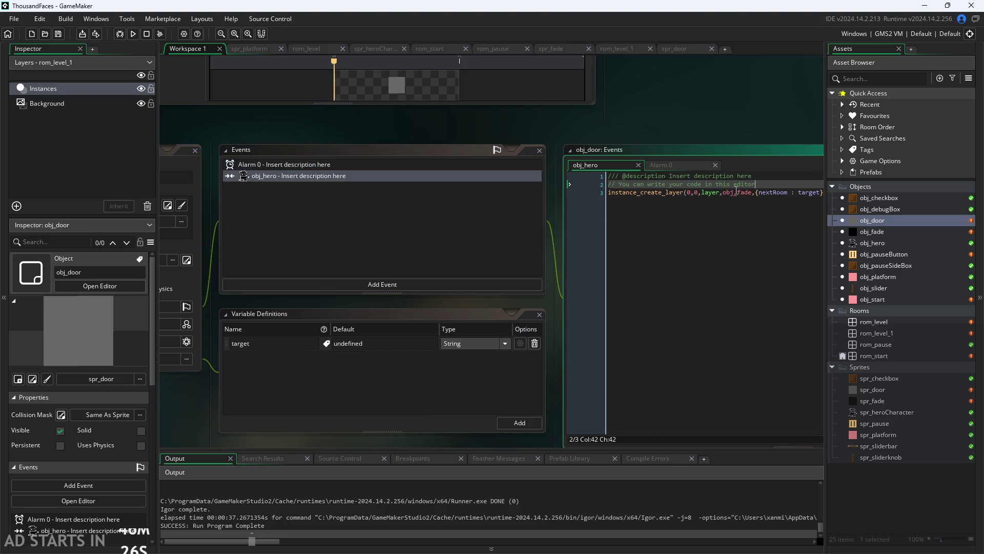
pyautogui.click(632, 193)
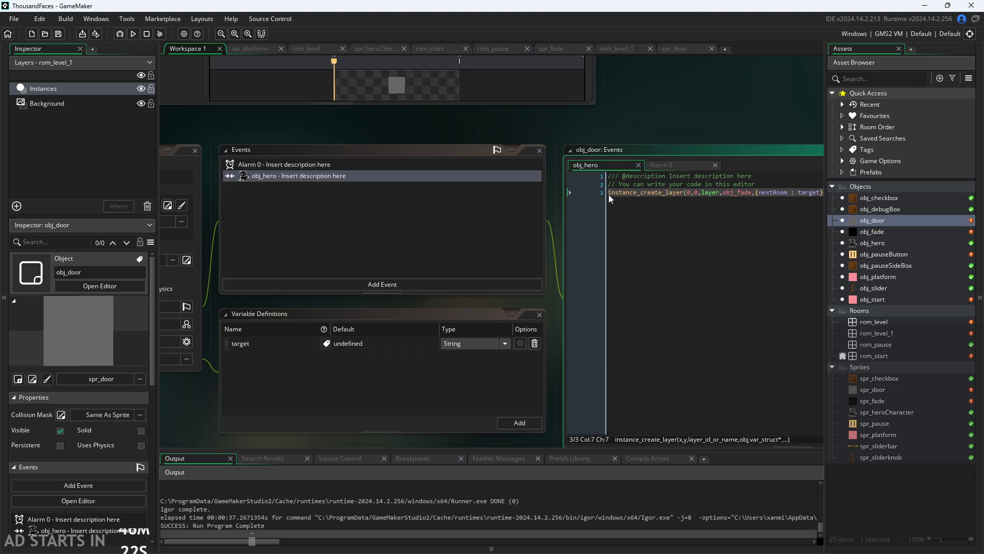
pyautogui.moveTo(608, 193); pyautogui.dragTo(394, 198)
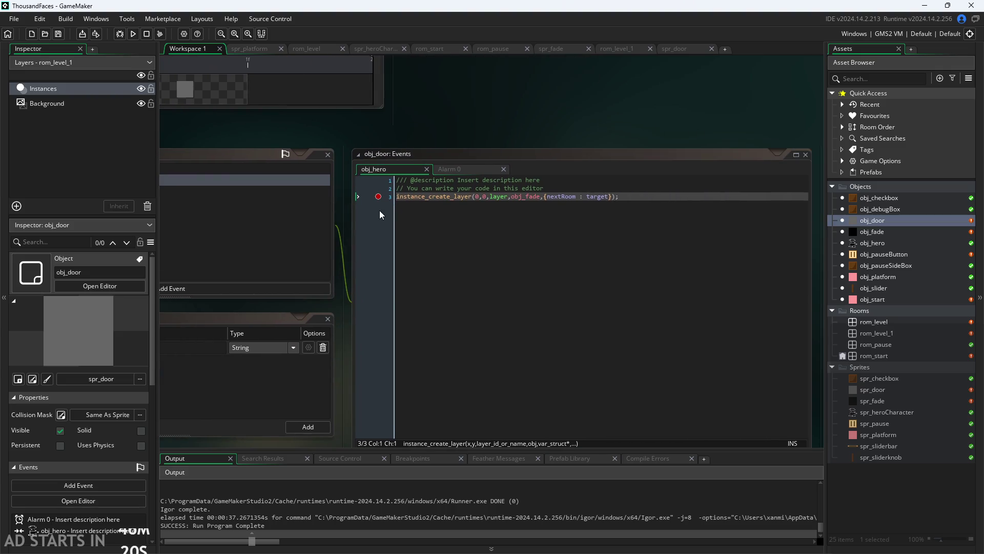
pyautogui.click(387, 199)
pyautogui.moveTo(644, 199); pyautogui.dragTo(298, 225)
pyautogui.hotkey('ctrl', 'c')
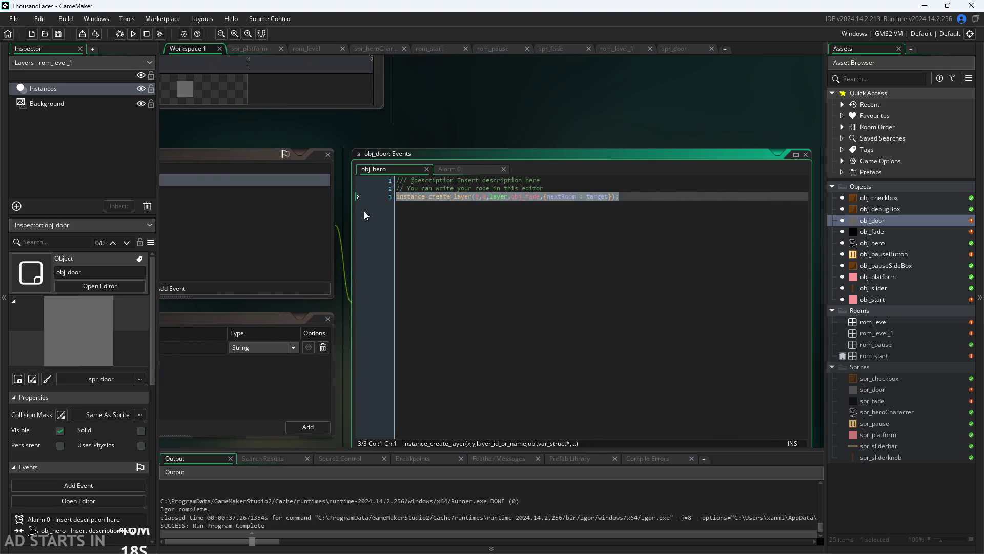
pyautogui.click(474, 171)
pyautogui.hotkey('ctrl', 'v')
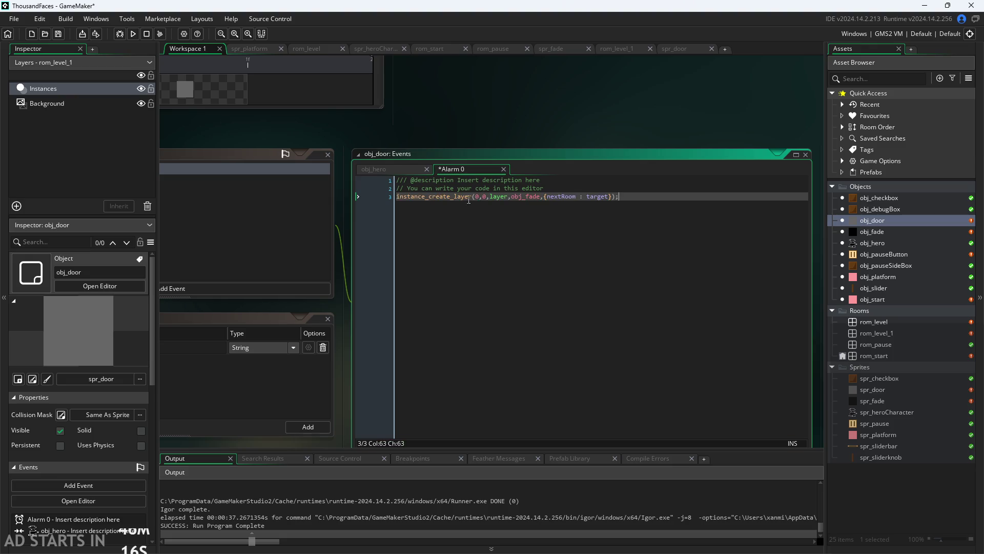
# - Replace the collision's fade line with alarm_set(0,60);, save, and run the game
pyautogui.click(395, 168)
pyautogui.press('Delete')
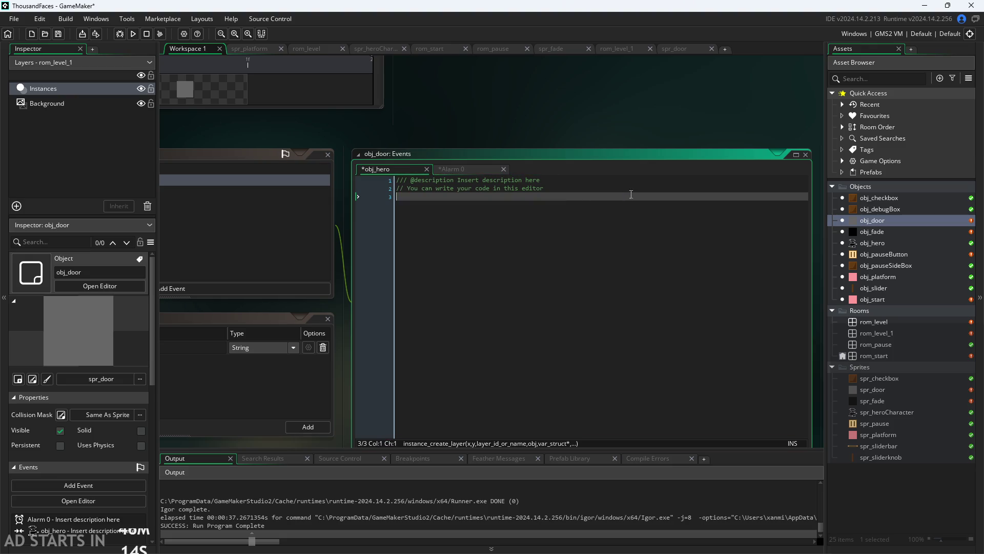
pyautogui.write('alarm_set')
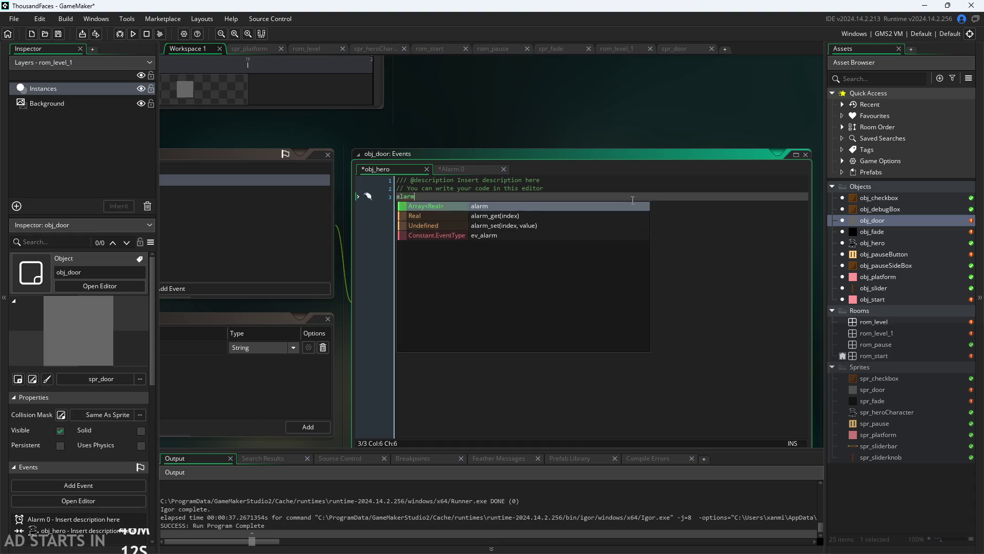
pyautogui.press('Return')
pyautogui.write('0,60')
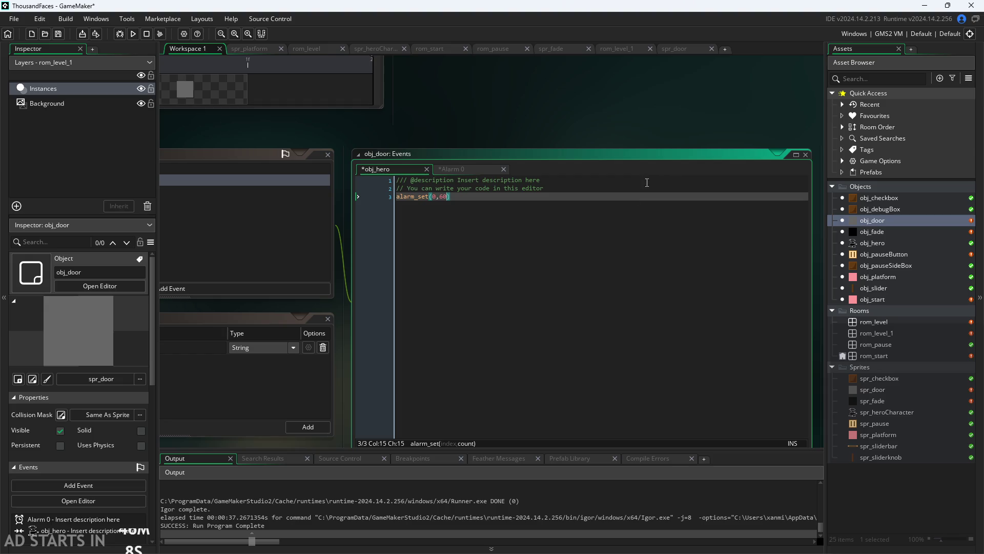
pyautogui.write(');')
pyautogui.click(312, 99)
pyautogui.click(135, 34)
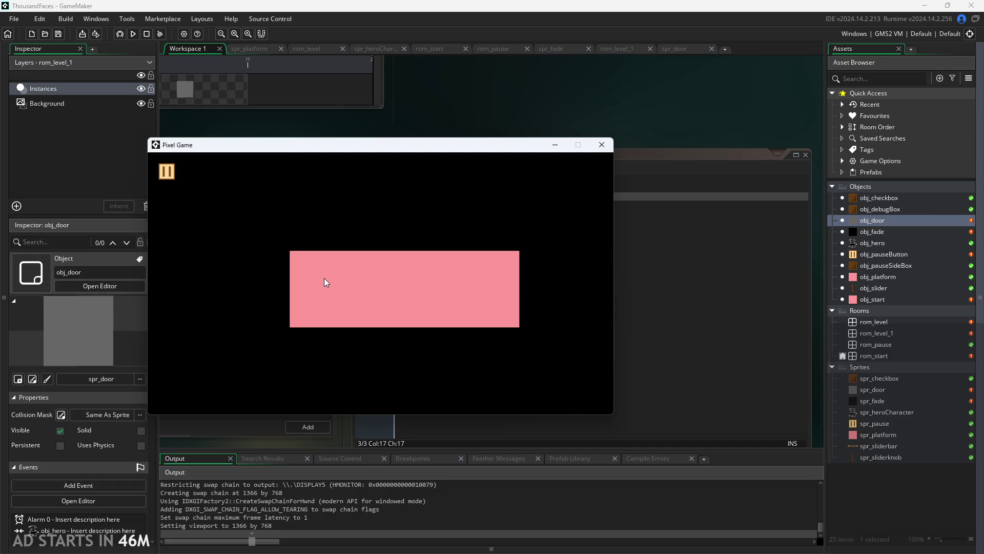
# - Start the game, walk the hero back and forth across level 2, and reposition the game window
pyautogui.click(324, 277)
pyautogui.press('Right')
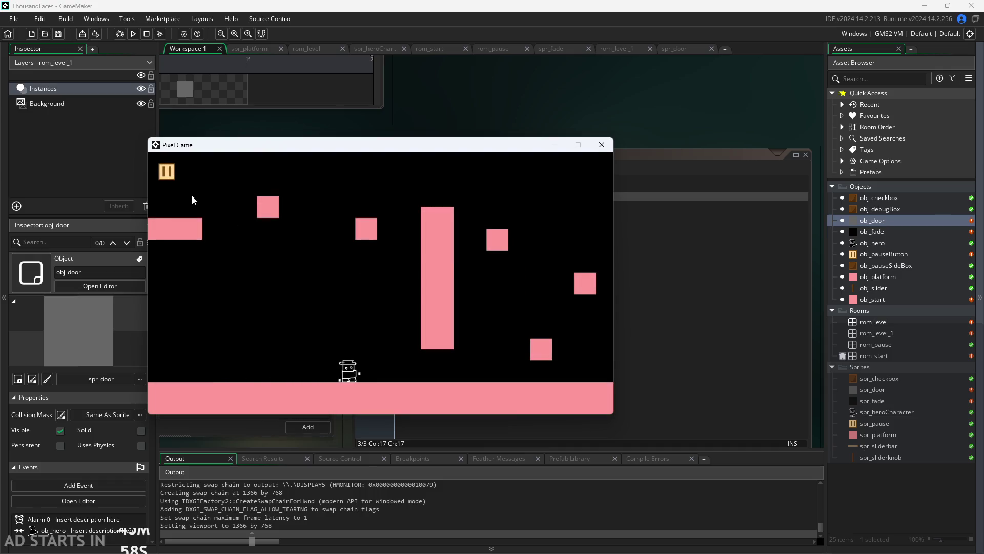
pyautogui.press('Right')
pyautogui.press('Left')
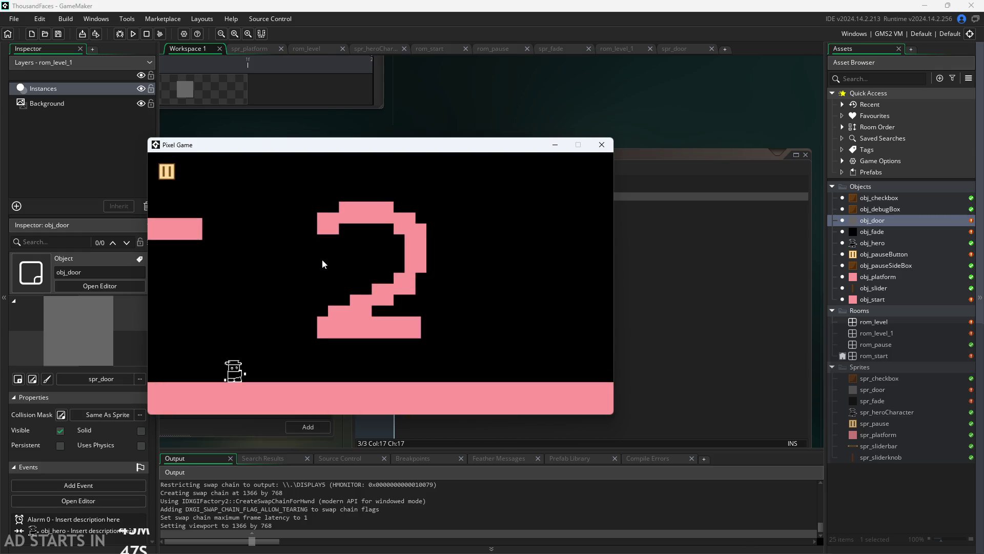
pyautogui.press('Left')
pyautogui.press('Right')
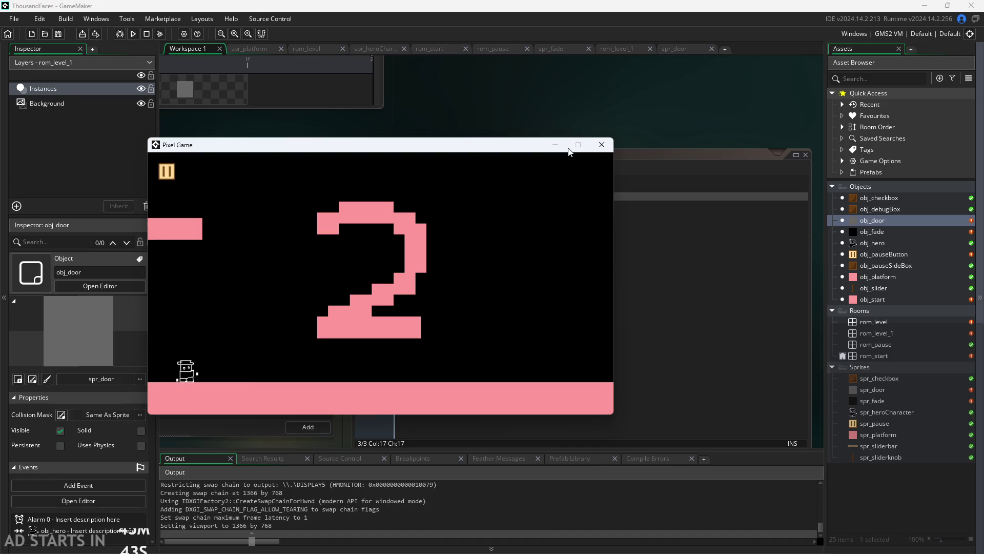
pyautogui.press('Right')
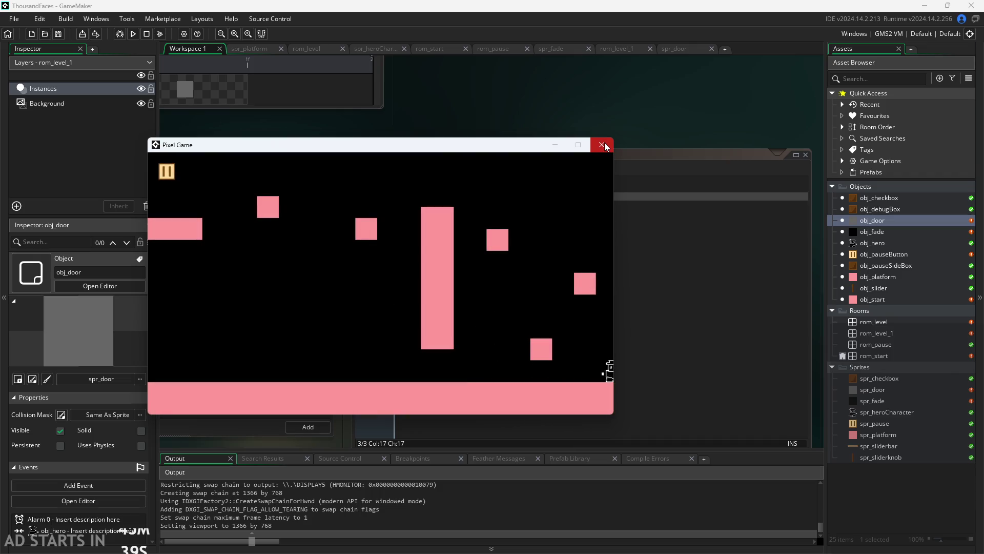
pyautogui.moveTo(434, 145); pyautogui.dragTo(587, 212)
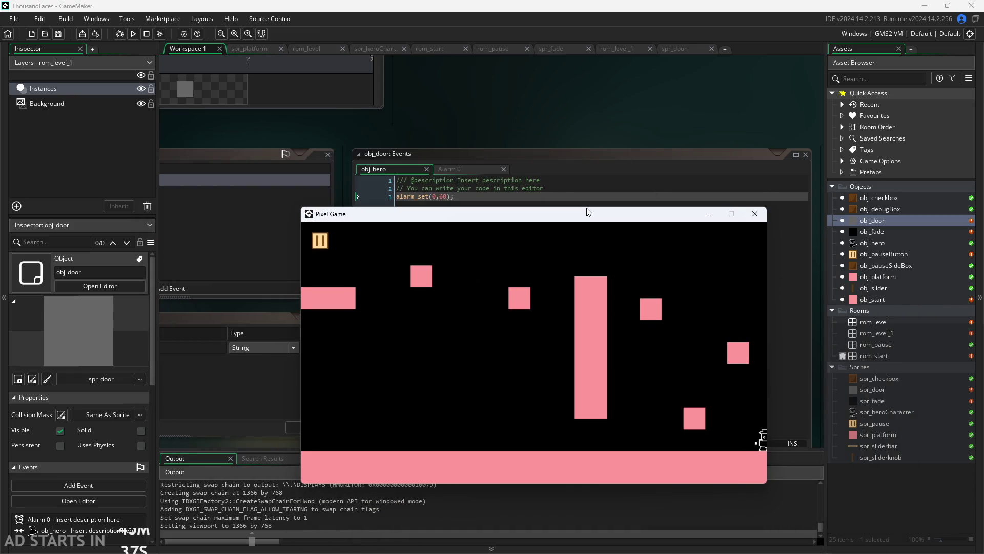
pyautogui.moveTo(483, 215)
pyautogui.mouseDown()
pyautogui.moveTo(496, 283)
pyautogui.moveTo(506, 233)
pyautogui.mouseUp()
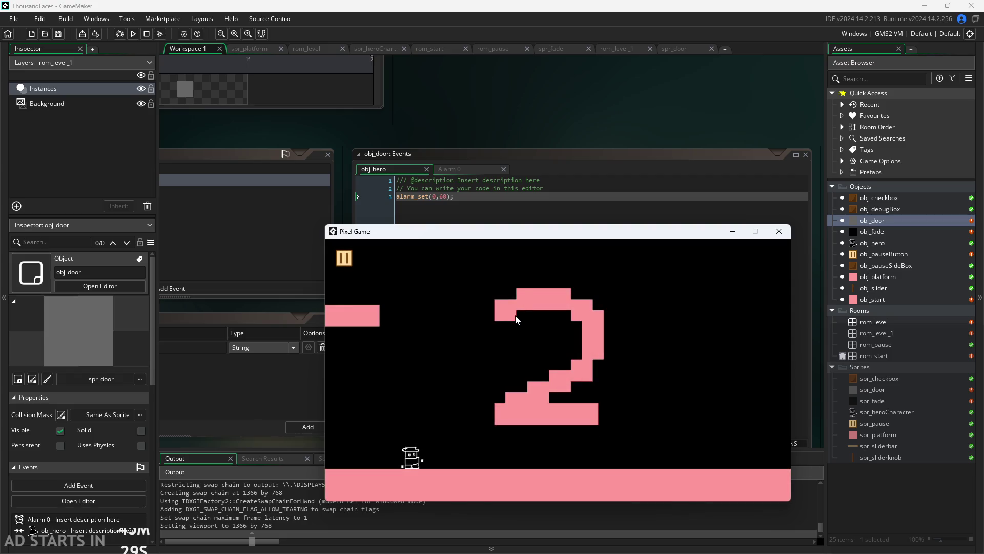
# - Pause, enable Debug Stats and the right-side pause button, resume, and walk into the next level
pyautogui.click(341, 259)
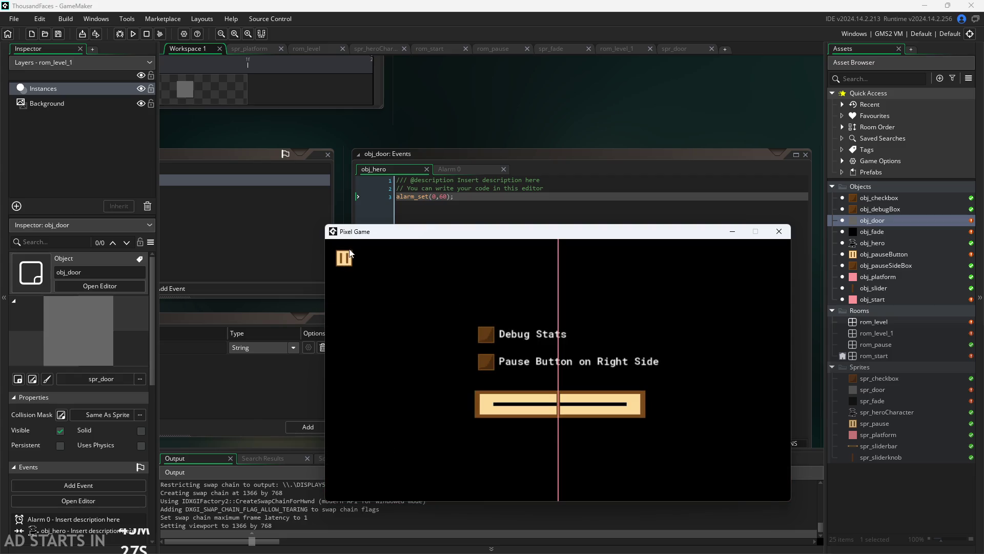
pyautogui.click(486, 334)
pyautogui.click(486, 360)
pyautogui.click(777, 259)
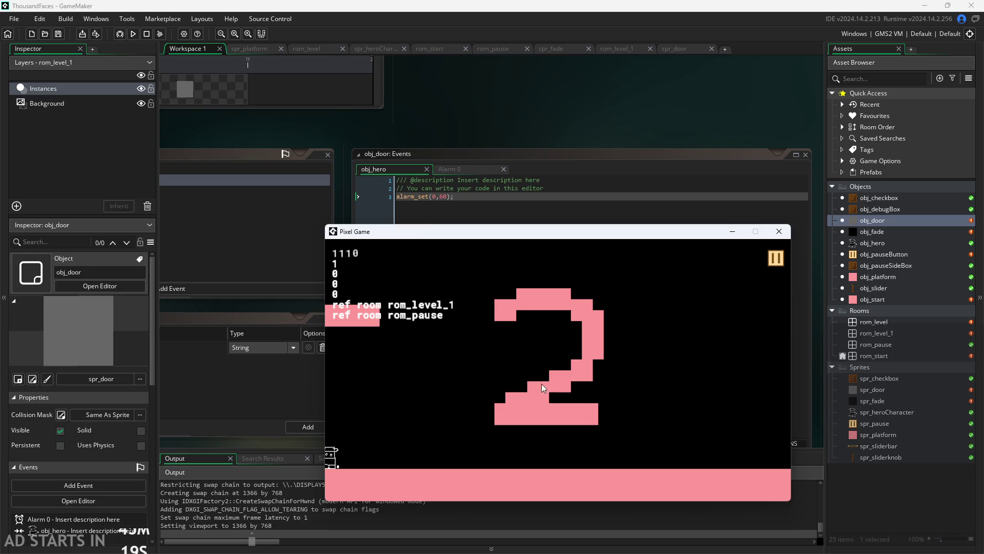
pyautogui.press('Right')
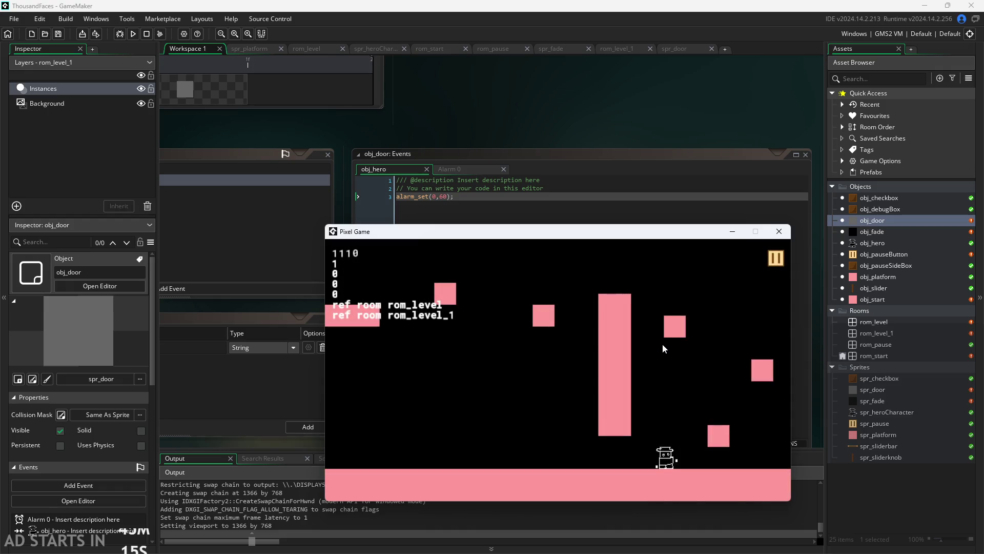
# - Close the game, add a Create event to obj_door starting collided=, and show the hero-collision code
pyautogui.click(777, 231)
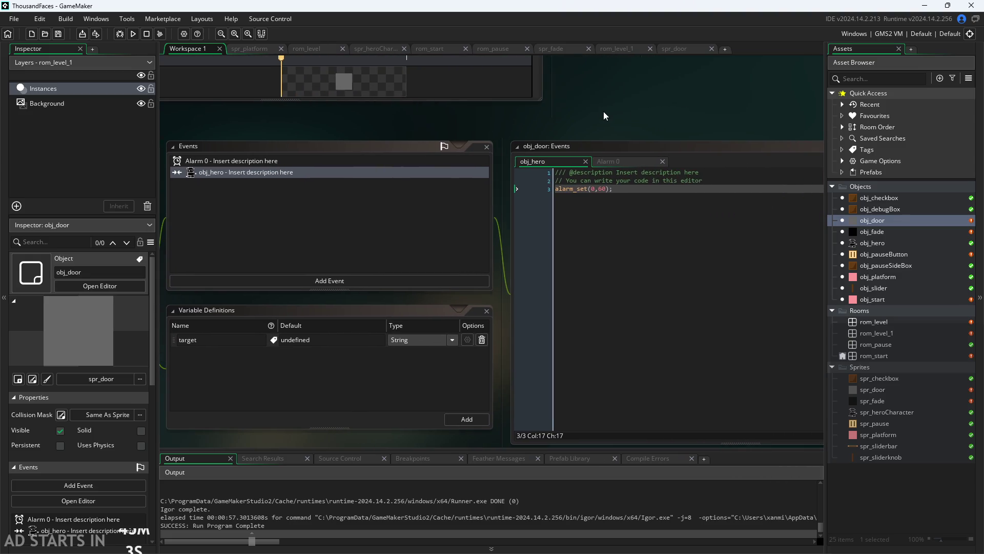
pyautogui.click(627, 193)
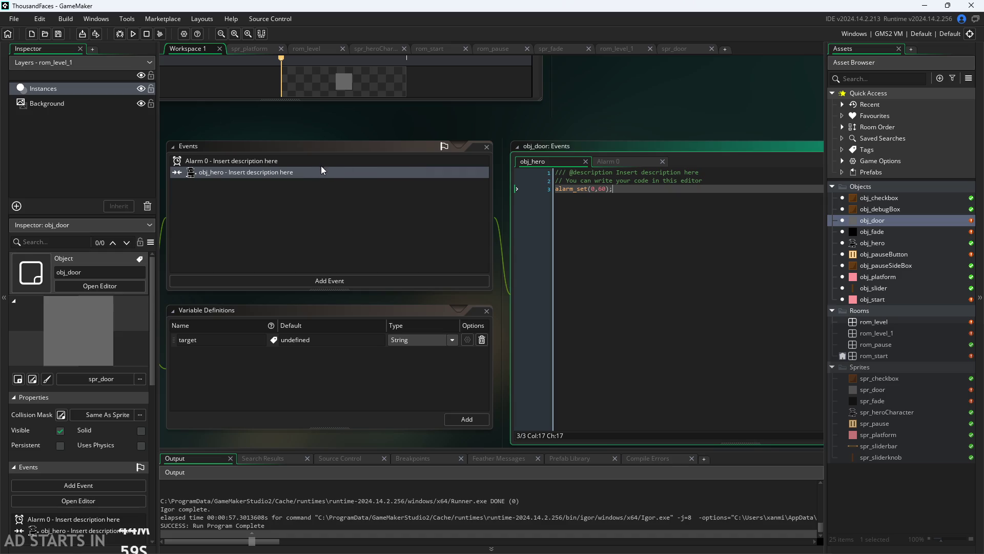
pyautogui.click(712, 182)
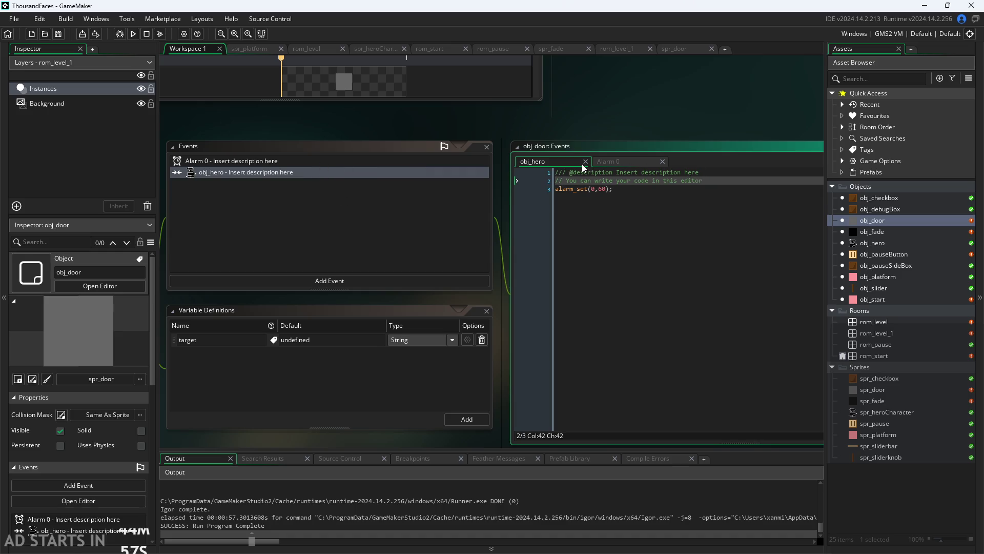
pyautogui.click(300, 280)
pyautogui.click(336, 292)
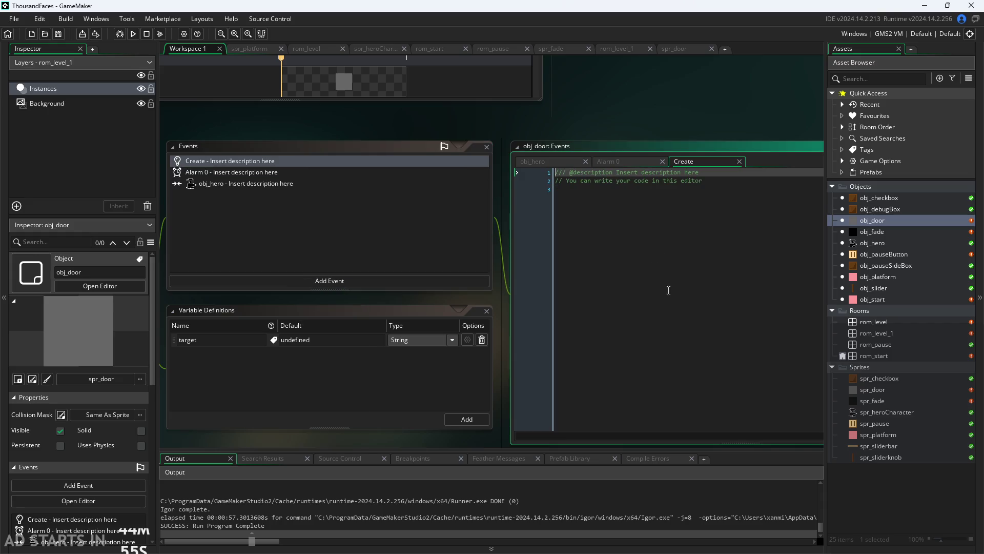
pyautogui.write('collid')
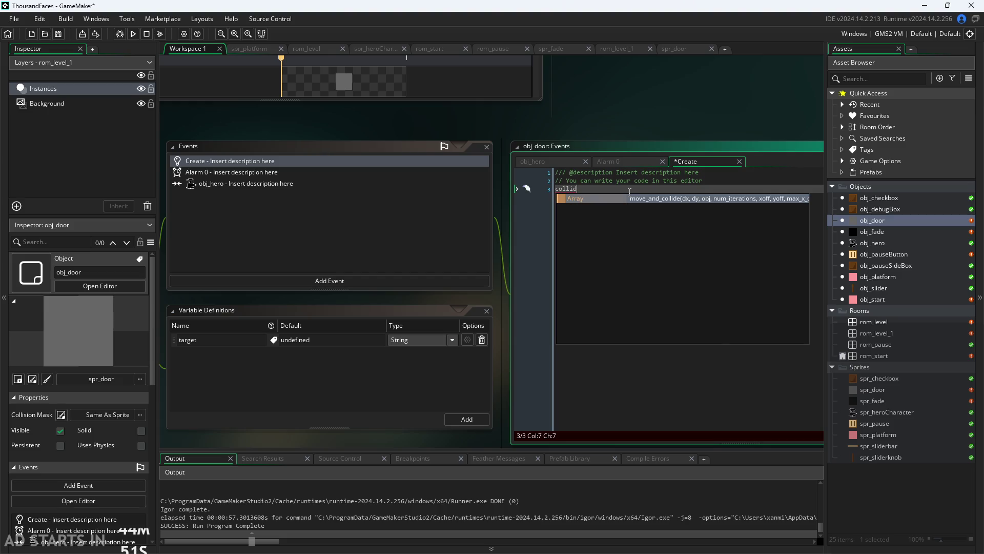
pyautogui.write('ed=fals')
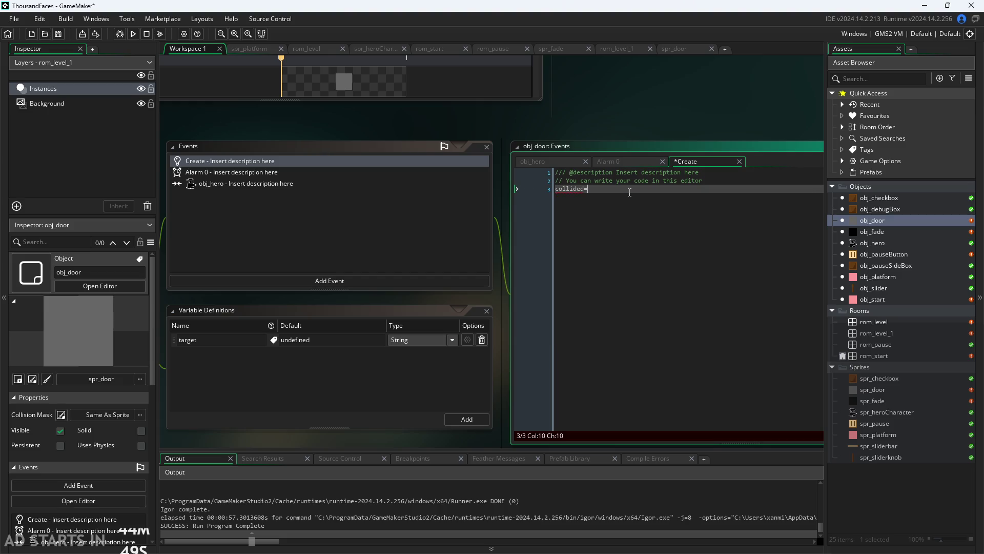
pyautogui.write('e;')
pyautogui.click(561, 161)
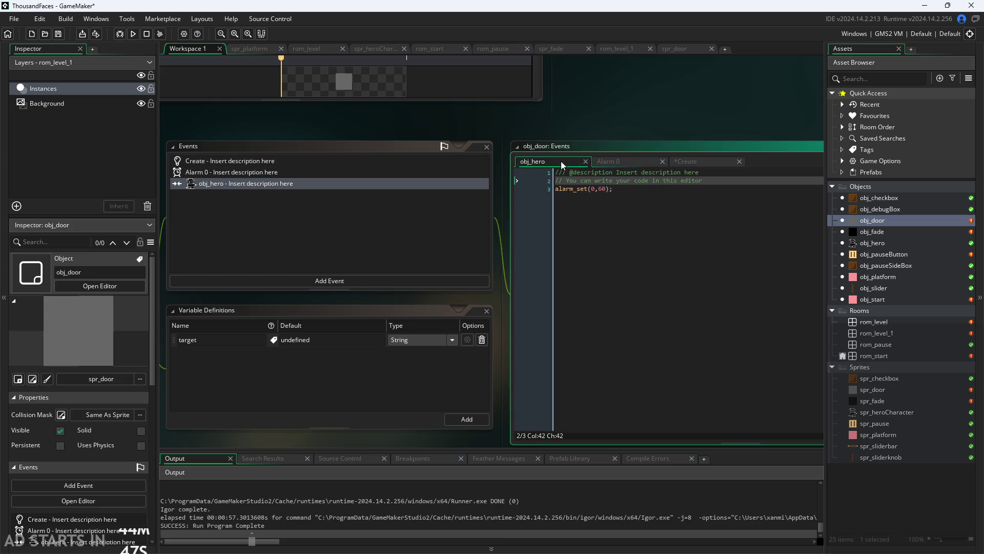
# - Wrap alarm_set(0,60); inside an if(collided=false){ block, indenting the alarm call
pyautogui.press('Return')
pyautogui.write('if(coll')
pyautogui.press('Return')
pyautogui.write('-')
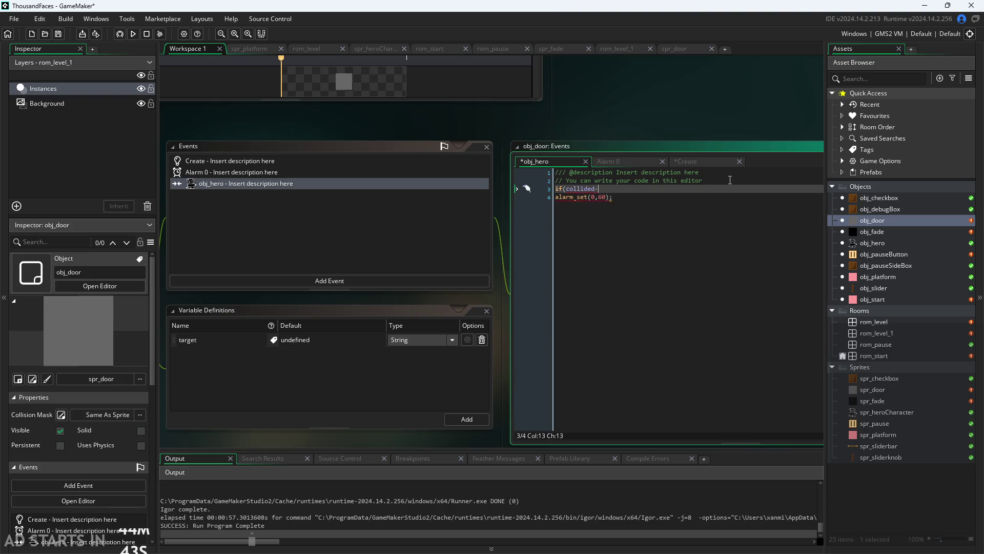
pyautogui.press('BackSpace')
pyautogui.write('=false;')
pyautogui.press('BackSpace')
pyautogui.write('){')
pyautogui.press('Down')
pyautogui.press('Home')
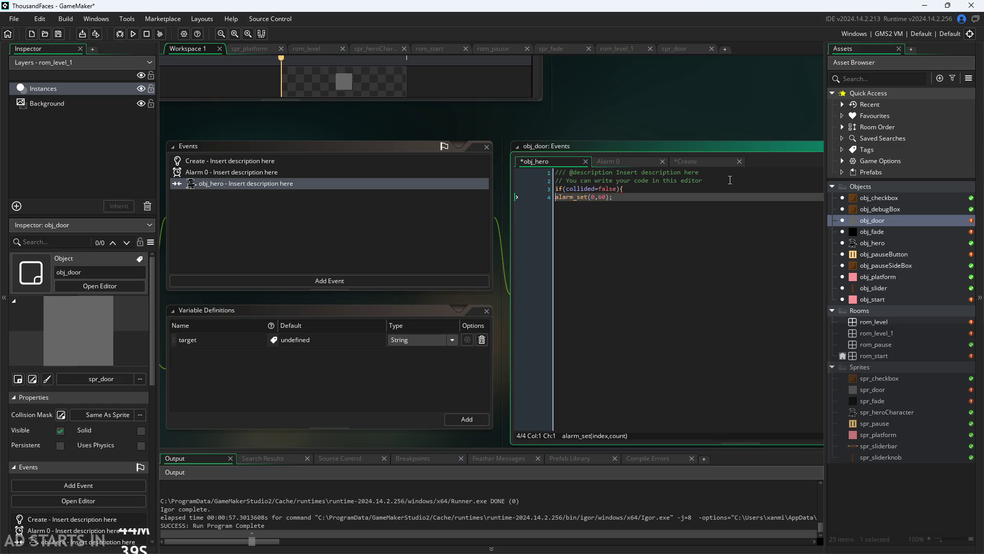
pyautogui.press('Tab')
# - Add collided=true; after the alarm, close the block, save, and run the game
pyautogui.click(679, 198)
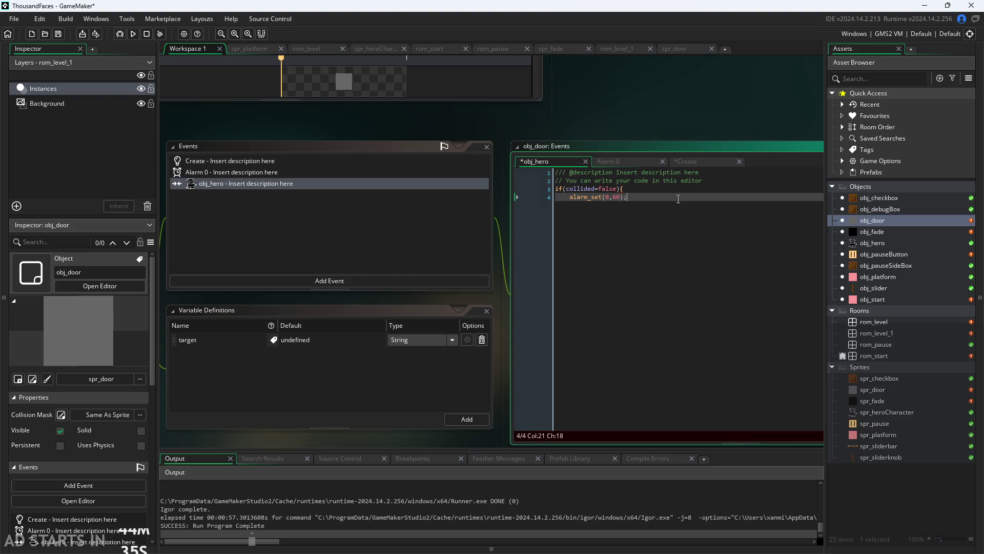
pyautogui.press('Return')
pyautogui.write('collided=true;')
pyautogui.press('Return')
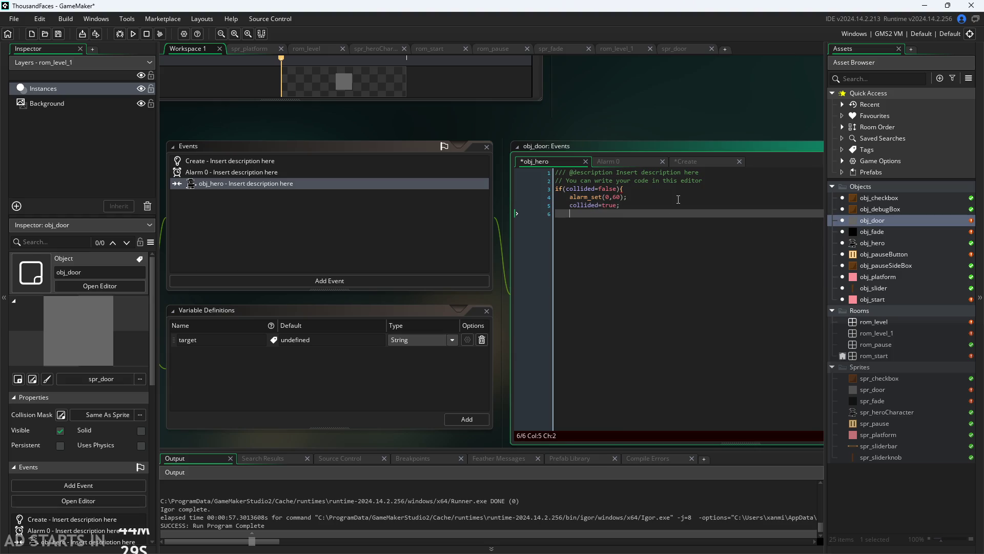
pyautogui.write('}')
pyautogui.hotkey('ctrl', 's')
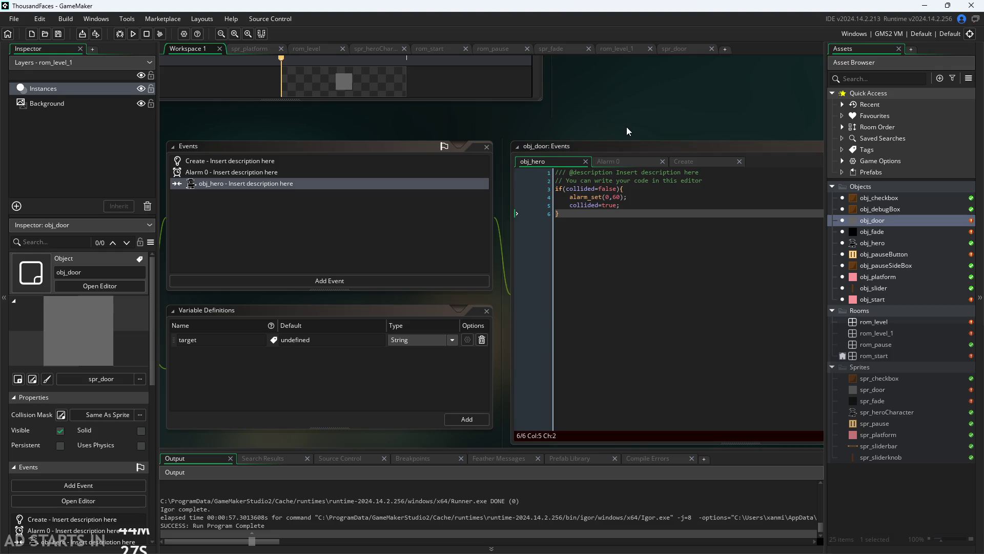
pyautogui.click(626, 161)
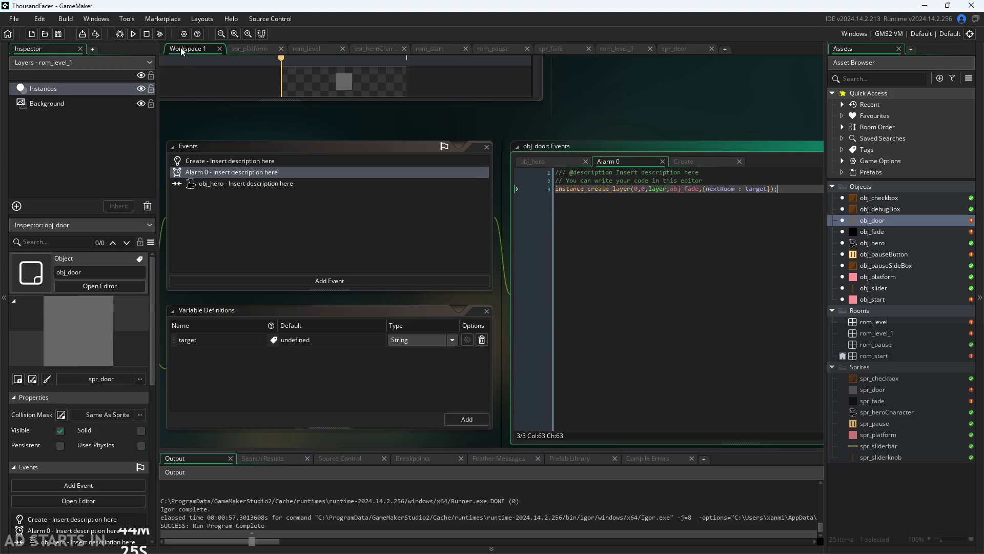
pyautogui.click(132, 37)
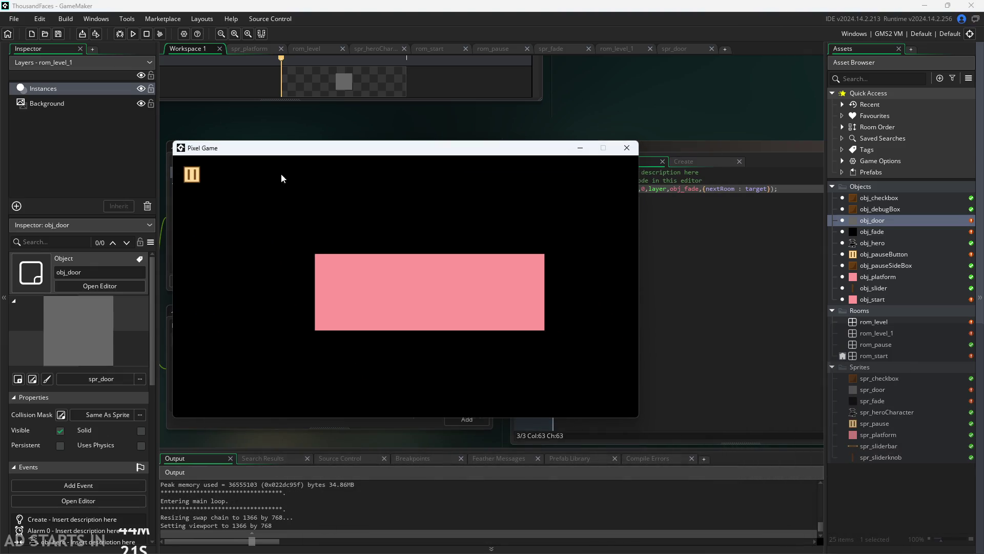
# - Walk the hero through the room exits, pause, enable Debug Stats and the right-side pause button, and resume
pyautogui.press('Right')
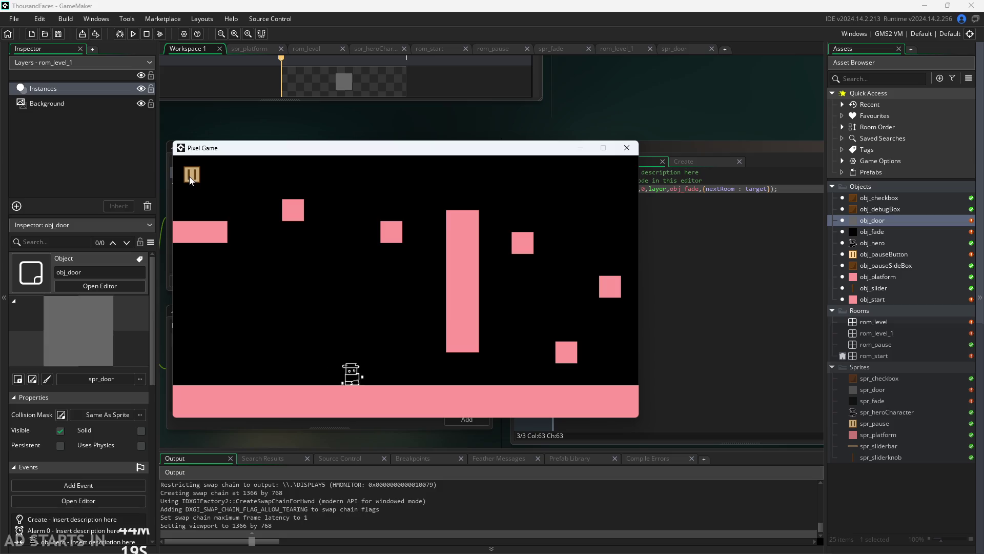
pyautogui.press('Right')
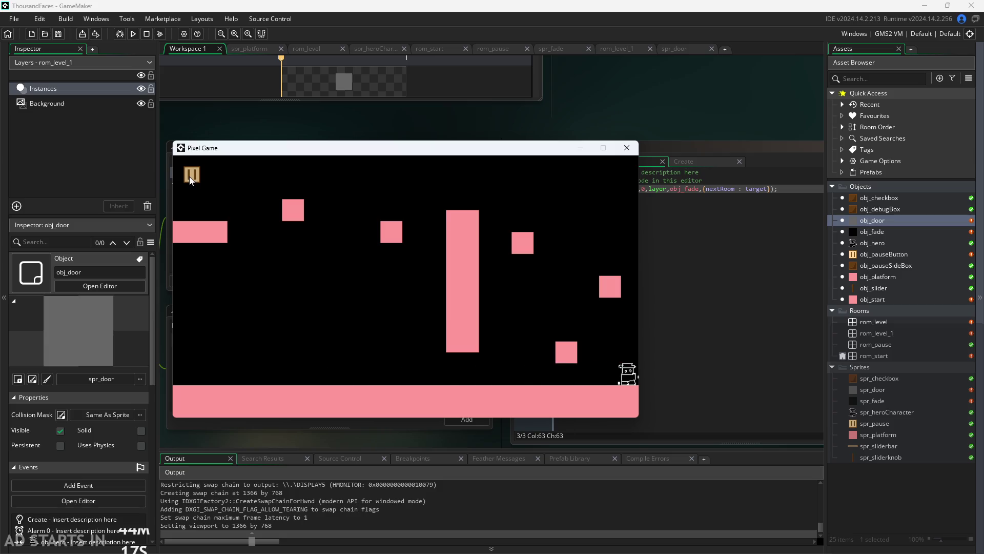
pyautogui.press('Right')
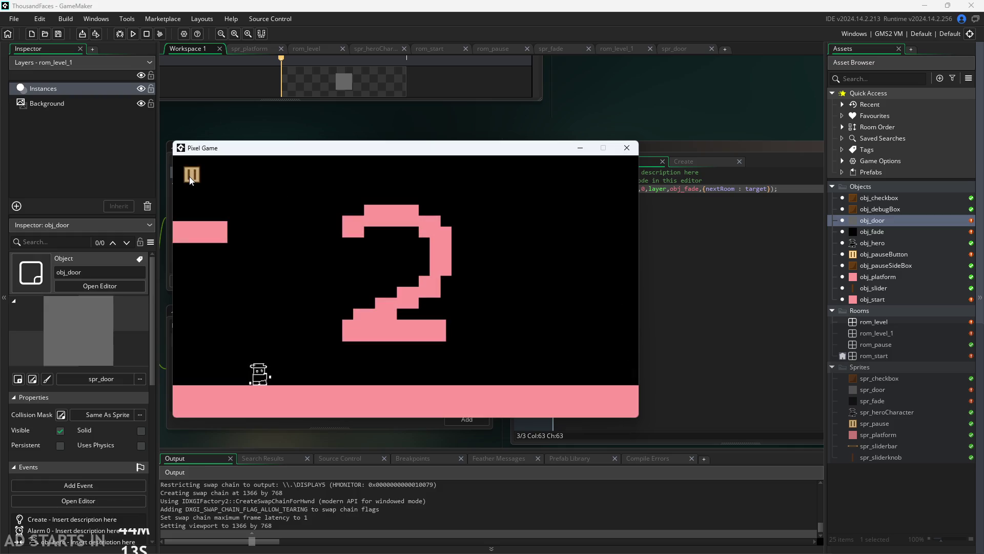
pyautogui.press('Left')
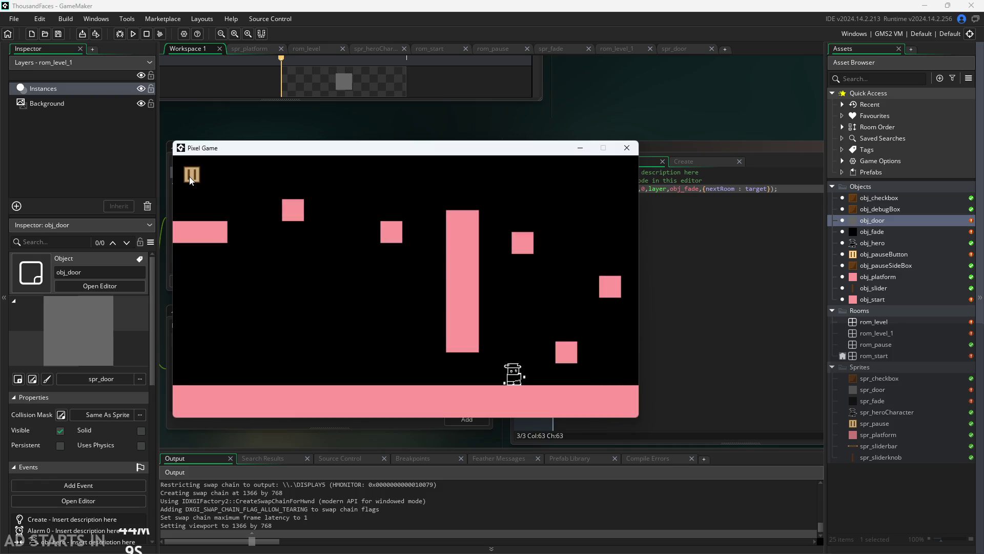
pyautogui.press('Right')
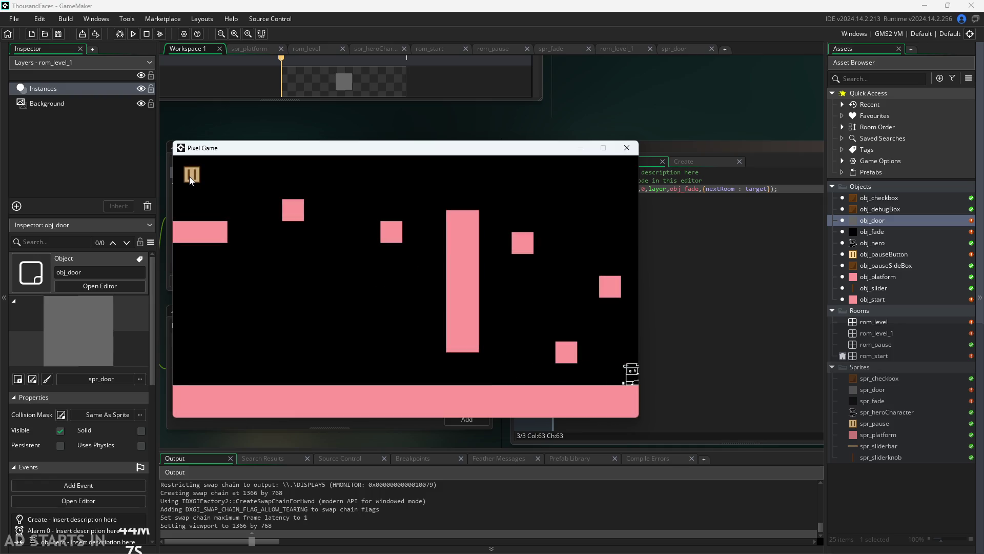
pyautogui.press('Left')
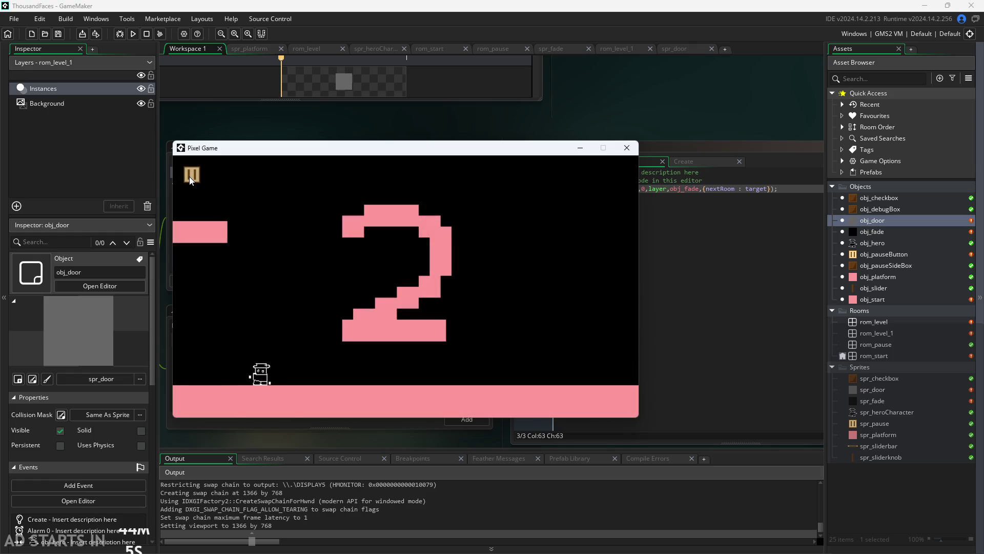
pyautogui.click(189, 176)
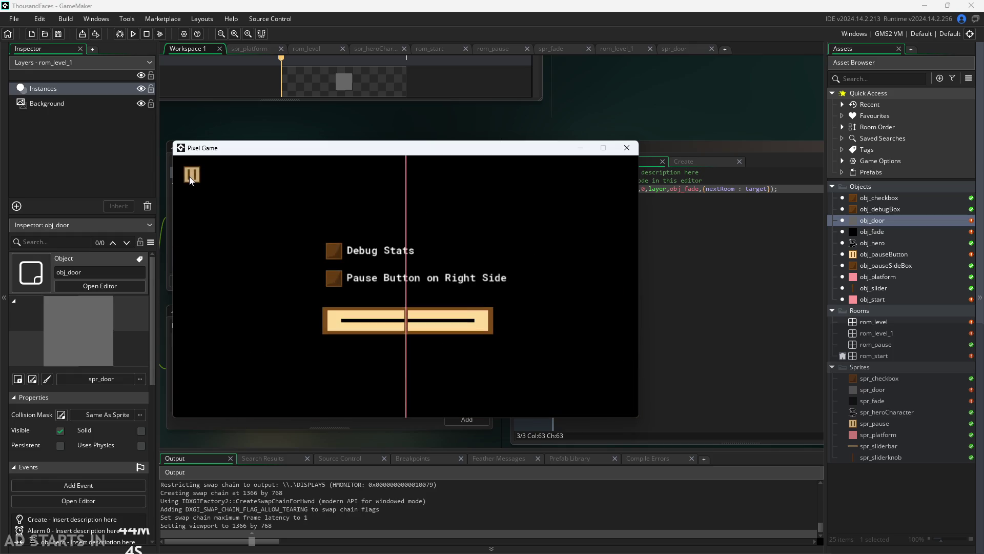
pyautogui.click(339, 257)
pyautogui.click(341, 273)
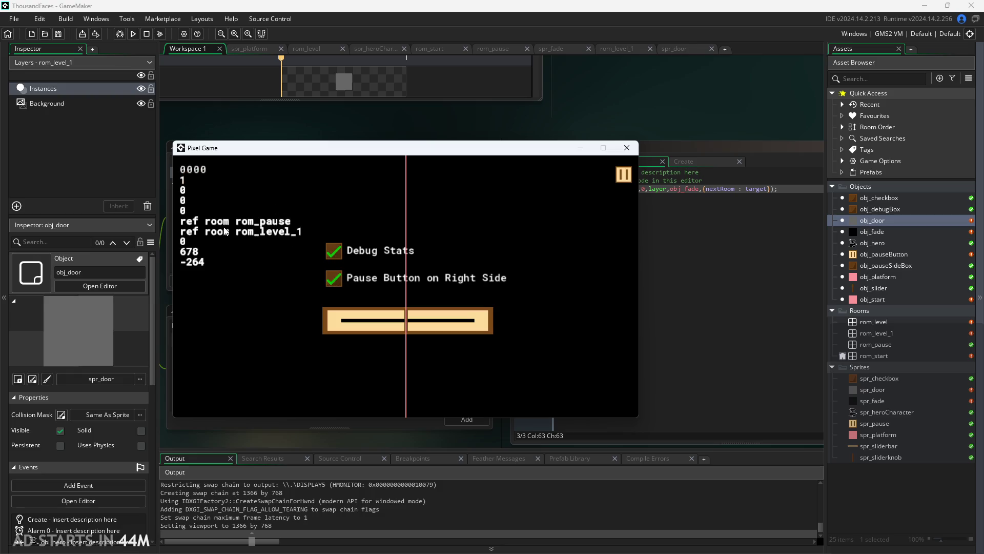
pyautogui.click(624, 175)
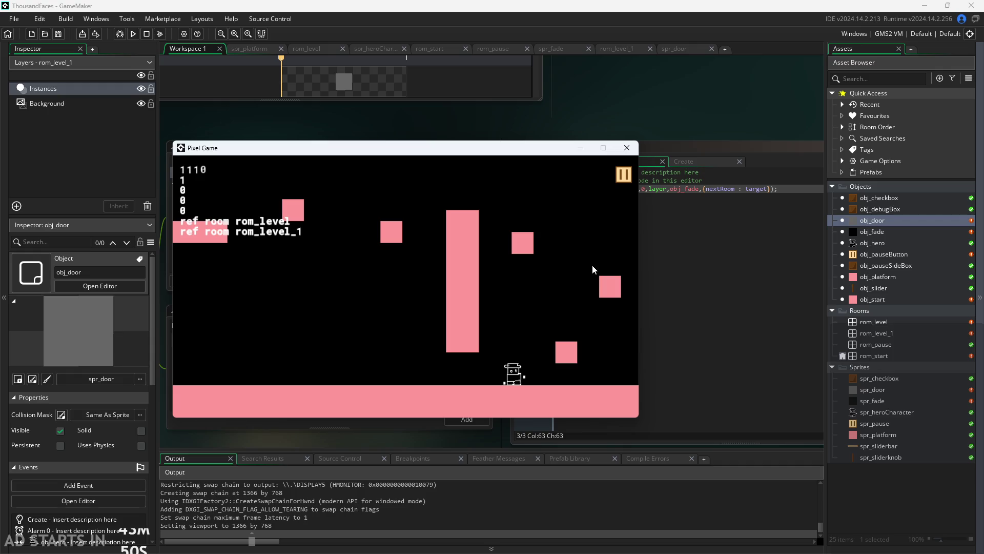
# - Keep walking between rooms while toggling pause repeatedly to confirm it returns to the same level
pyautogui.press('Right')
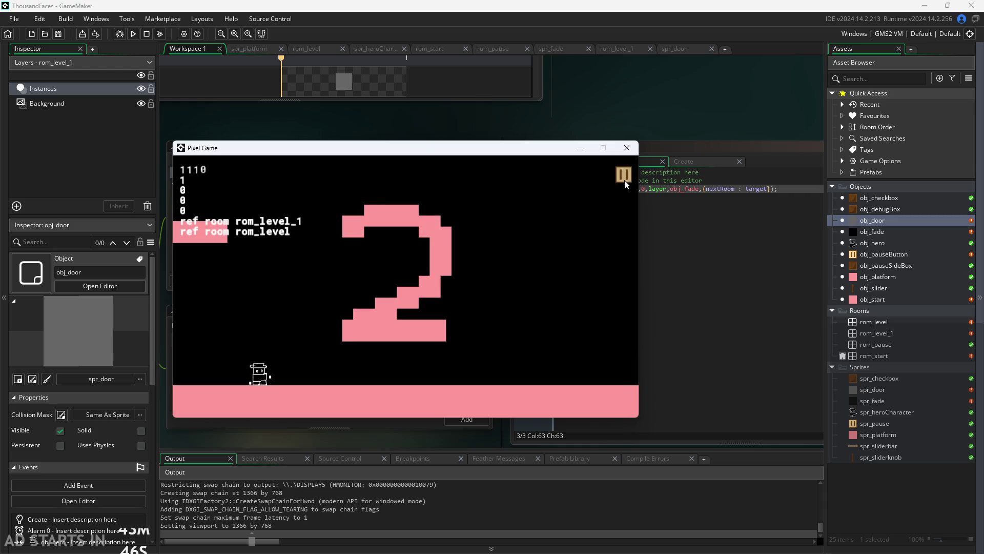
pyautogui.press('Left')
pyautogui.click(623, 175)
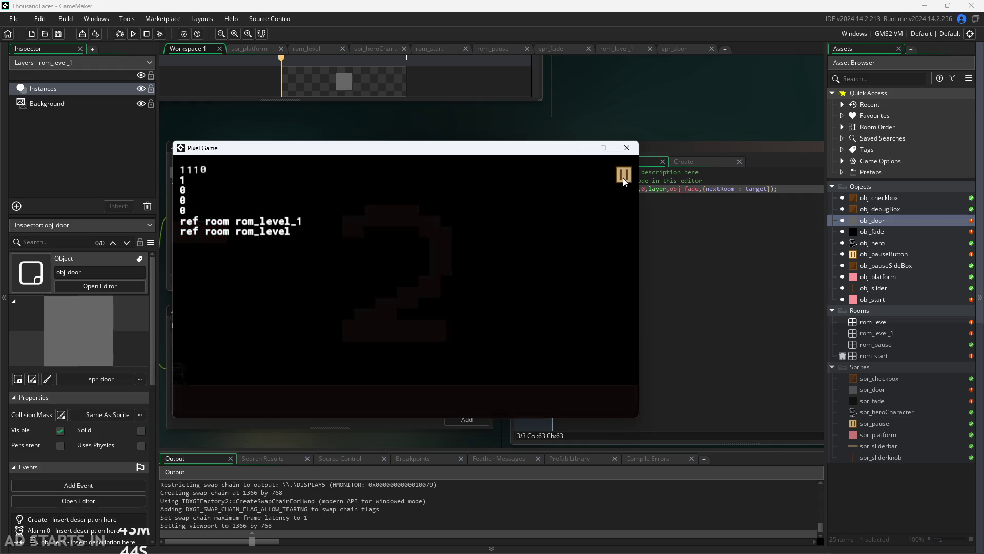
pyautogui.click(623, 177)
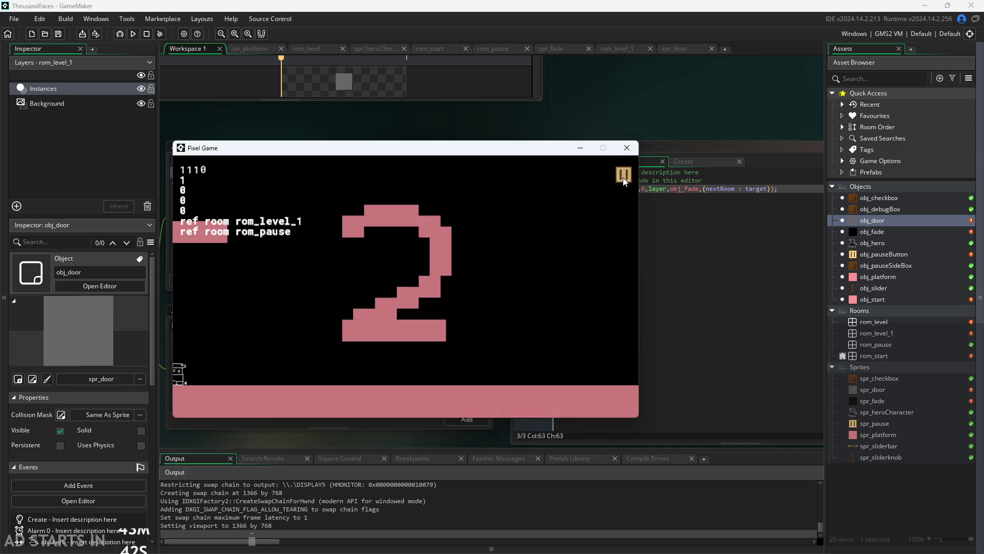
pyautogui.press('Right')
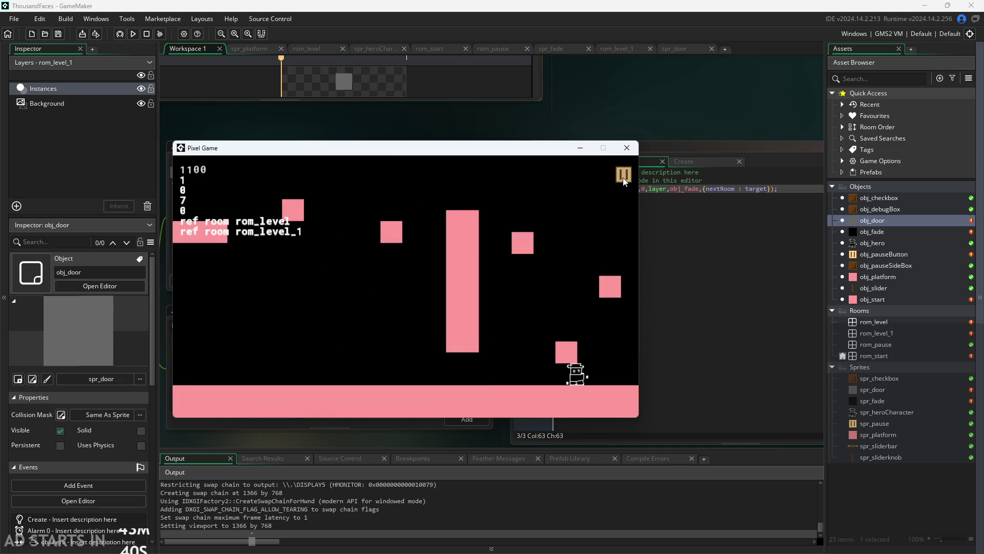
pyautogui.click(623, 181)
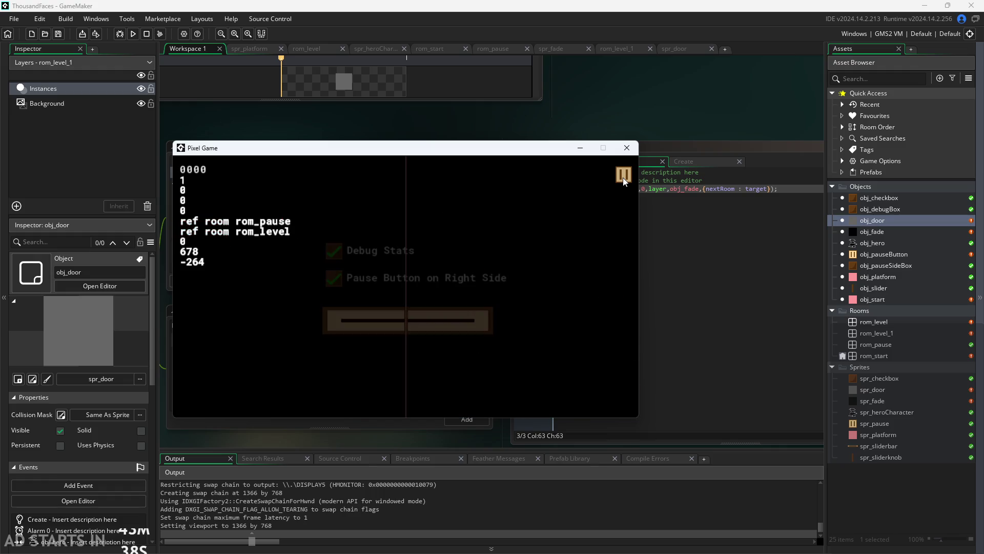
pyautogui.click(623, 176)
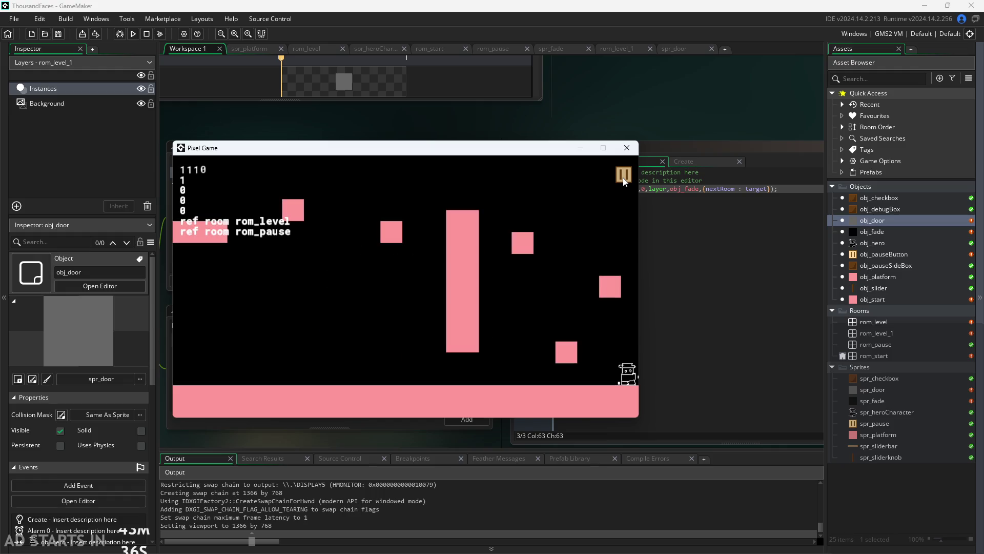
pyautogui.click(623, 181)
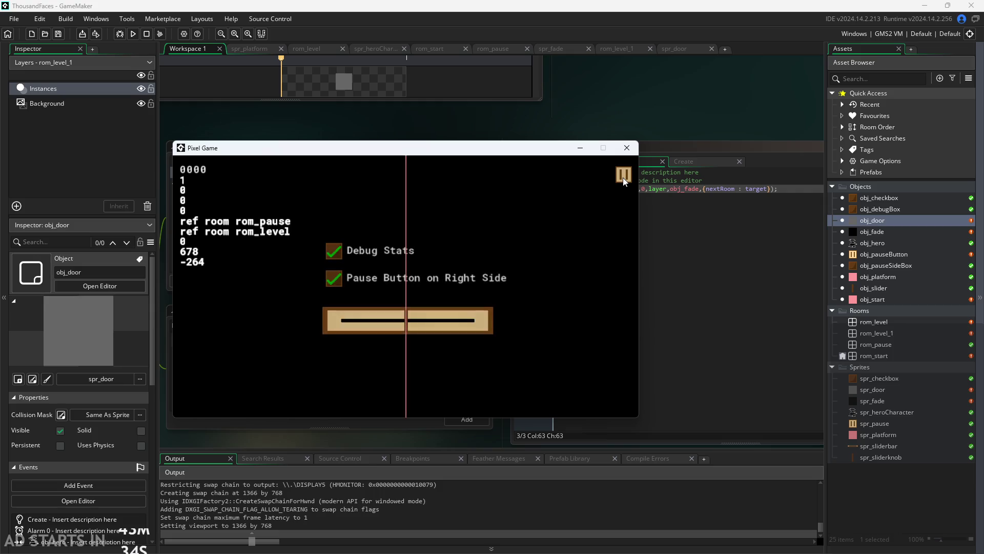
pyautogui.click(623, 181)
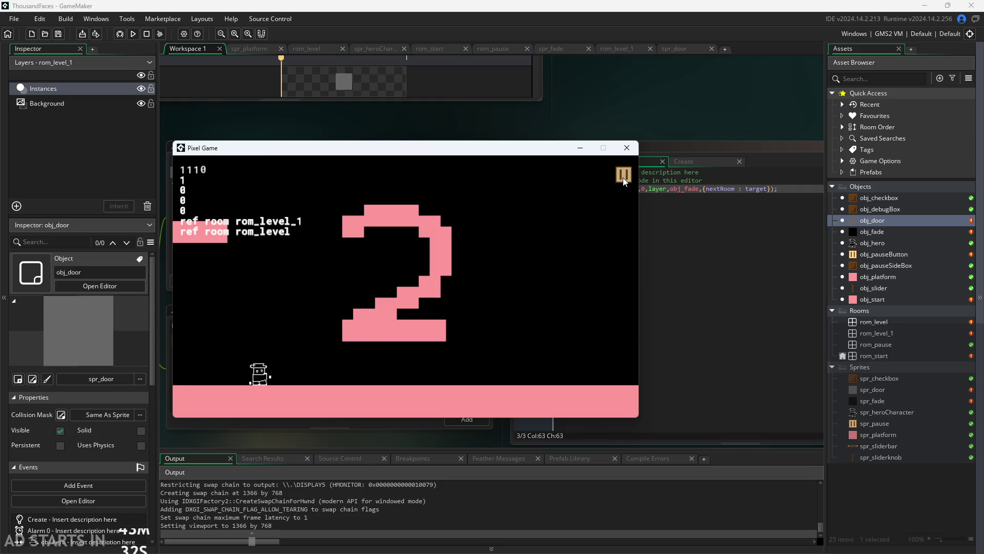
pyautogui.press('Left')
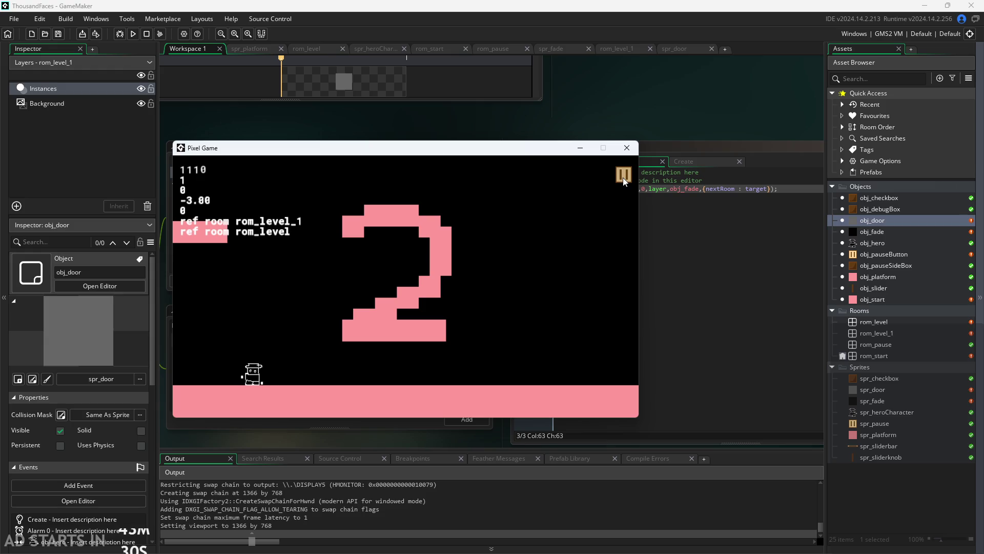
pyautogui.click(624, 181)
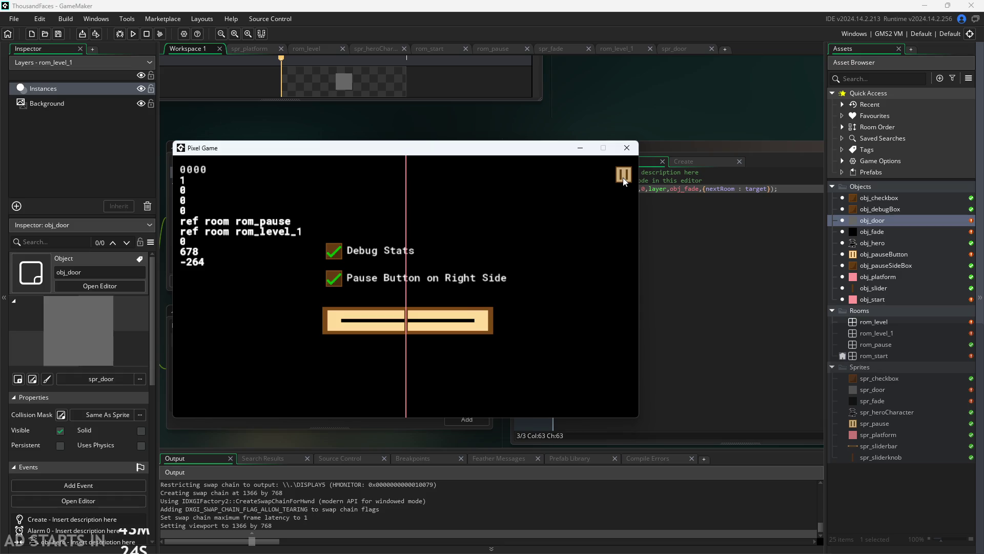
pyautogui.click(624, 176)
pyautogui.click(624, 176)
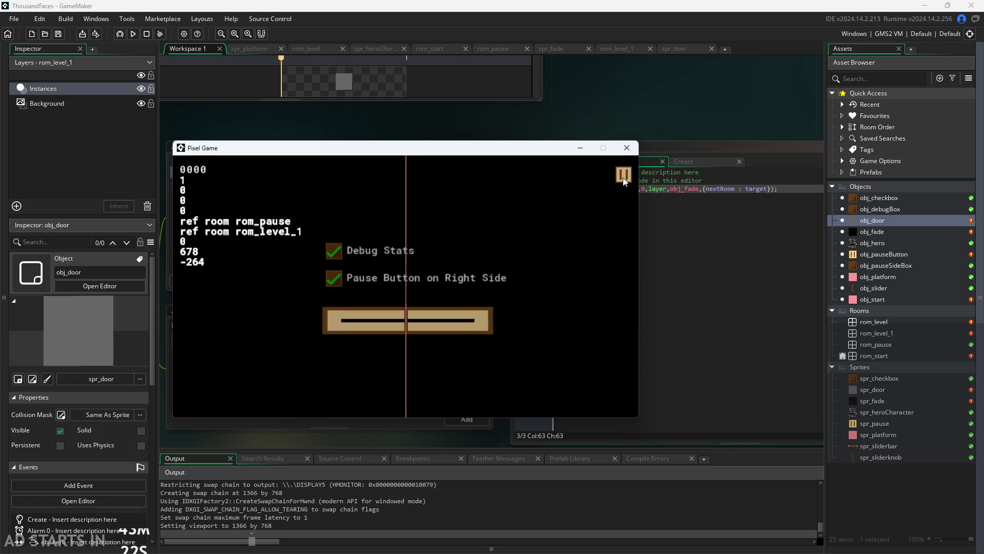
pyautogui.click(624, 179)
pyautogui.click(623, 179)
pyautogui.click(624, 177)
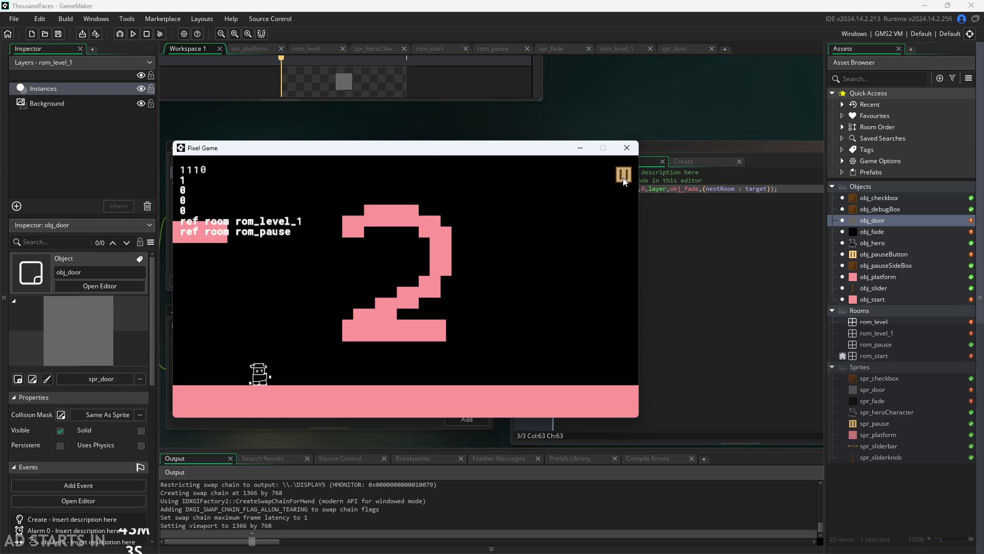
# - Close the running game and undo the recent edits to obj_door's obj_hero collision code
pyautogui.click(624, 176)
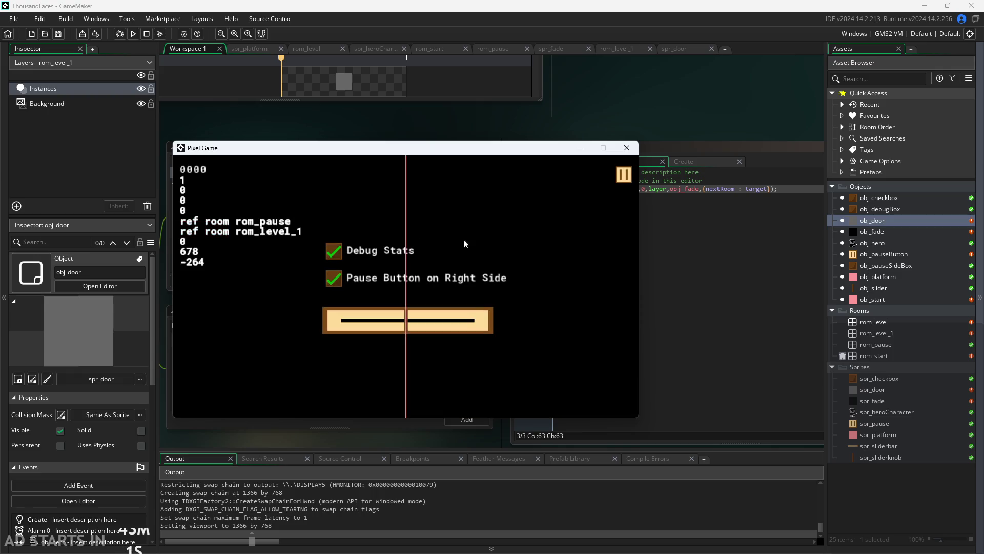
pyautogui.click(624, 176)
pyautogui.click(626, 147)
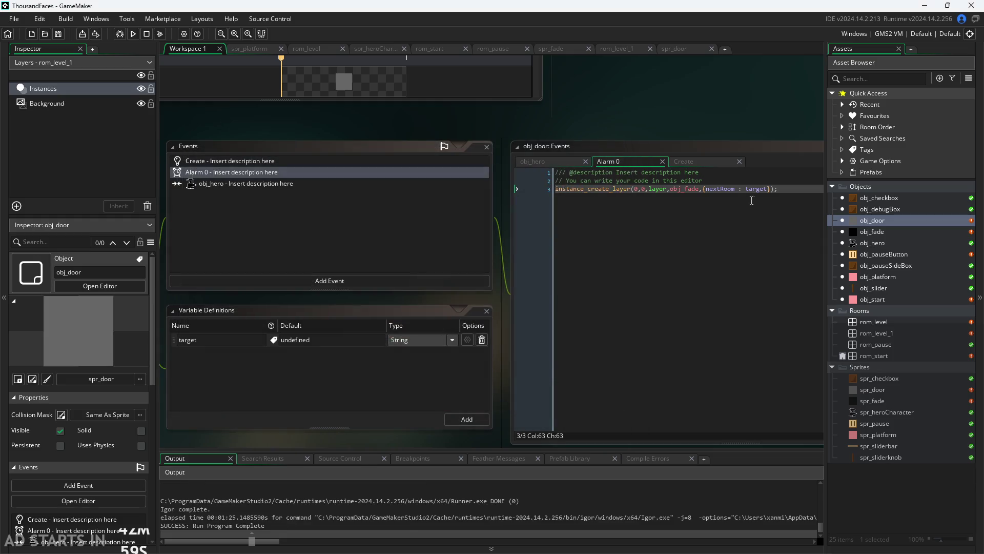
pyautogui.click(628, 189)
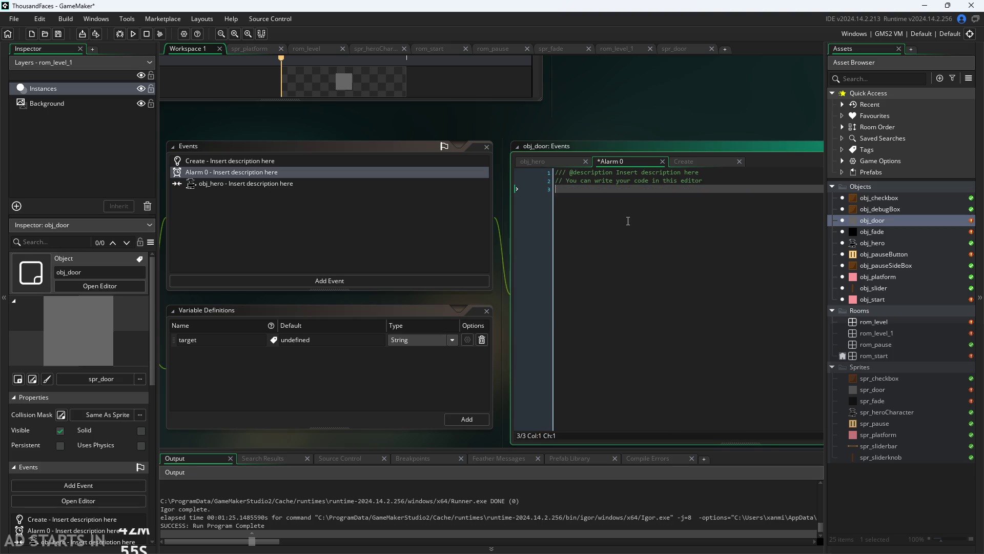
pyautogui.click(562, 160)
pyautogui.hotkey('ctrl', 'z')
pyautogui.hotkey('ctrl', 'z')
pyautogui.hotkey('ctrl', 'z')
pyautogui.hotkey('ctrl', 'z')
pyautogui.hotkey('ctrl', 'z')
pyautogui.hotkey('ctrl', 'z')
pyautogui.hotkey('ctrl', 'z')
pyautogui.hotkey('ctrl', 'z')
pyautogui.hotkey('ctrl', 'z')
pyautogui.hotkey('ctrl', 'z')
pyautogui.hotkey('ctrl', 'z')
pyautogui.hotkey('ctrl', 'z')
pyautogui.hotkey('ctrl', 'z')
pyautogui.hotkey('ctrl', 'z')
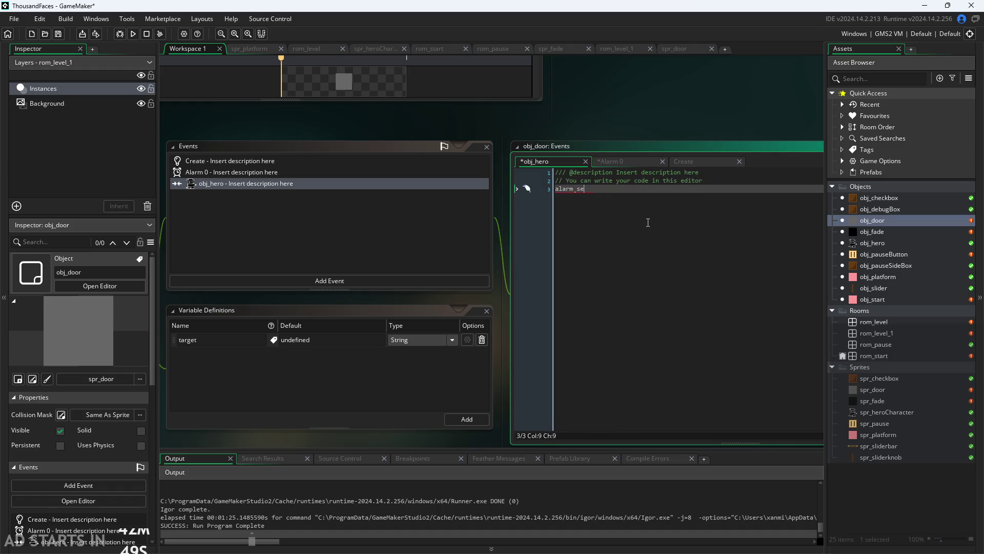
pyautogui.hotkey('ctrl', 'z')
# - Delete obj_door's Create and Alarm 0 events, leaving only the obj_hero collision event
pyautogui.click(661, 161)
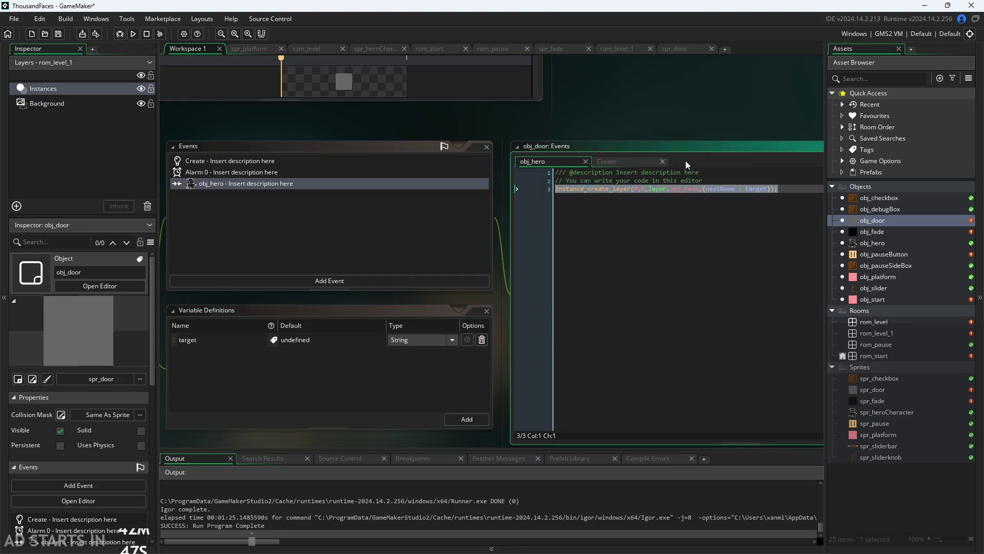
pyautogui.click(651, 162)
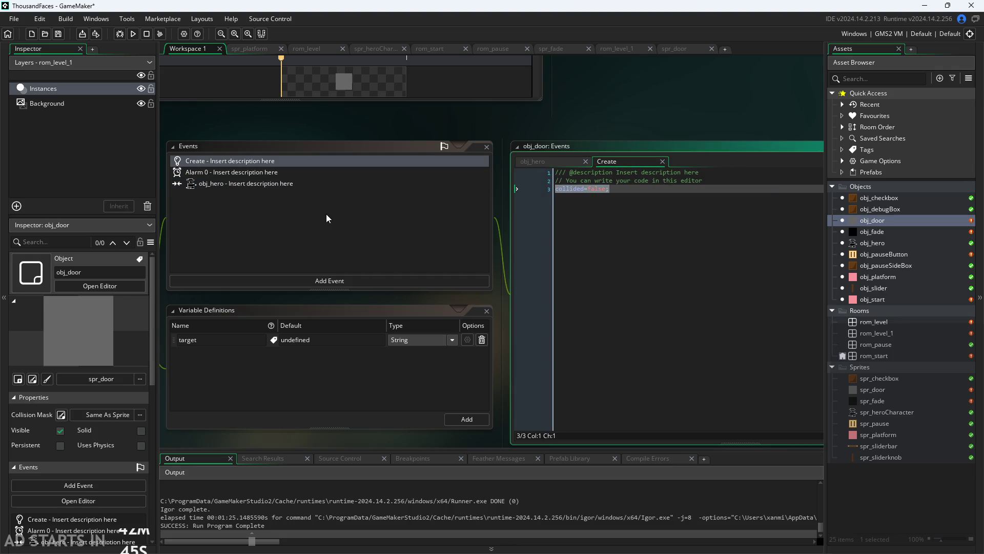
pyautogui.write('c')
pyautogui.rightClick(294, 165)
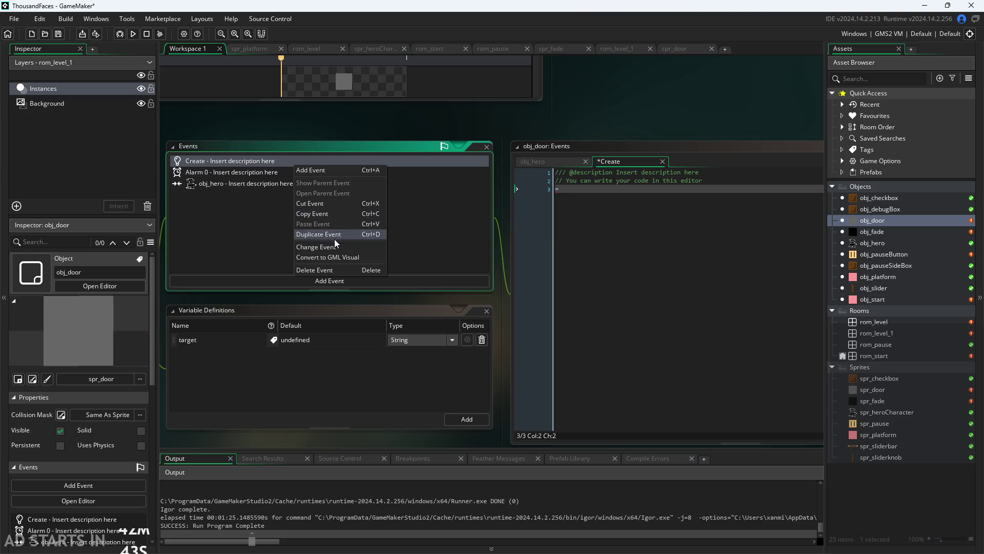
pyautogui.click(330, 270)
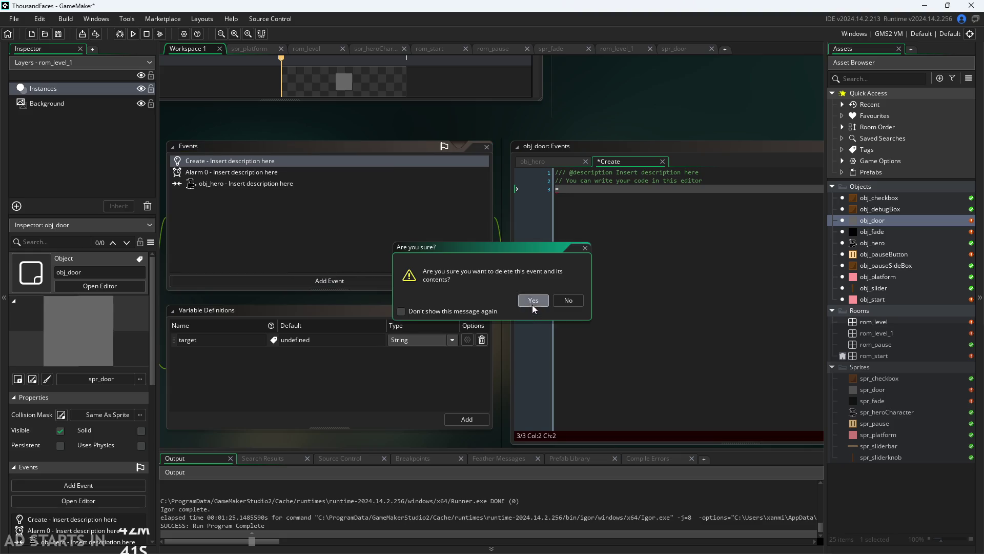
pyautogui.click(533, 304)
pyautogui.rightClick(288, 160)
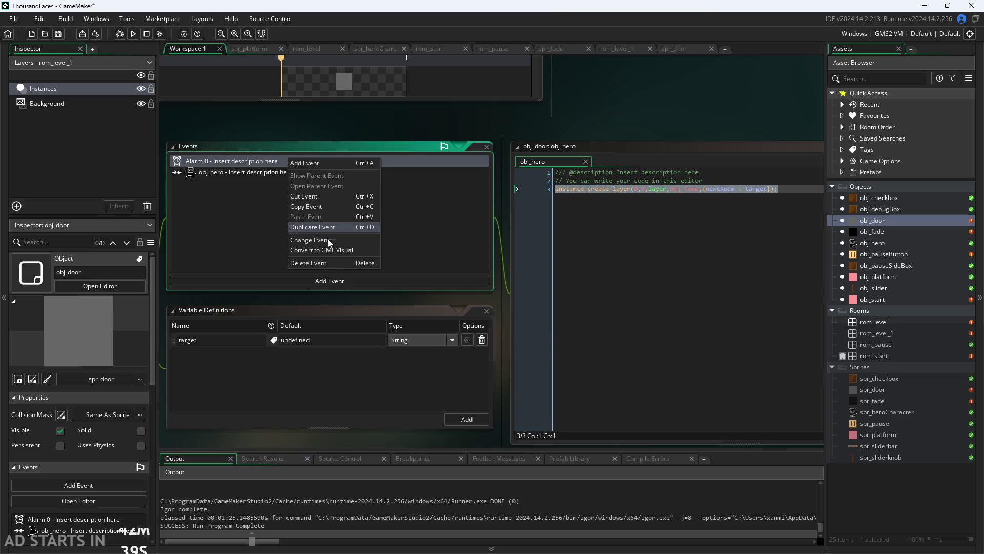
pyautogui.click(336, 262)
pyautogui.click(529, 301)
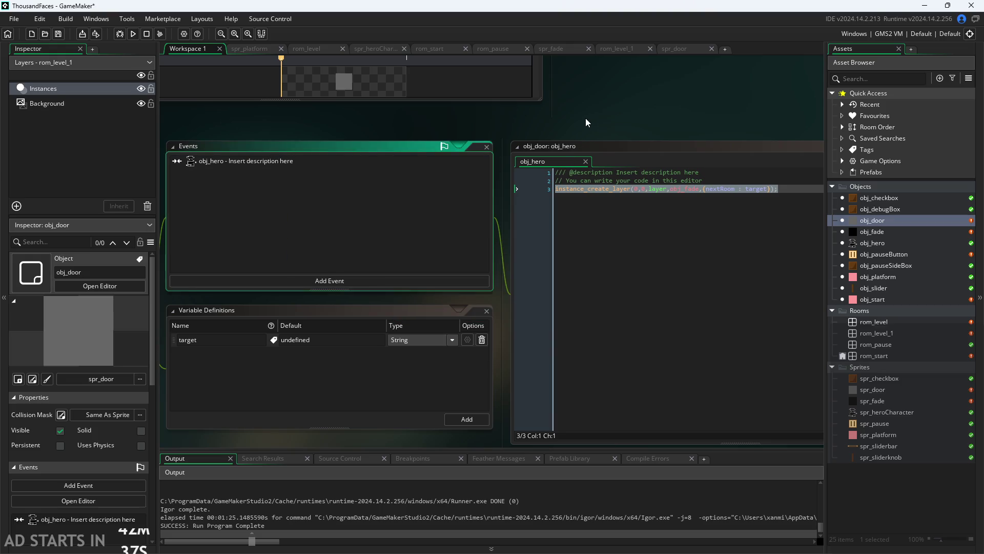
pyautogui.doubleClick(859, 231)
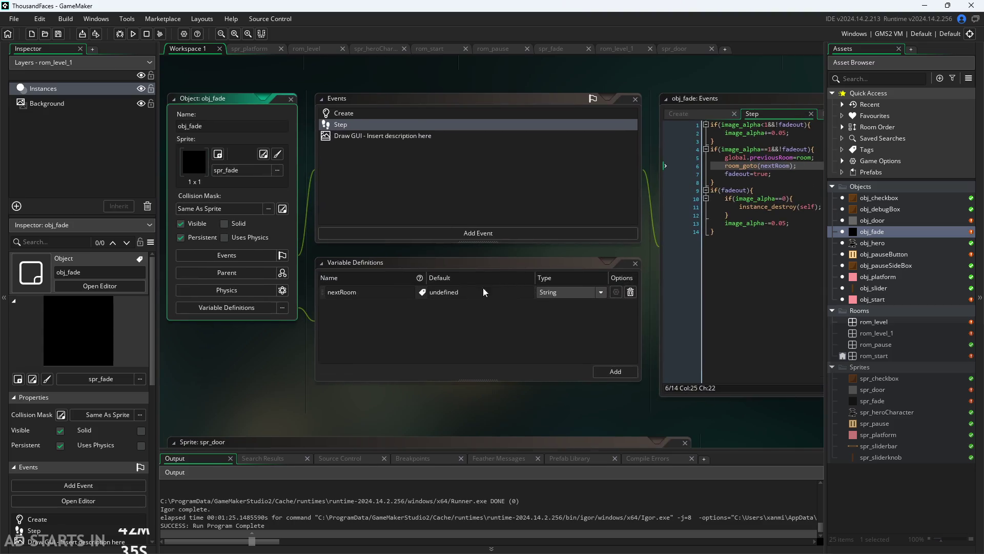
# - Comment out lines 9-11 (the room_persistent block) in obj_fade's Create code and run the game
pyautogui.click(711, 115)
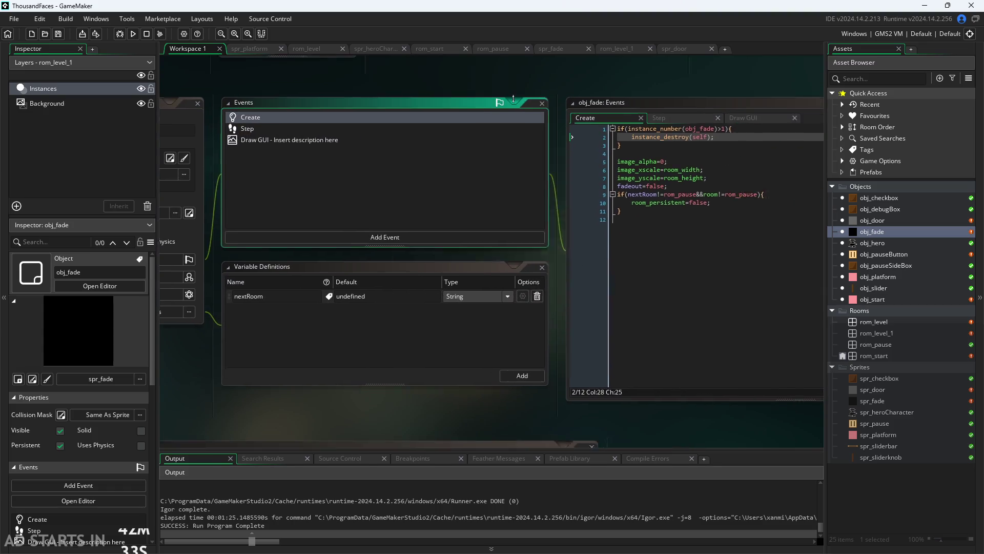
pyautogui.moveTo(541, 275); pyautogui.dragTo(375, 247)
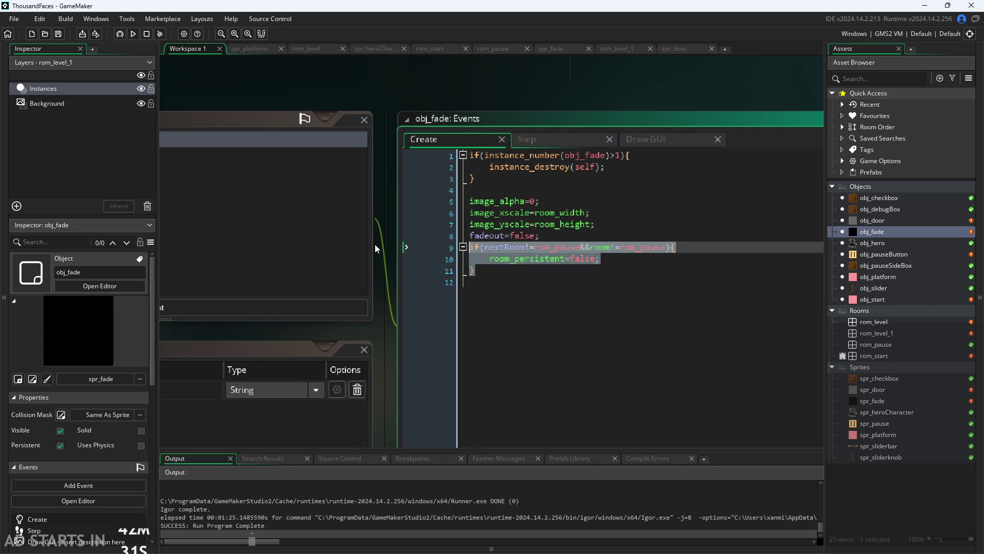
pyautogui.hotkey('ctrl', 'k')
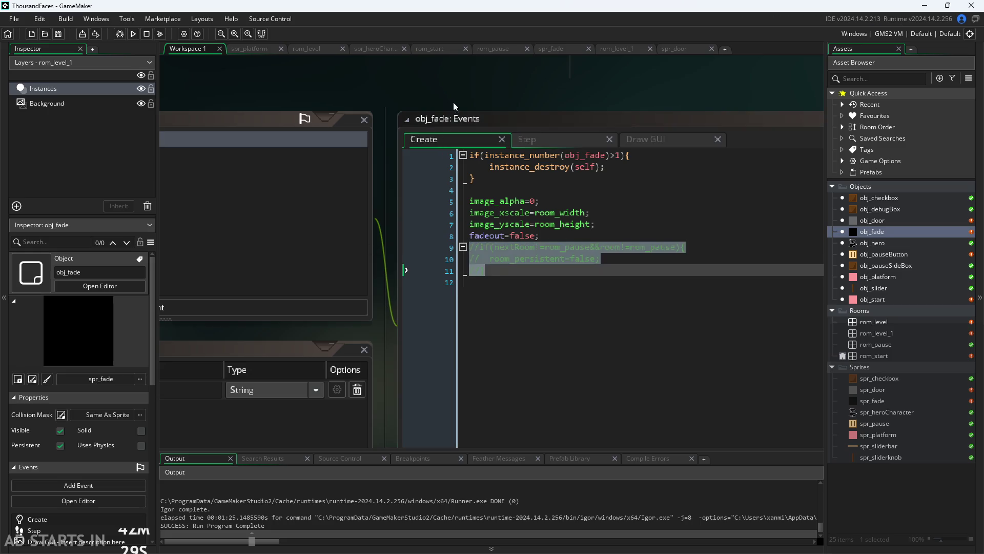
pyautogui.press('F5')
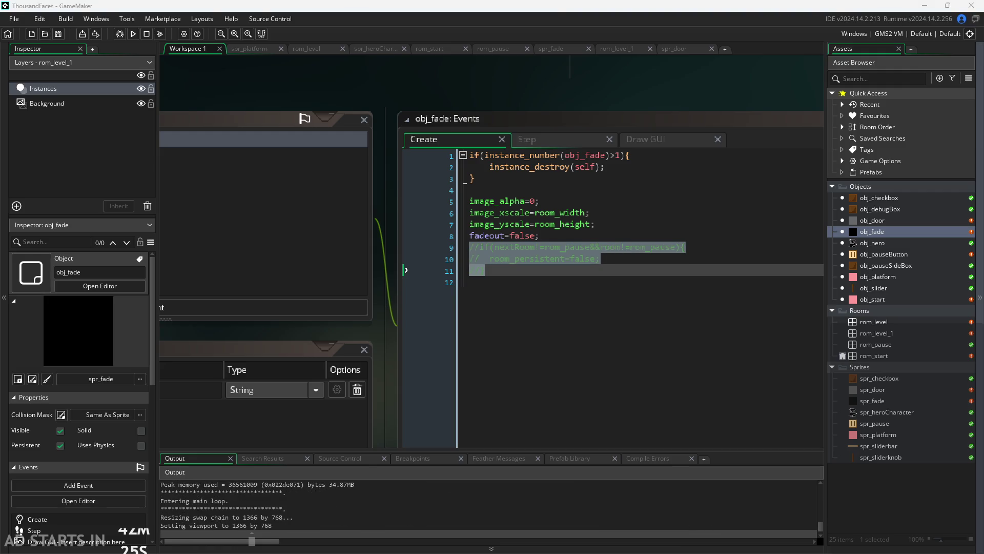
# - Walk the hero, pause, and enable Debug Stats and Pause Button on Right Side
pyautogui.press('Right')
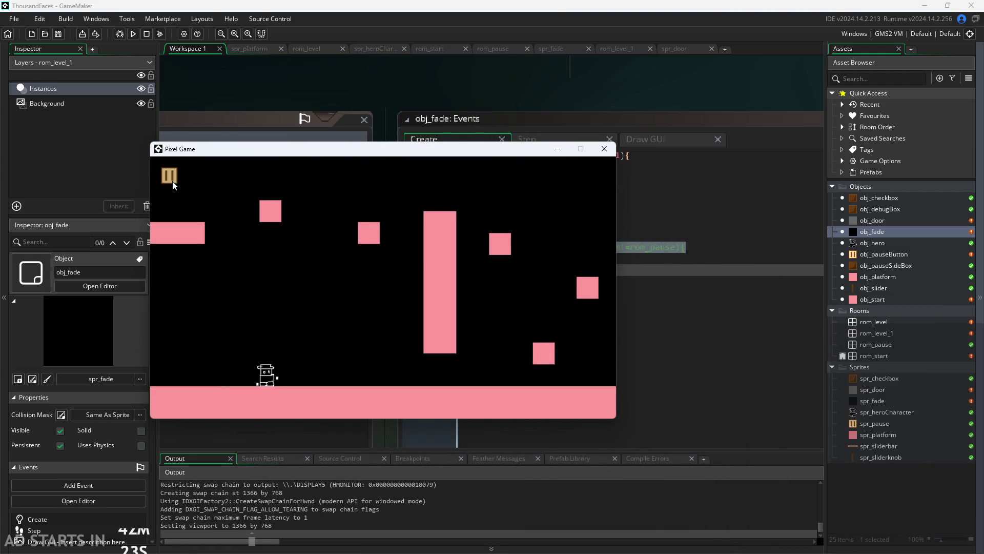
pyautogui.click(171, 179)
pyautogui.click(171, 179)
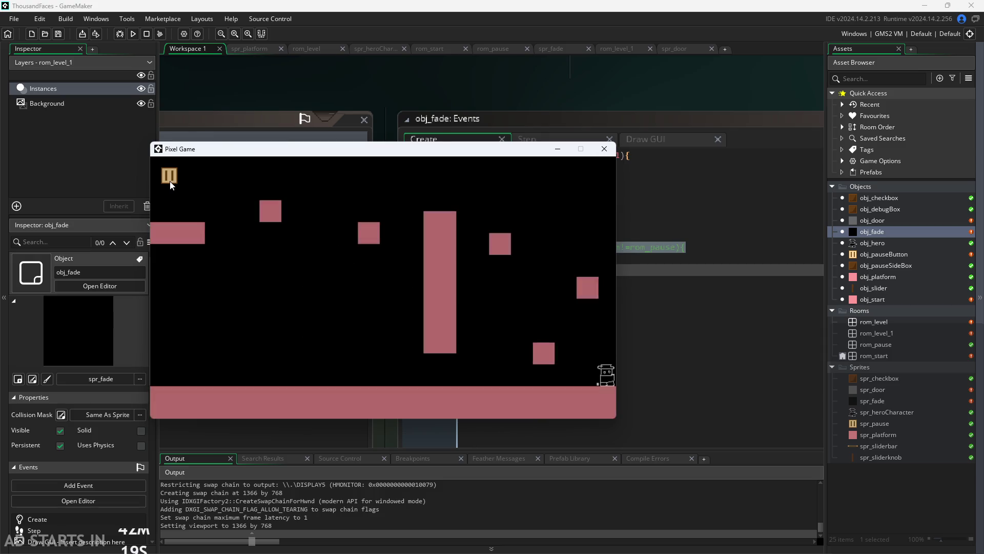
pyautogui.click(171, 179)
pyautogui.click(311, 251)
pyautogui.click(311, 278)
pyautogui.click(602, 179)
# - Move the hero into level 2, toggle pause there, then close the game window
pyautogui.press('Left')
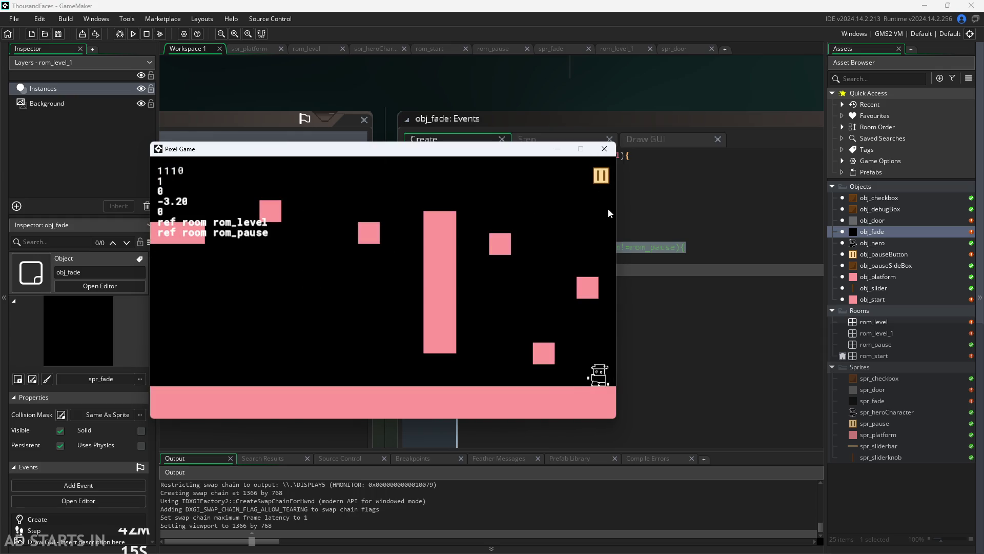
pyautogui.press('Right')
pyautogui.click(600, 176)
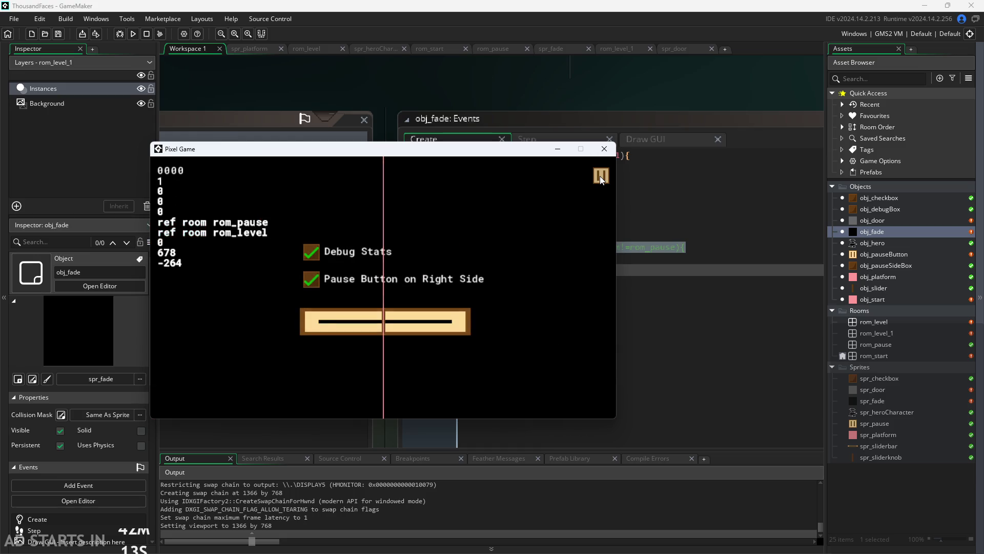
pyautogui.click(601, 176)
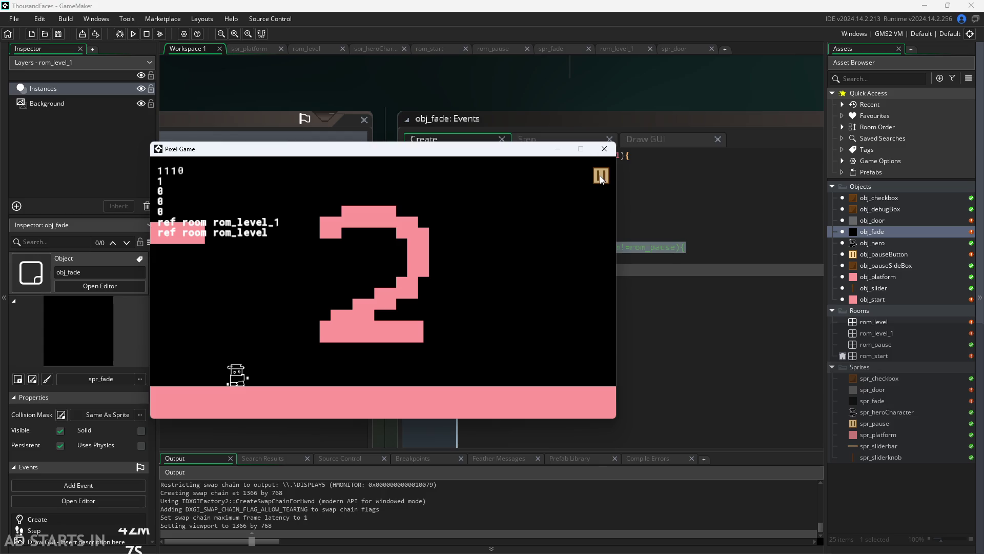
pyautogui.click(601, 176)
pyautogui.click(600, 176)
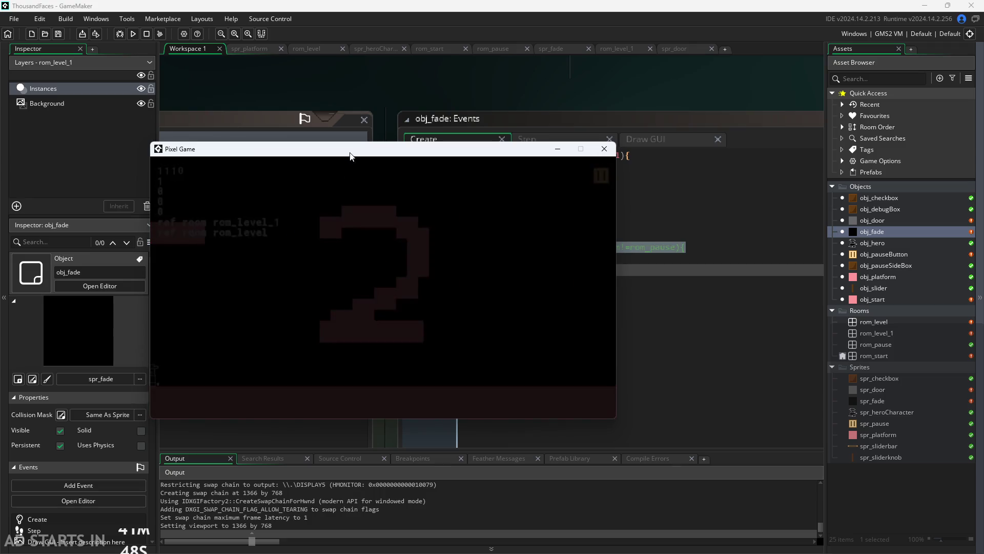
pyautogui.moveTo(349, 158); pyautogui.dragTo(593, 146)
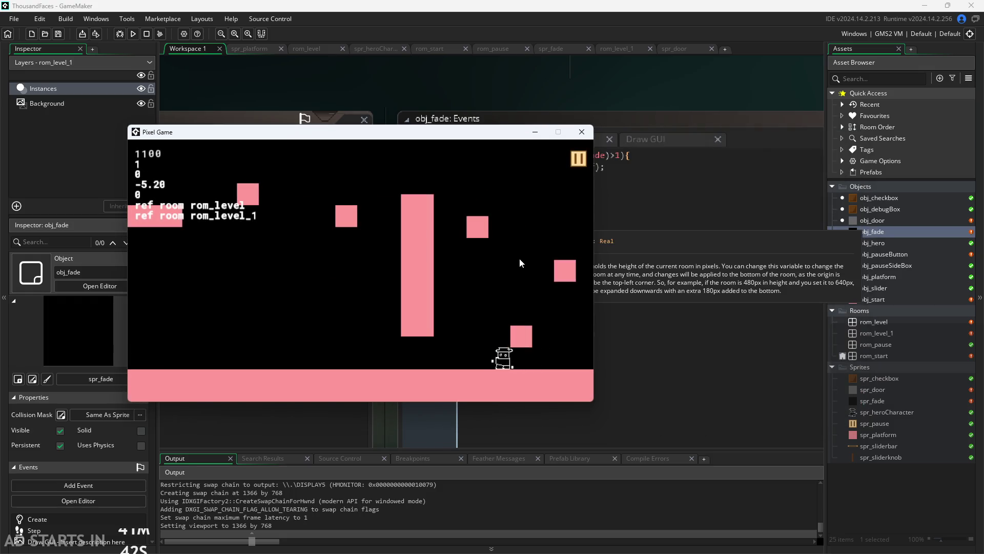
pyautogui.moveTo(478, 133); pyautogui.dragTo(397, 126)
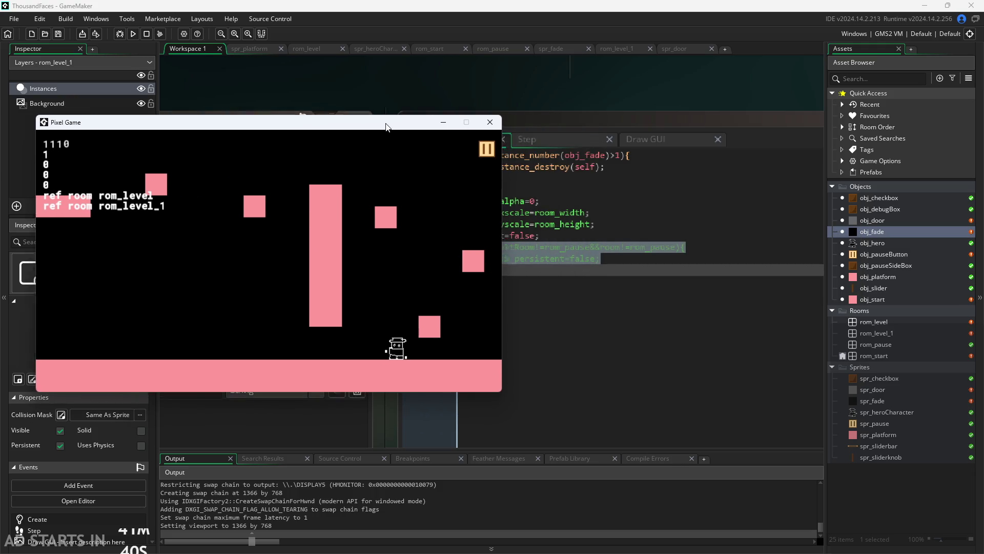
pyautogui.click(500, 124)
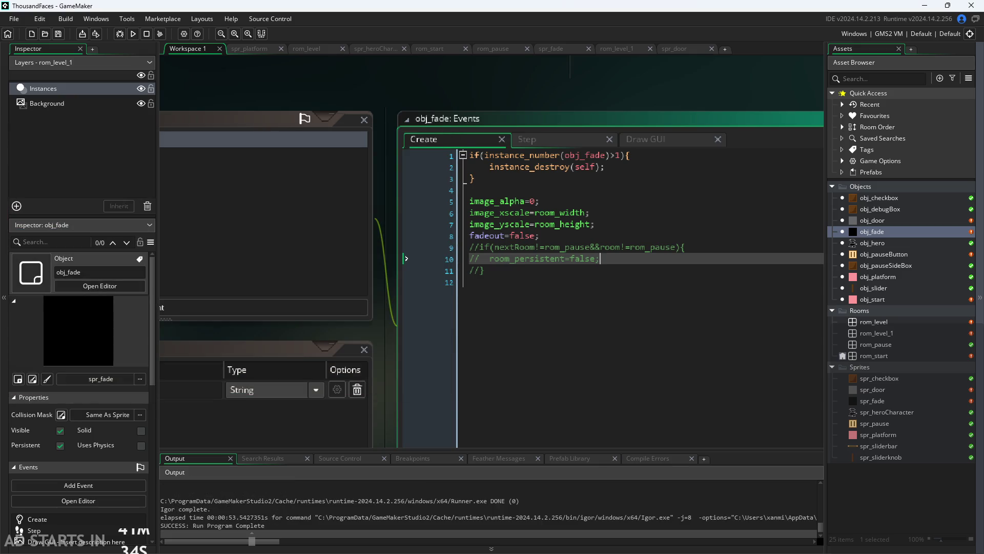
# - Look through rom_level_1 and rom_pause, then focus rom_level's creation code
pyautogui.doubleClick(899, 332)
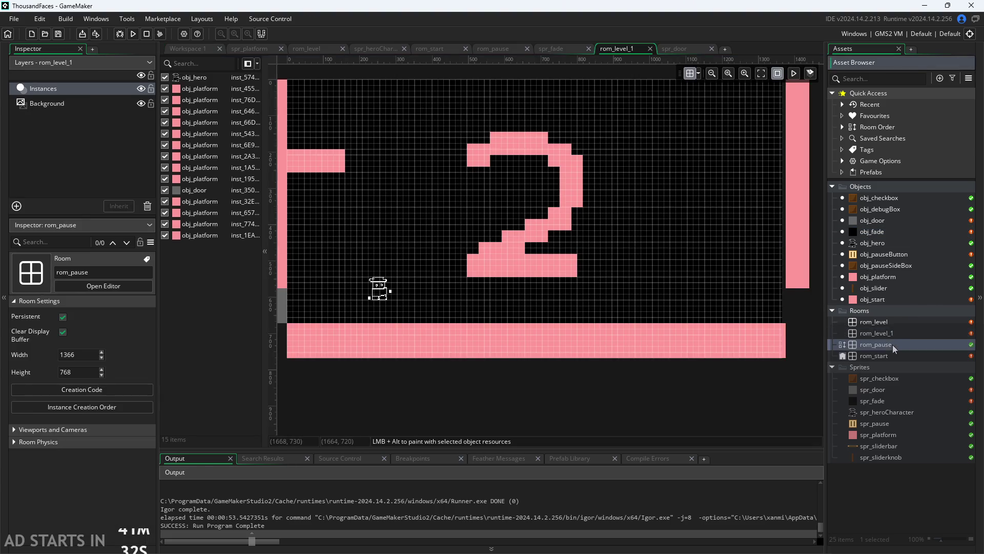
pyautogui.doubleClick(894, 345)
pyautogui.doubleClick(886, 322)
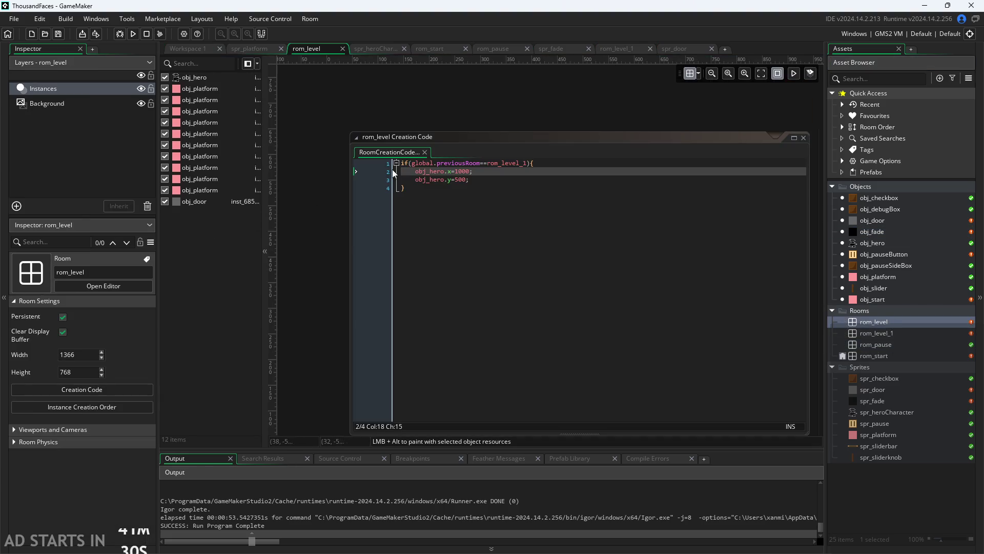
pyautogui.click(462, 165)
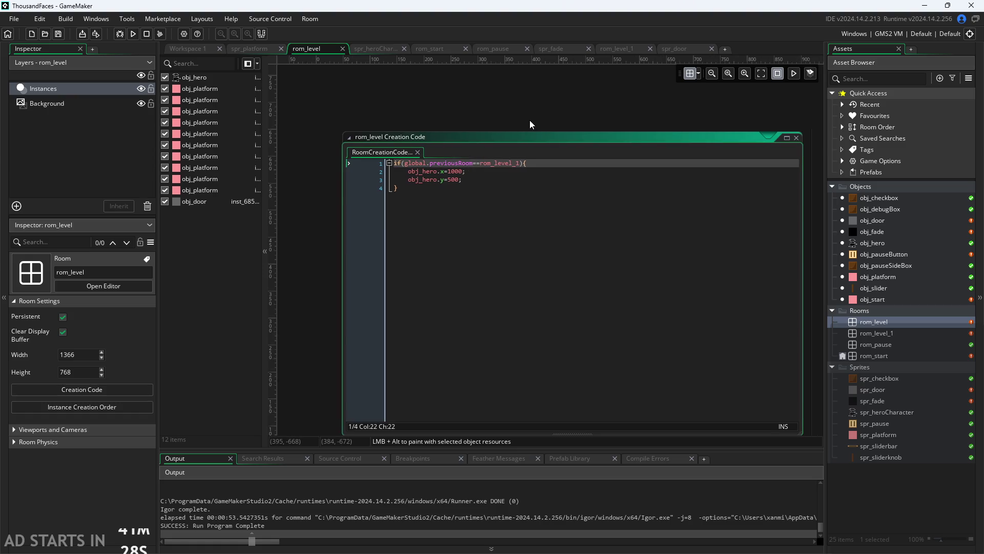
pyautogui.moveTo(459, 136); pyautogui.dragTo(421, 138)
pyautogui.scroll(-3, 300, 204)
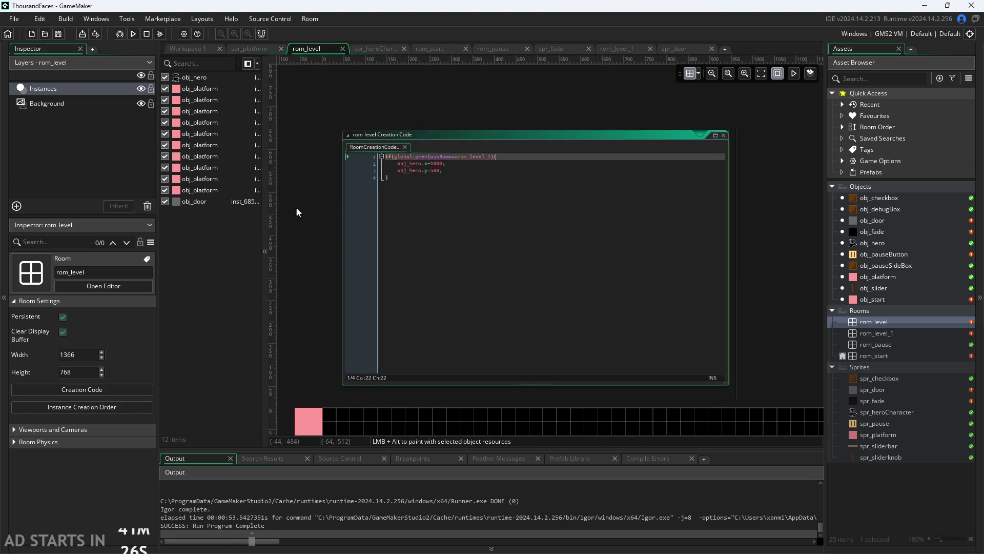
pyautogui.scroll(3, 348, 201)
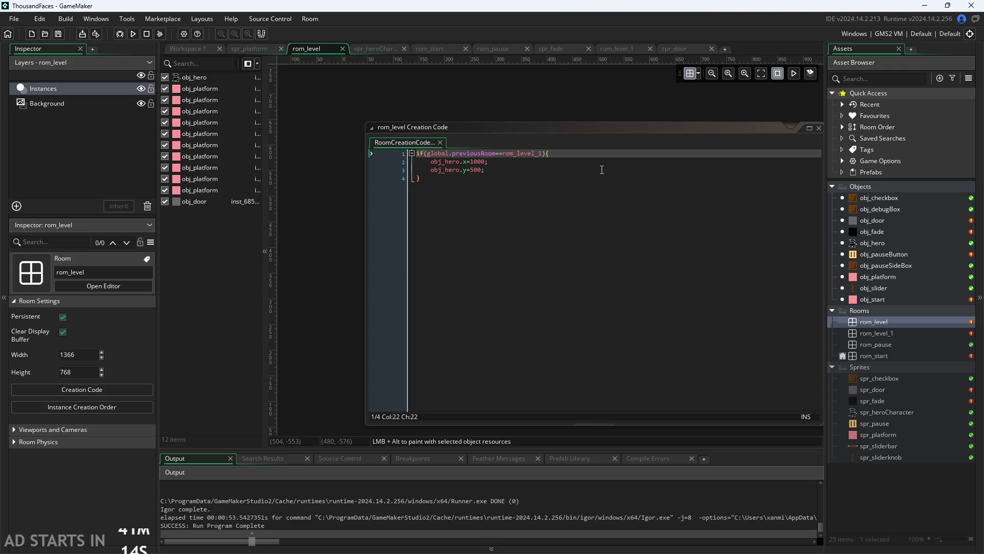
# - Add code placing obj_hero at x 1000, y 500 when previousRoom is rom_level_1
pyautogui.click(602, 169)
pyautogui.click(617, 153)
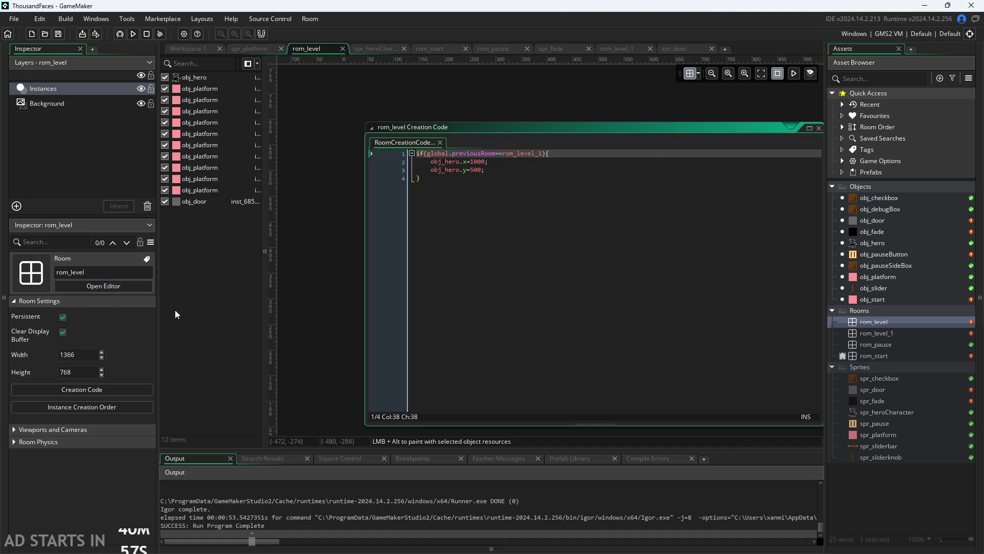
pyautogui.click(492, 164)
pyautogui.doubleClick(886, 232)
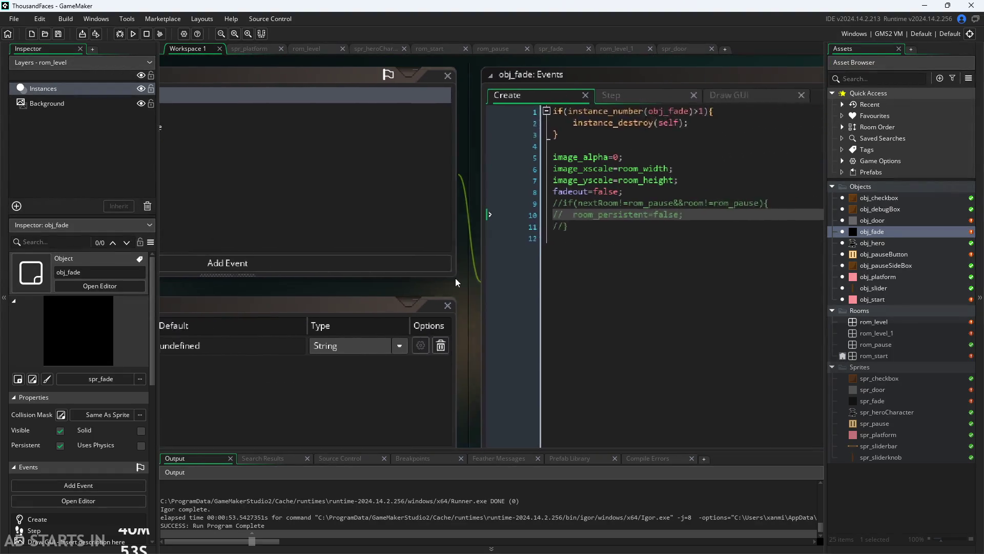
# - Uncomment lines 9-11 of obj_fade's Create code so the room_persistent check is active again
pyautogui.moveTo(516, 226); pyautogui.dragTo(397, 203)
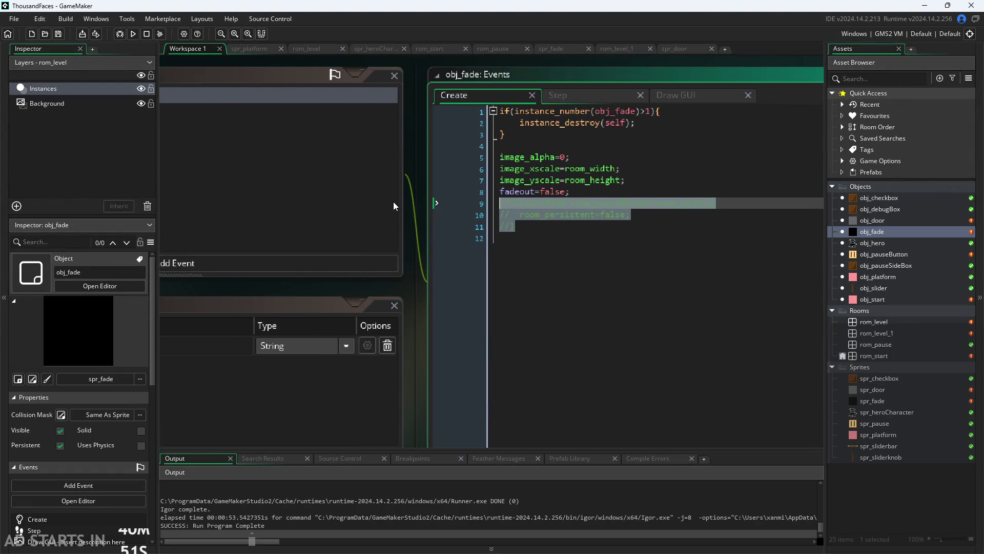
pyautogui.hotkey('ctrl', 'k')
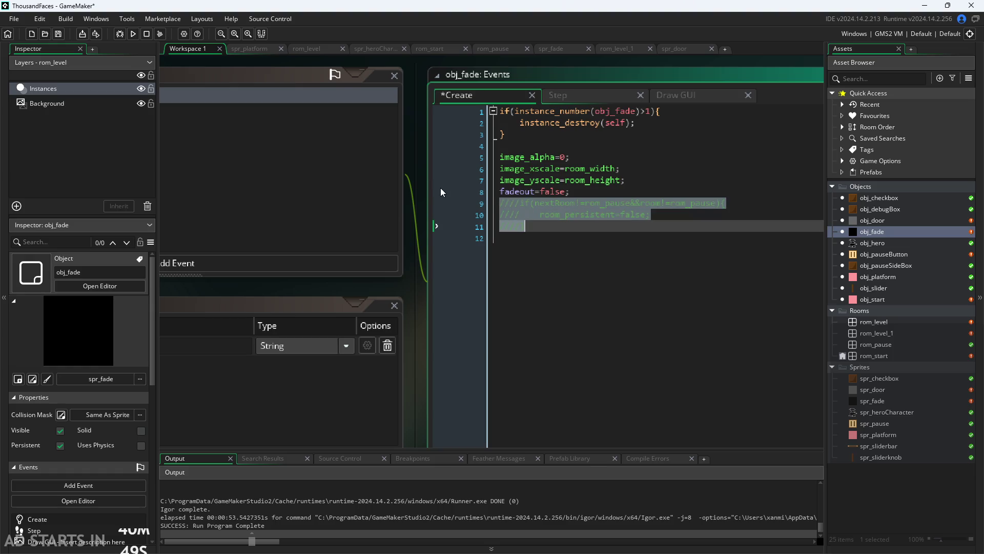
pyautogui.hotkey('ctrl', 'shift', 'k')
pyautogui.hotkey('ctrl', 'shift', 'k')
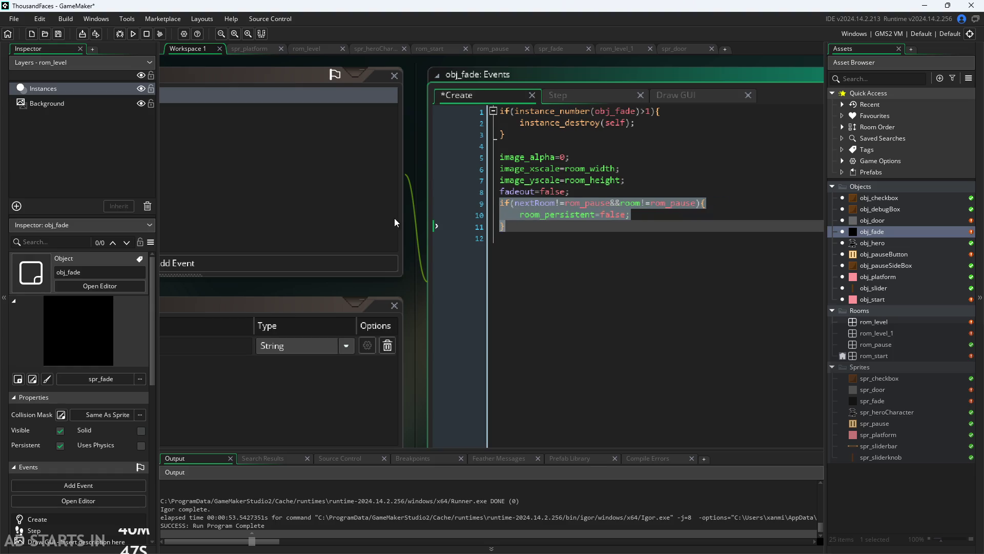
pyautogui.click(618, 247)
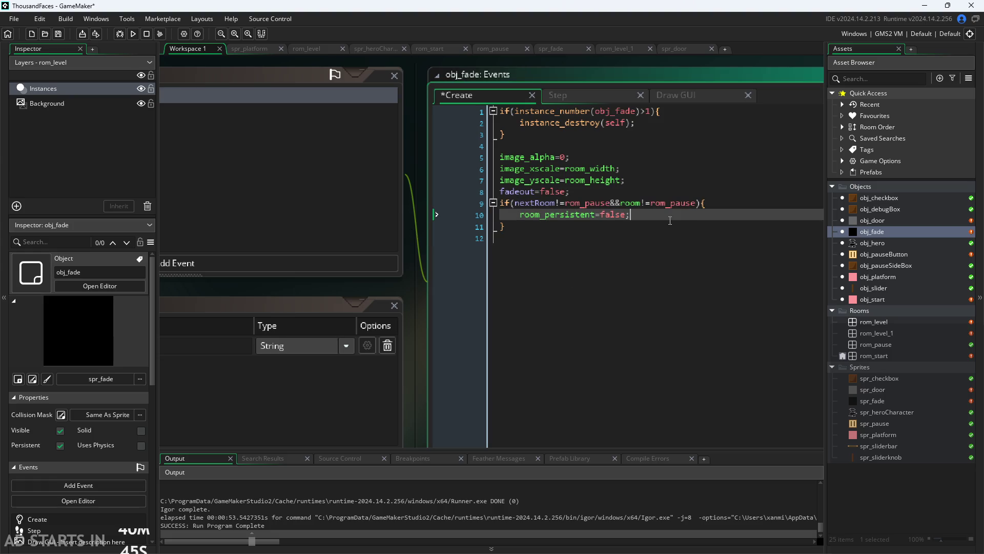
pyautogui.click(676, 203)
pyautogui.click(721, 219)
pyautogui.click(740, 202)
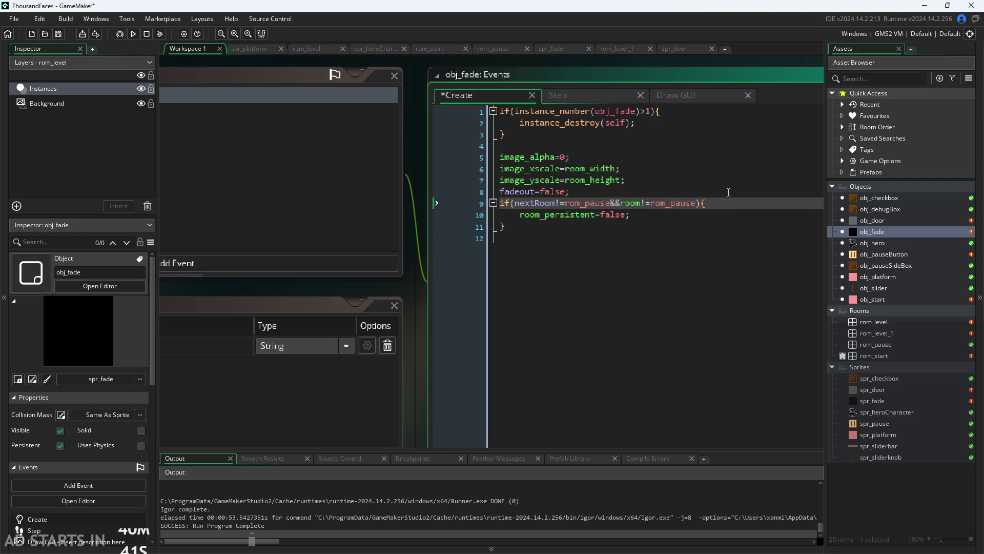
# - Review the reactivated block, then save the project and run the game
pyautogui.click(666, 224)
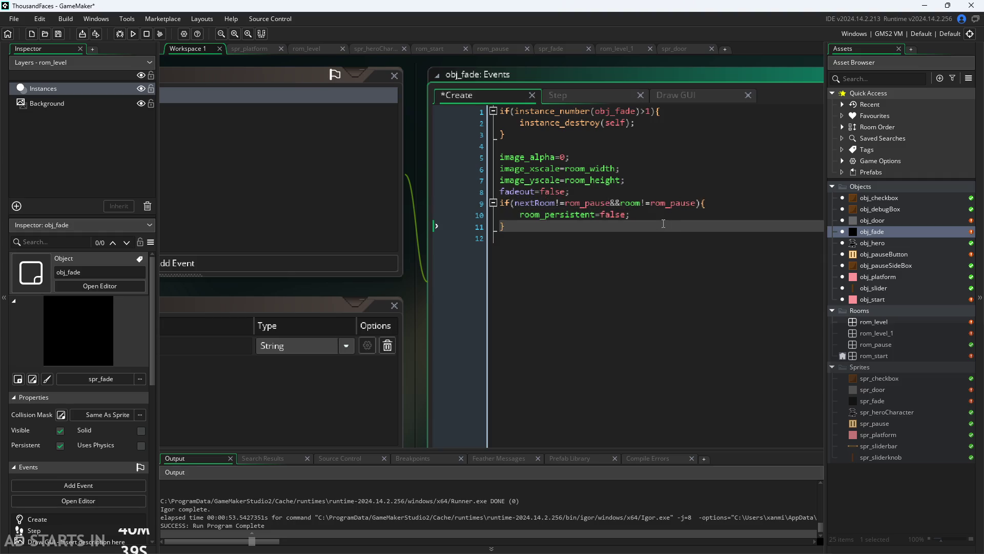
pyautogui.click(667, 205)
pyautogui.hotkey('shift', 'Left')
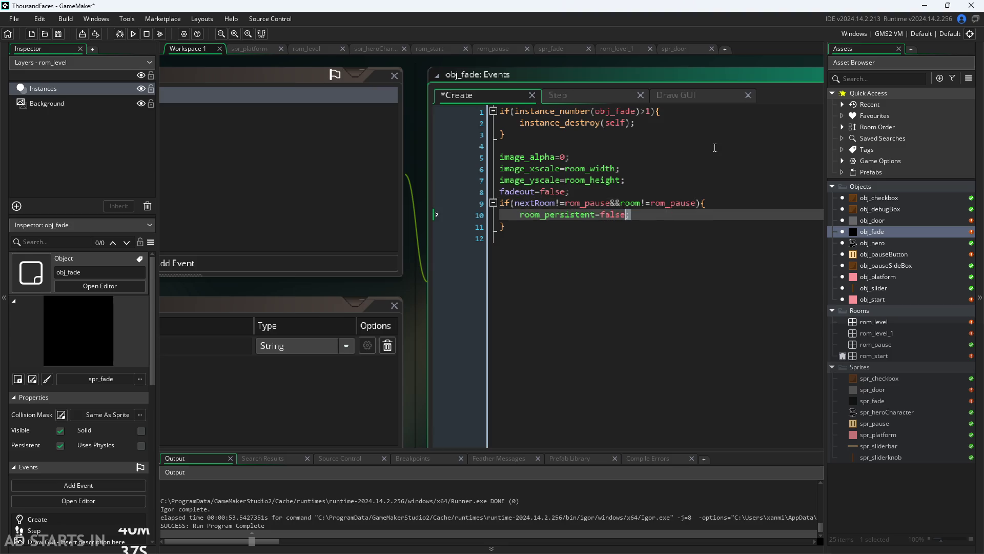
pyautogui.write(';')
pyautogui.click(730, 211)
pyautogui.click(713, 208)
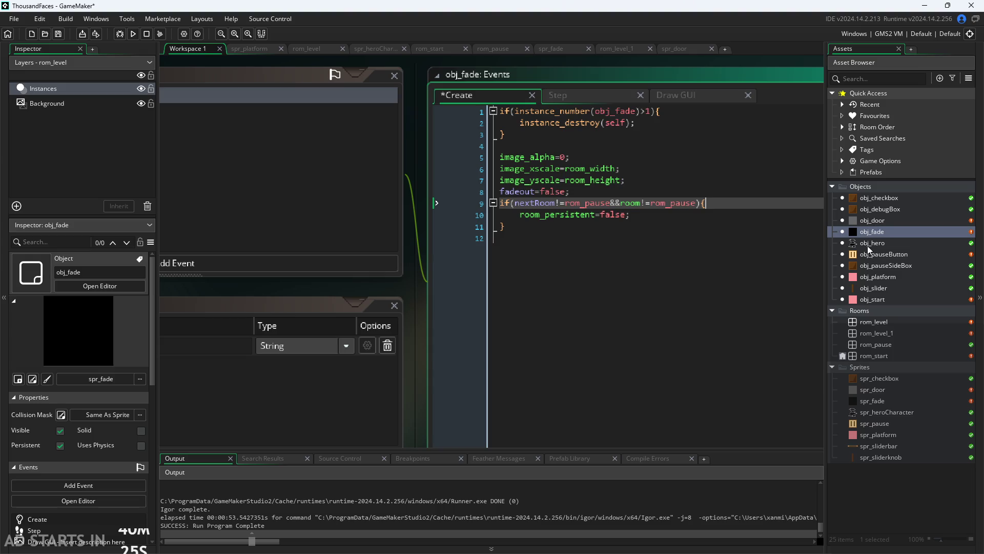
pyautogui.click(133, 35)
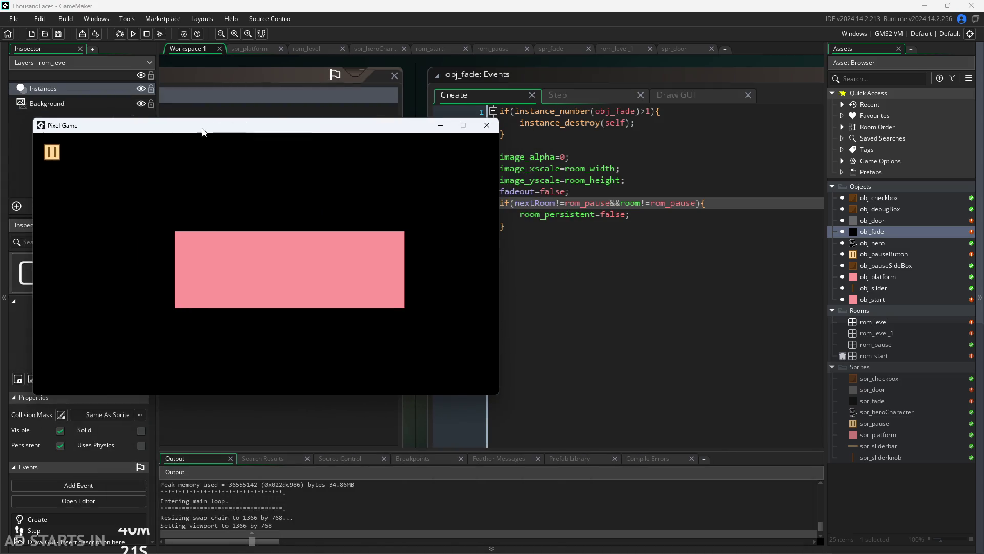
# - Enable Debug Stats and Pause Button on Right Side, start from the start room and walk right
pyautogui.click(193, 229)
pyautogui.click(194, 254)
pyautogui.click(483, 152)
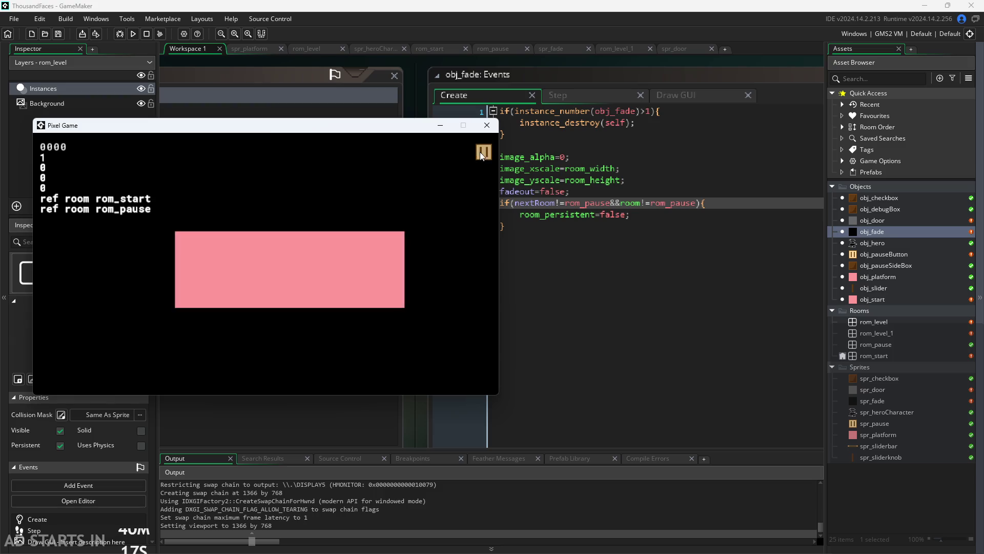
pyautogui.click(482, 152)
pyautogui.click(324, 268)
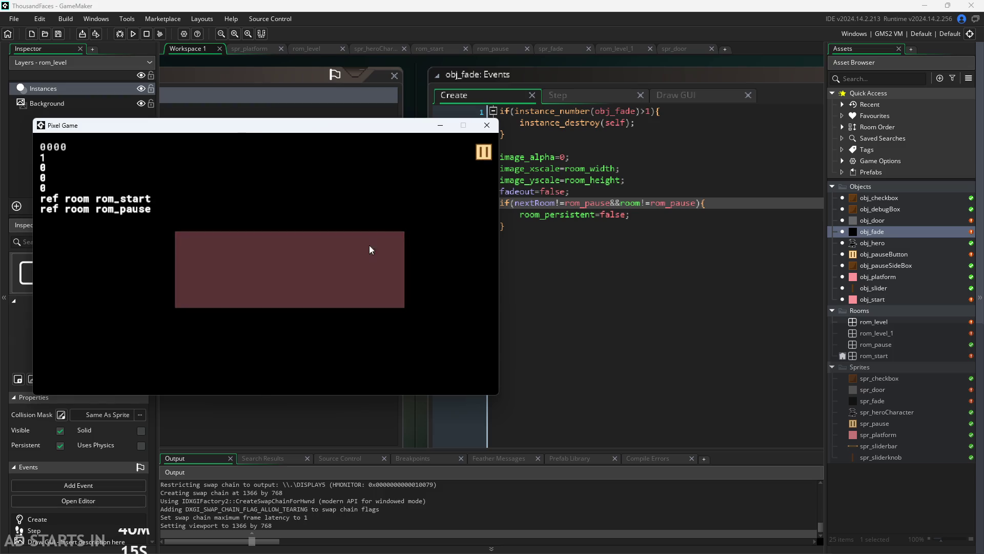
pyautogui.press('Right')
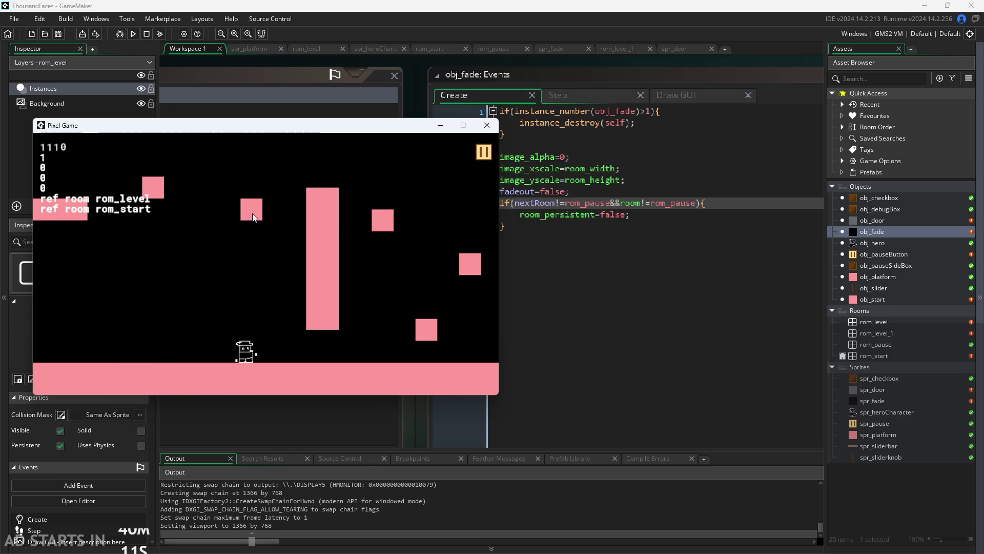
pyautogui.moveTo(285, 129); pyautogui.dragTo(262, 127)
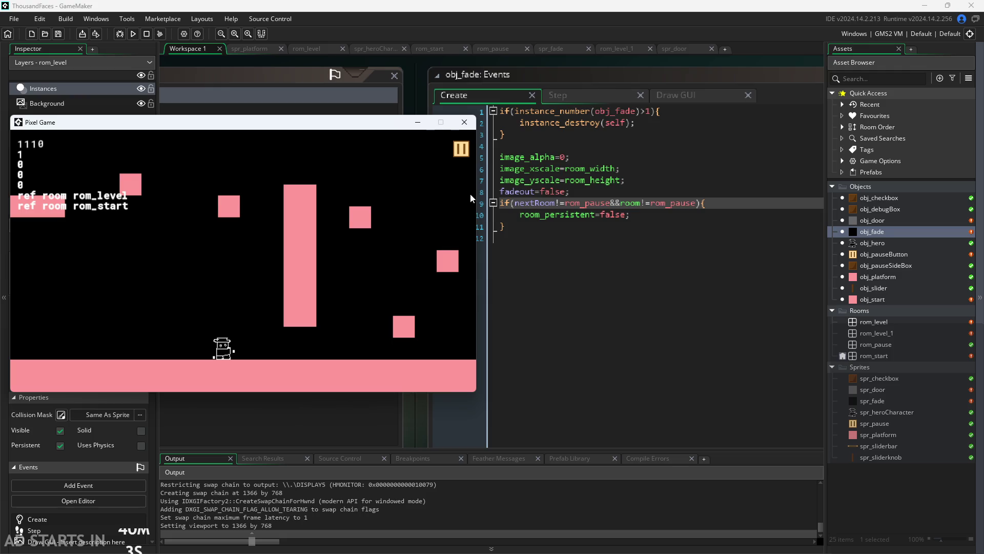
# - Walk the hero back and forth into the next room, toggling the pause menu along the way
pyautogui.click(464, 150)
pyautogui.click(460, 148)
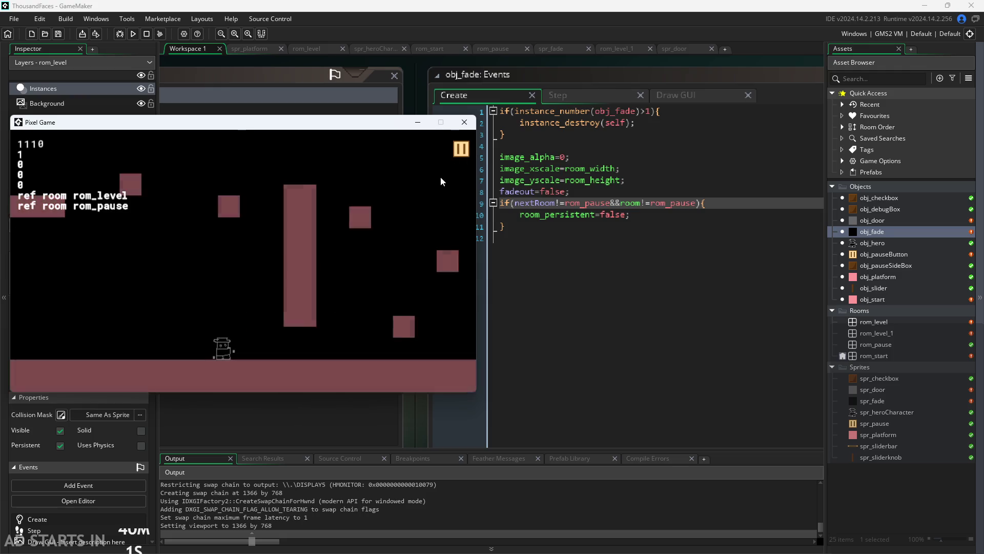
pyautogui.press('Right')
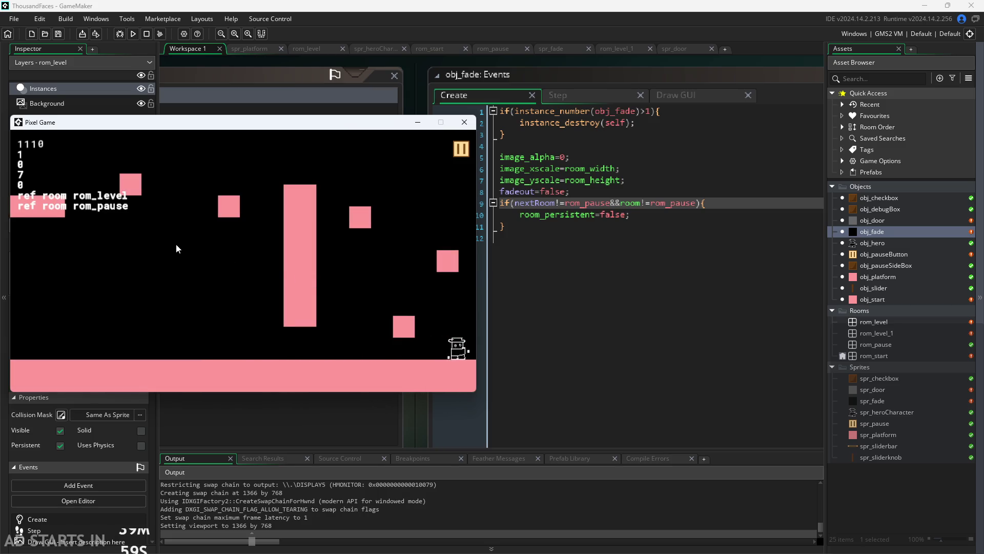
pyautogui.press('Left')
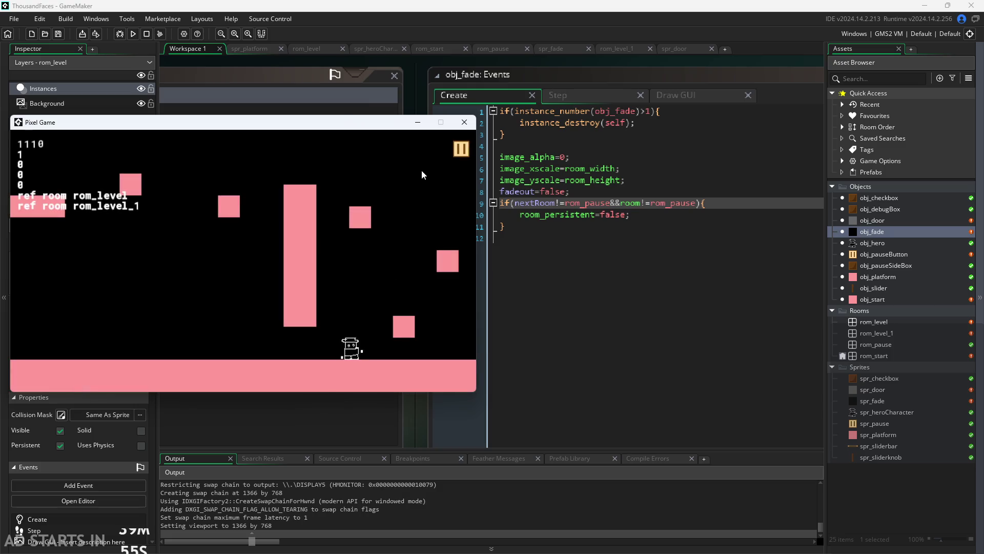
pyautogui.press('Right')
pyautogui.press('Right')
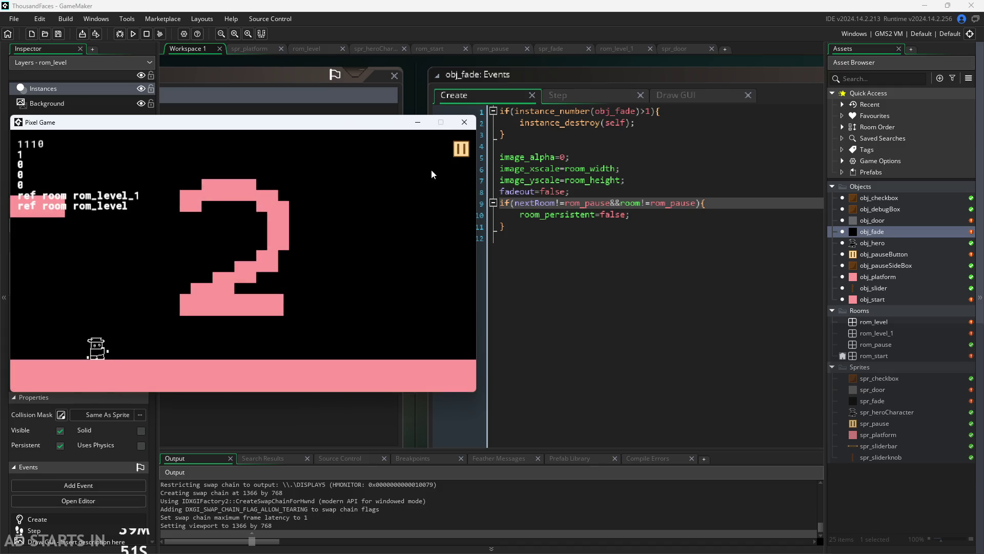
pyautogui.press('Left')
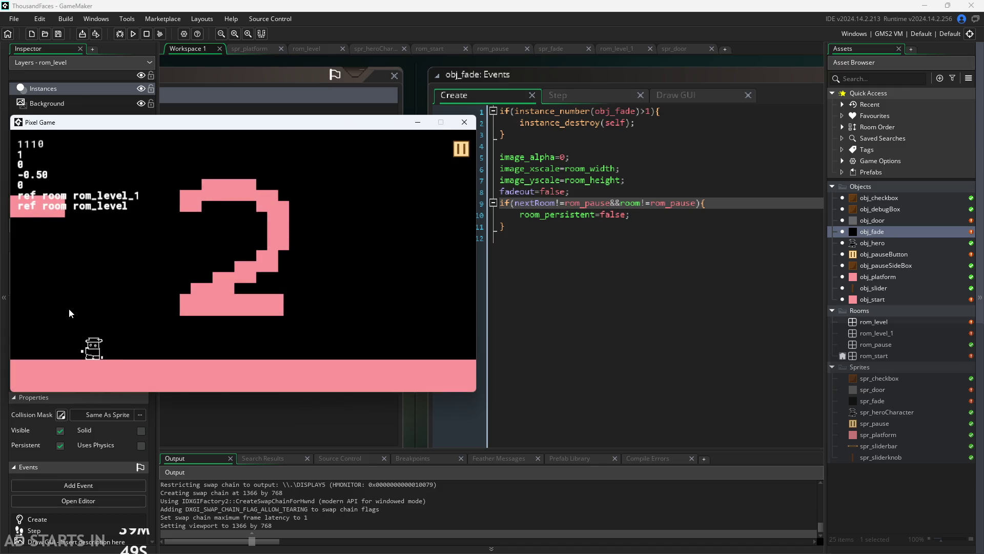
pyautogui.press('Right')
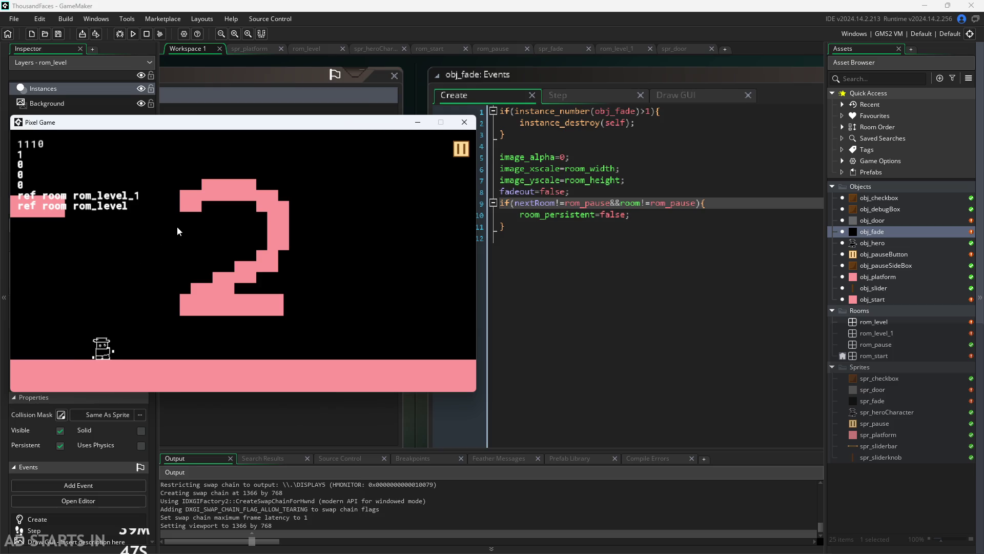
pyautogui.click(463, 148)
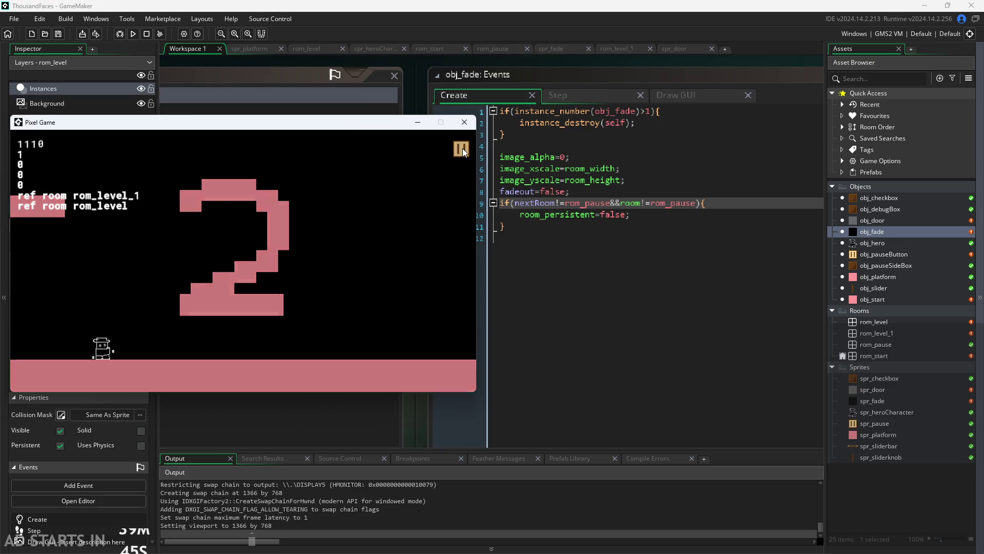
pyautogui.click(458, 148)
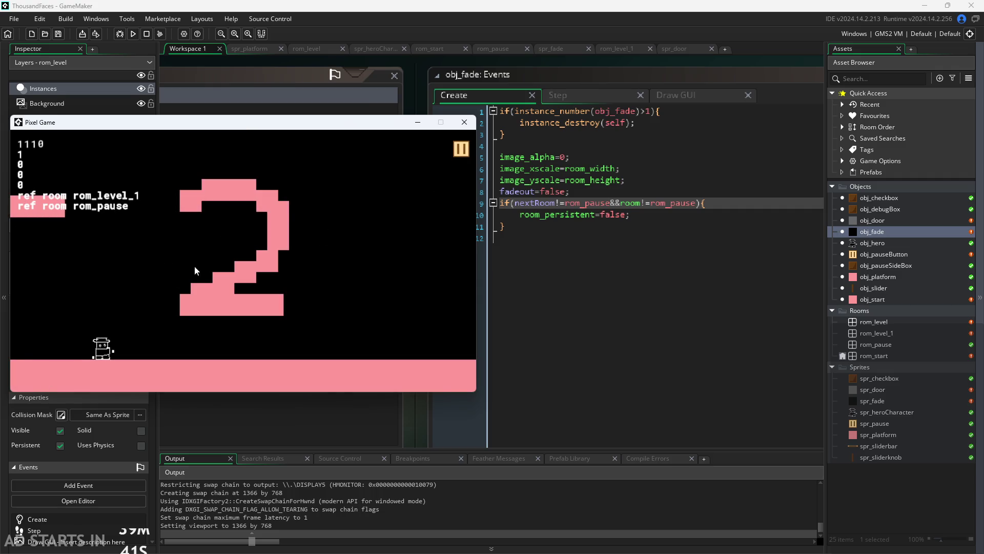
# - Move between level 2 and the other level, pausing and resuming to check the debug stats
pyautogui.click(459, 148)
pyautogui.click(466, 149)
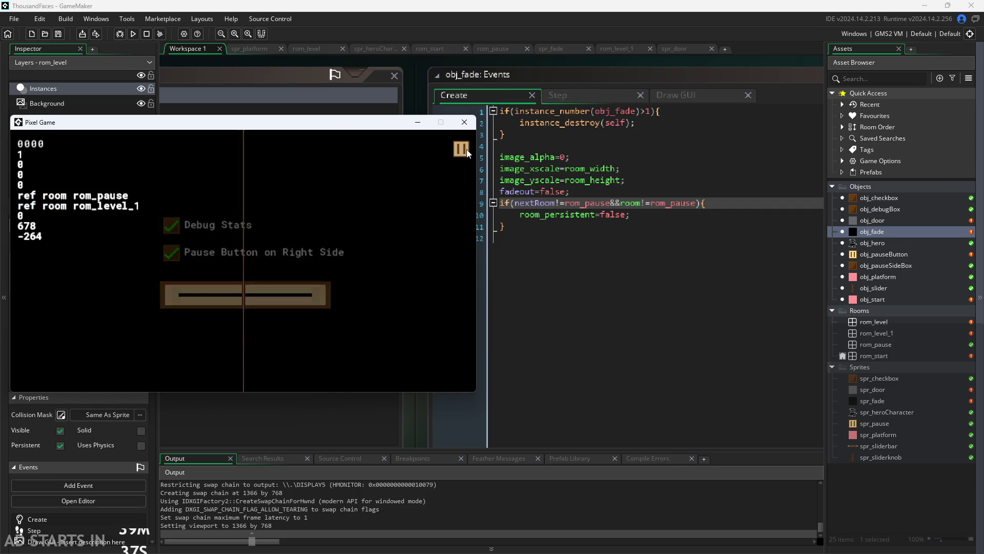
pyautogui.press('Left')
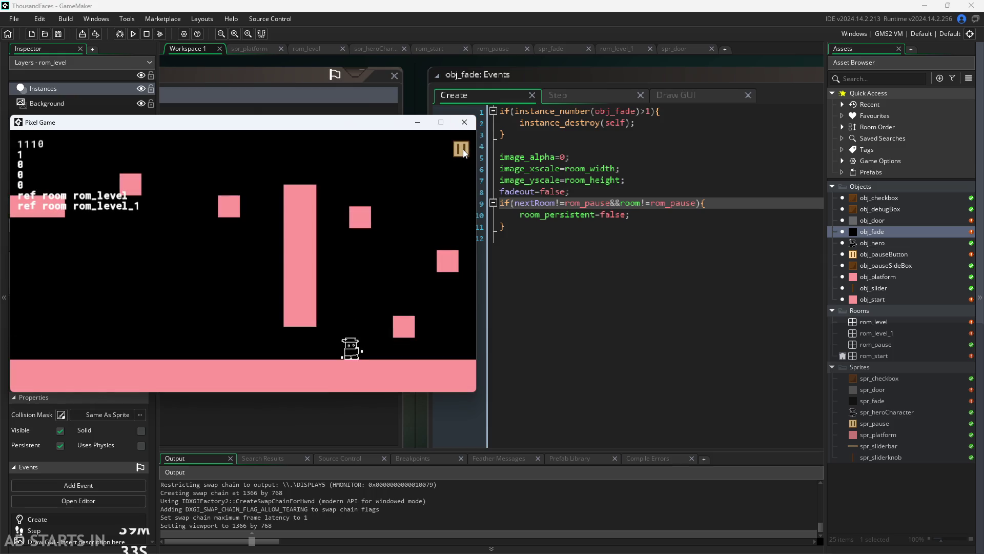
pyautogui.press('Right')
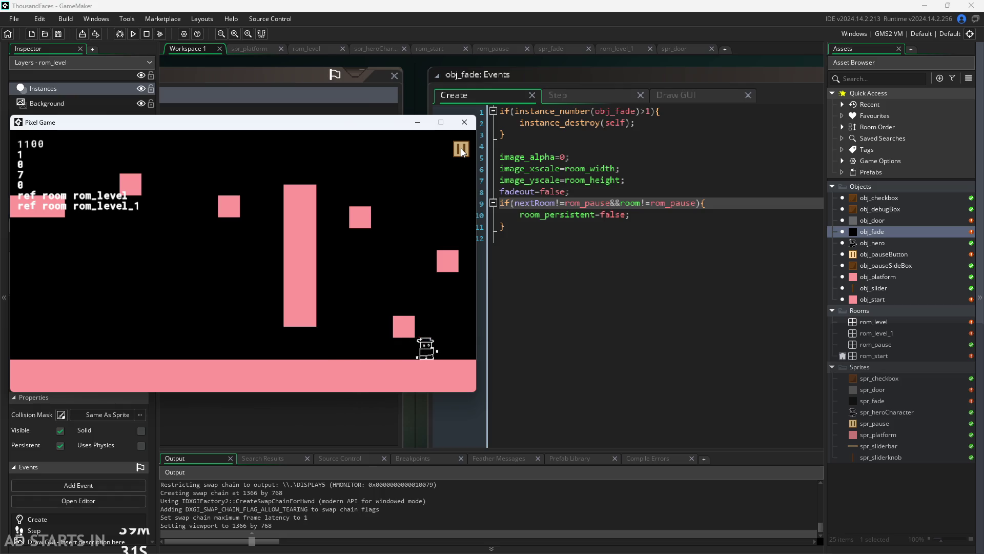
pyautogui.click(460, 149)
pyautogui.click(461, 149)
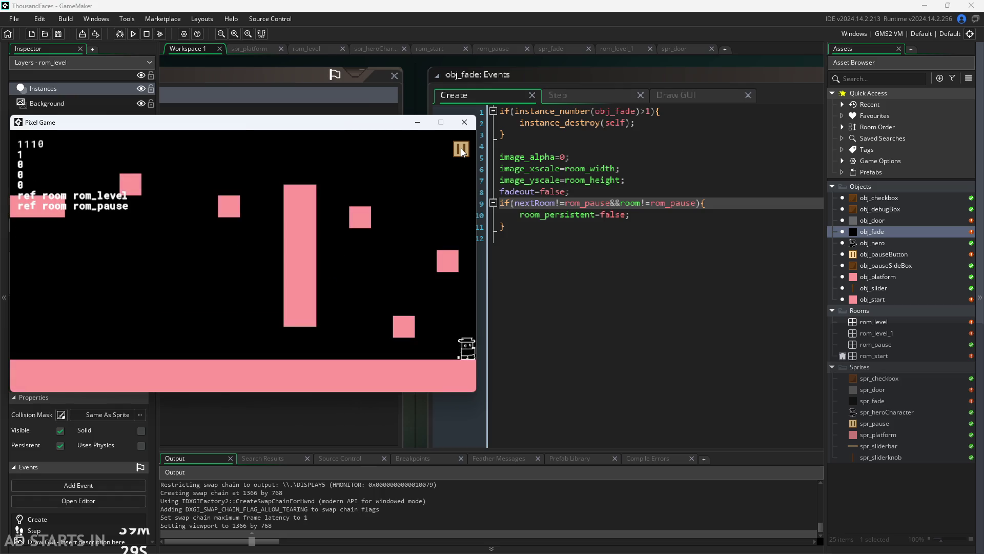
pyautogui.press('Left')
pyautogui.click(460, 149)
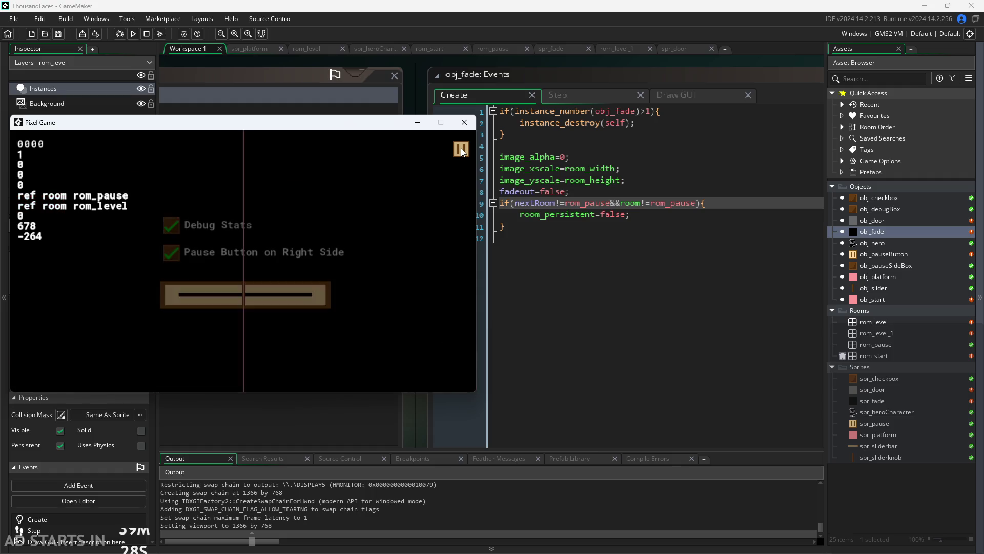
pyautogui.click(461, 149)
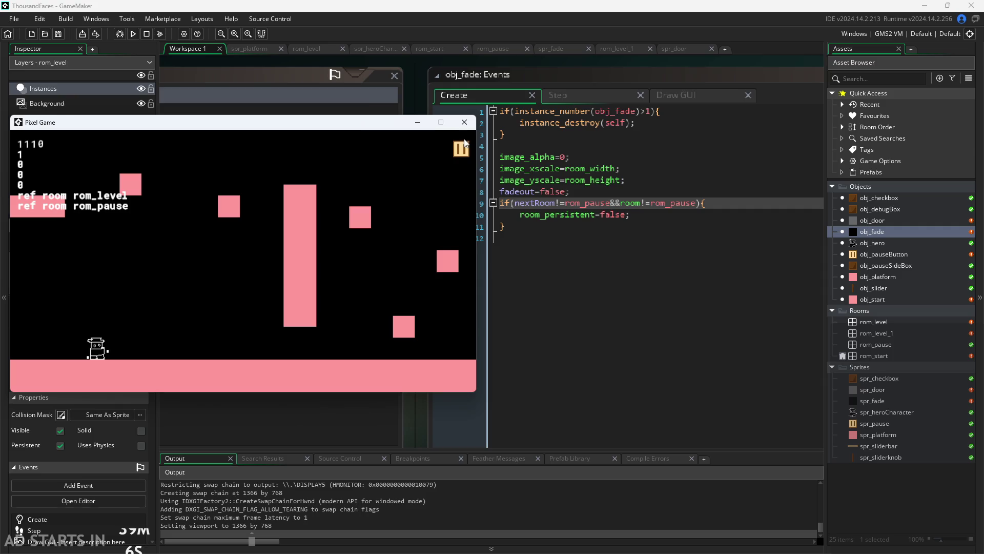
# - Walk and jump the hero across the platforms and through into the level-2 room
pyautogui.press('Right')
pyautogui.press('Right')
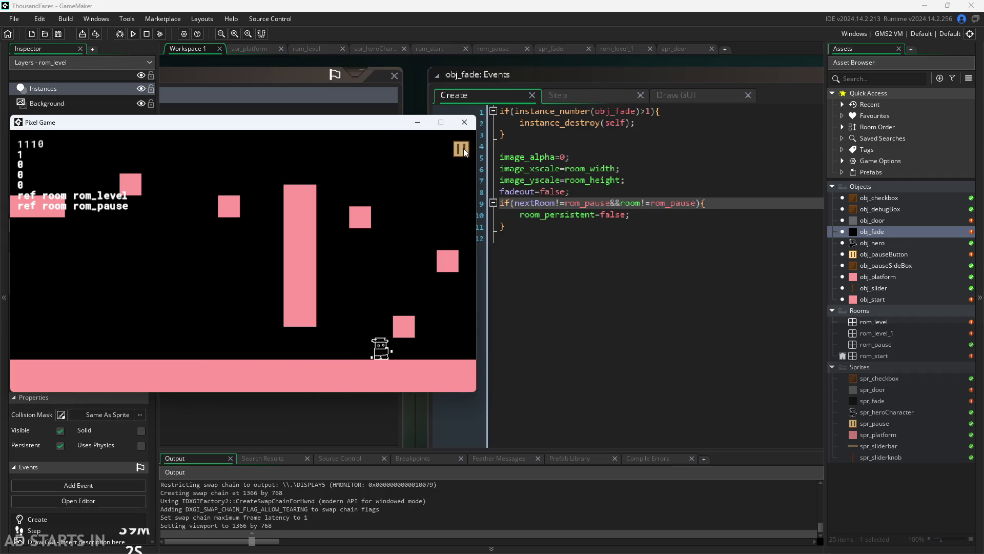
pyautogui.press('Right')
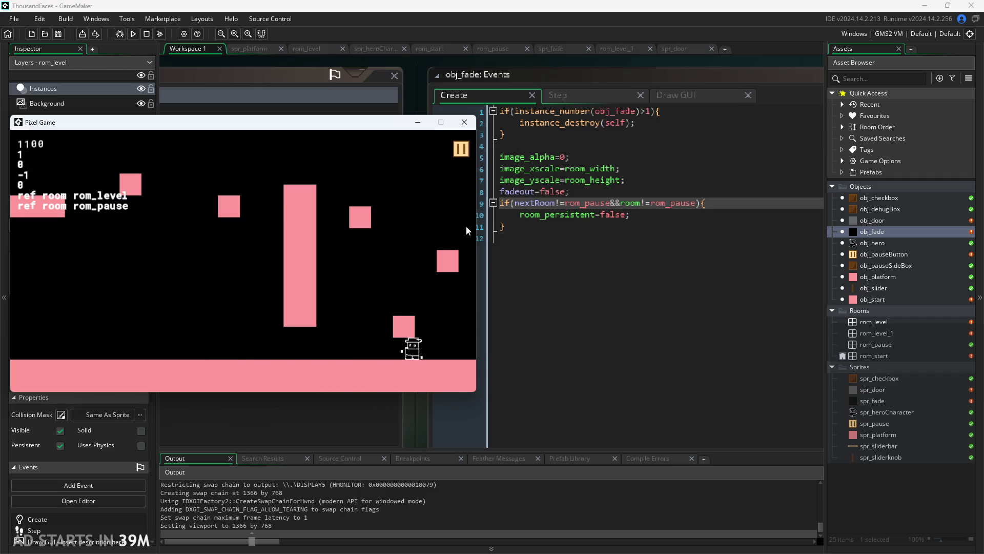
pyautogui.press('Left')
pyautogui.press('Up')
pyautogui.press('Right')
pyautogui.press('Up')
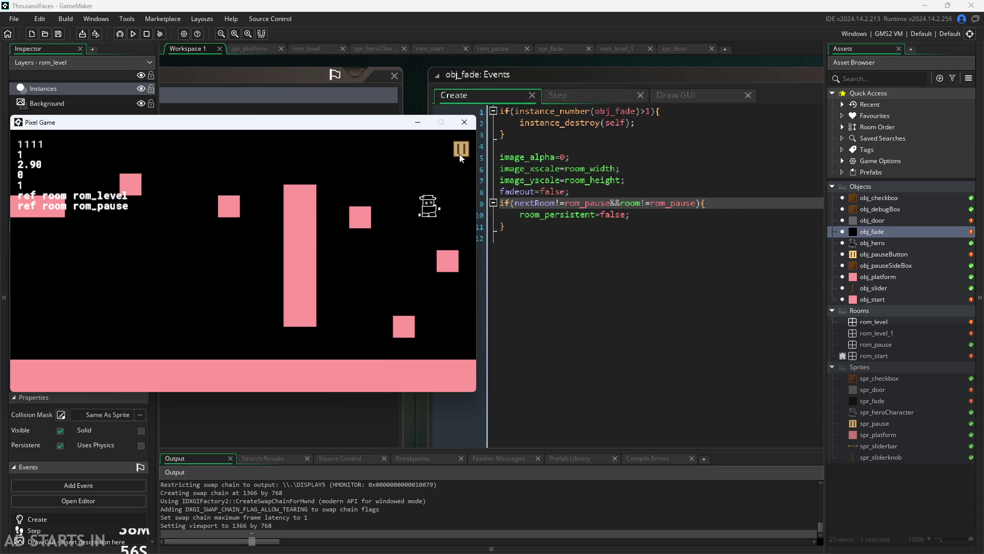
pyautogui.click(369, 231)
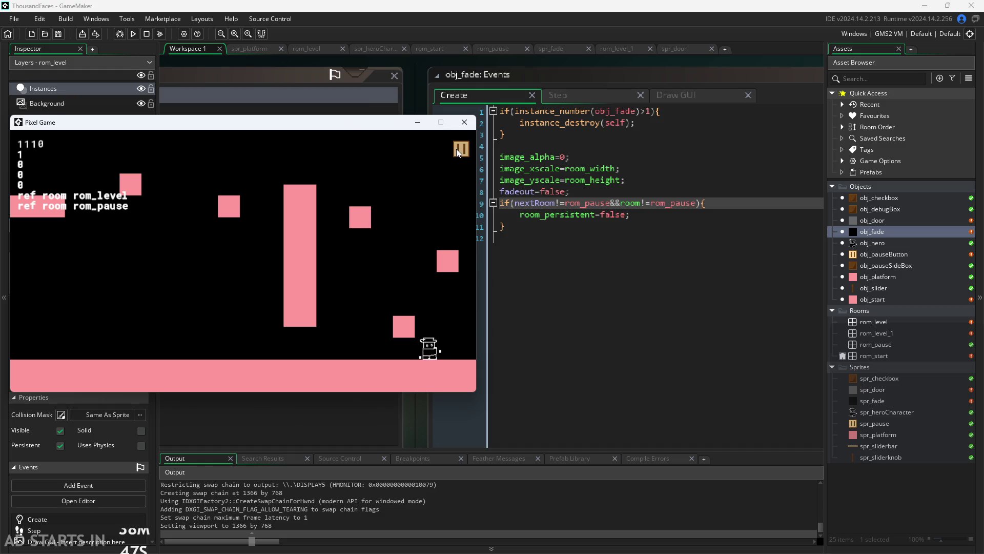
pyautogui.press('Right')
pyautogui.press('Right')
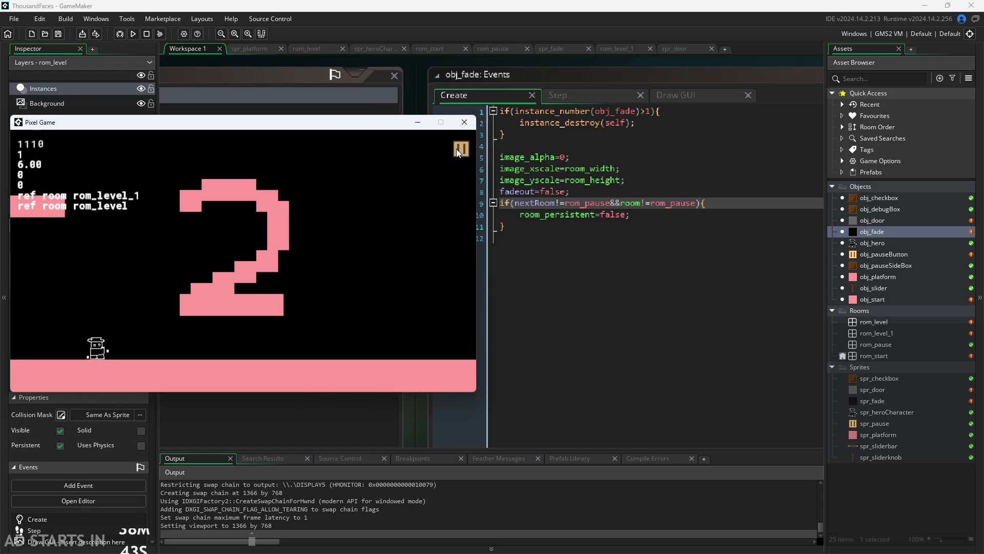
pyautogui.press('Left')
# - Pause and resume in level 2, walk back, and leave the game paused on the debug-stats screen
pyautogui.click(462, 149)
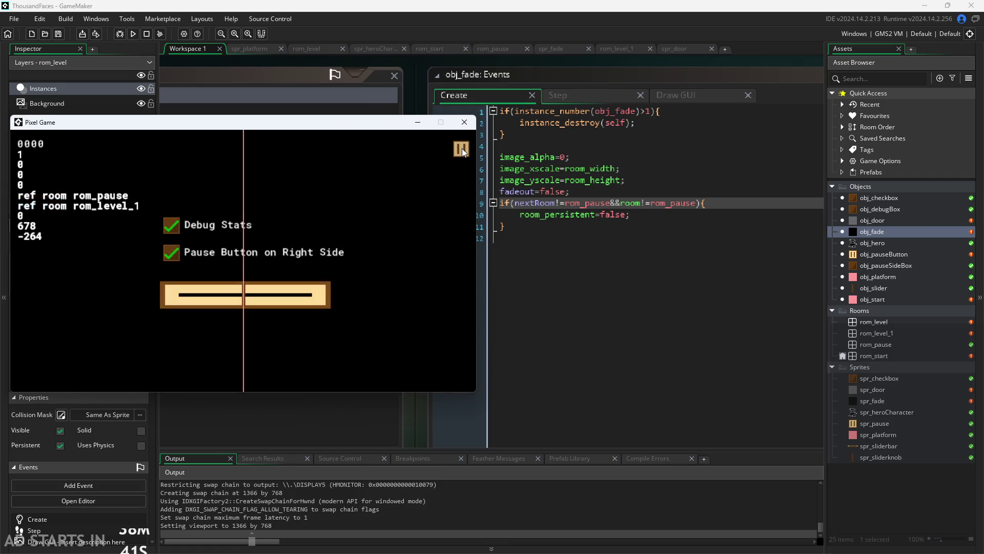
pyautogui.click(460, 148)
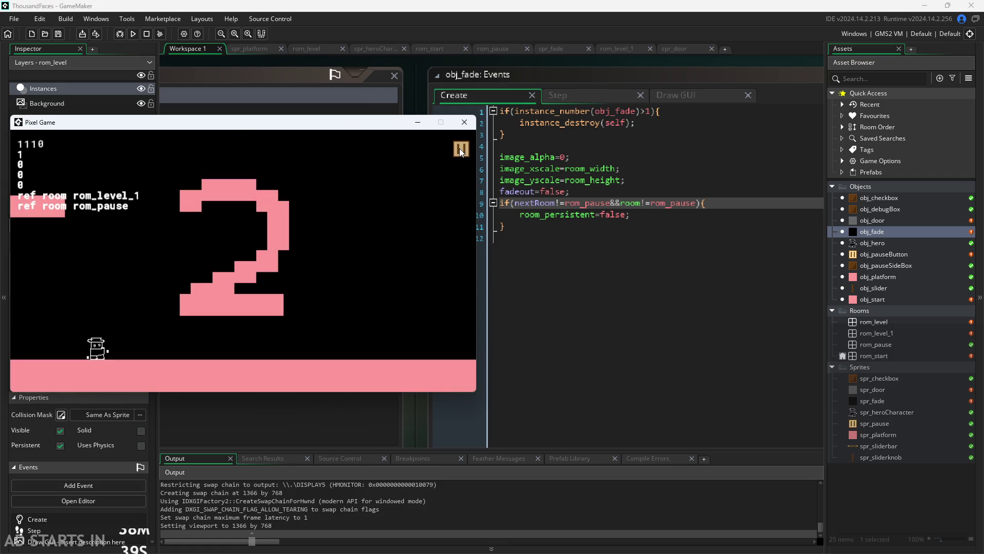
pyautogui.click(453, 150)
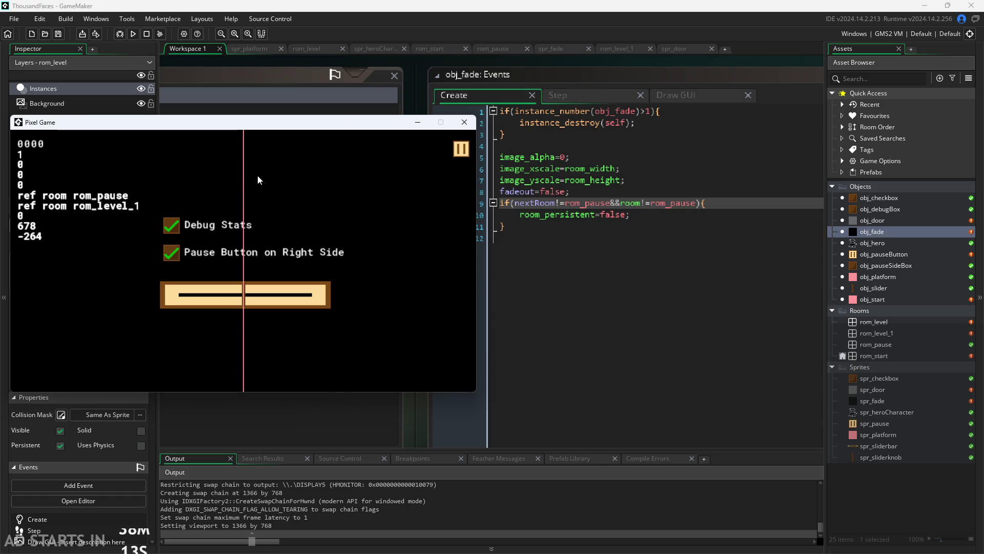
pyautogui.click(460, 149)
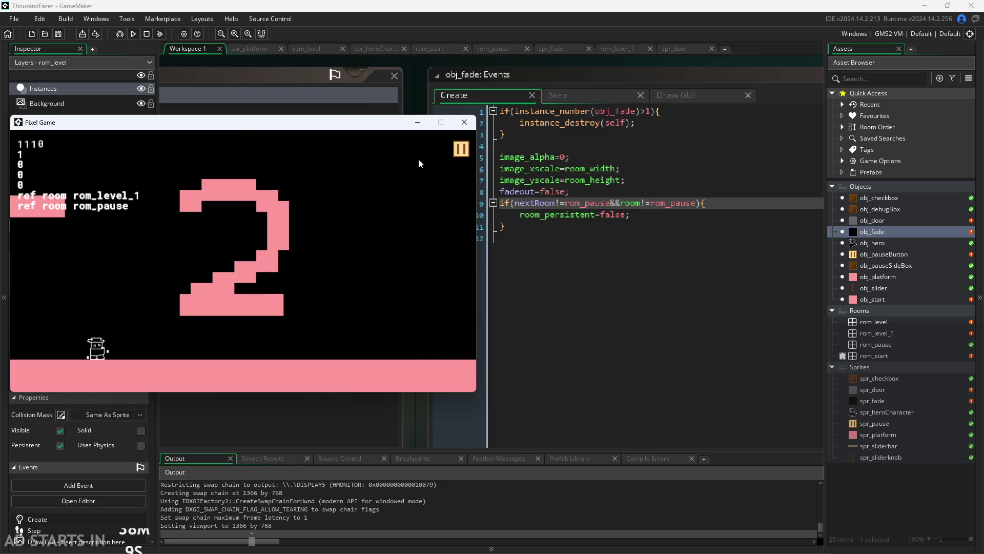
pyautogui.press('Left')
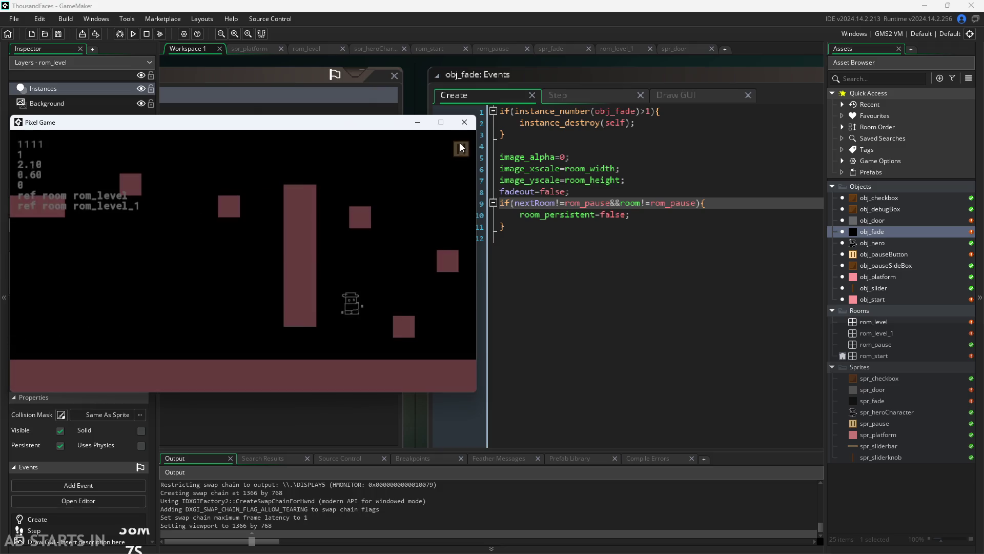
pyautogui.press('Right')
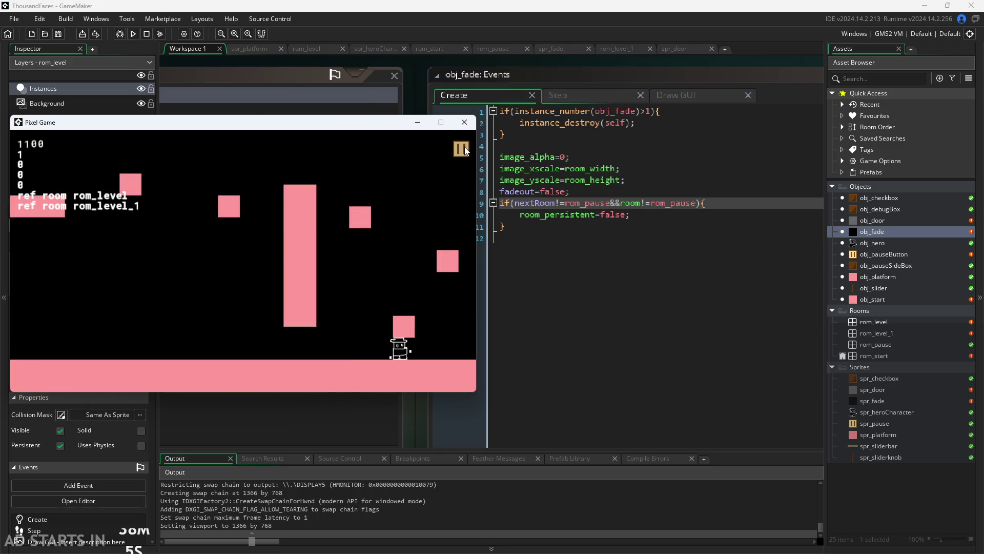
pyautogui.click(465, 146)
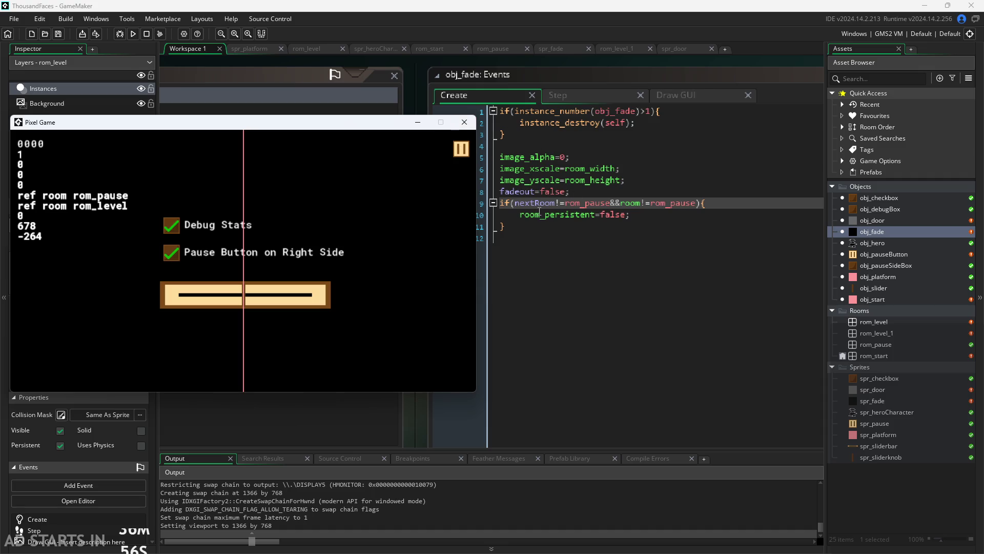
pyautogui.click(578, 99)
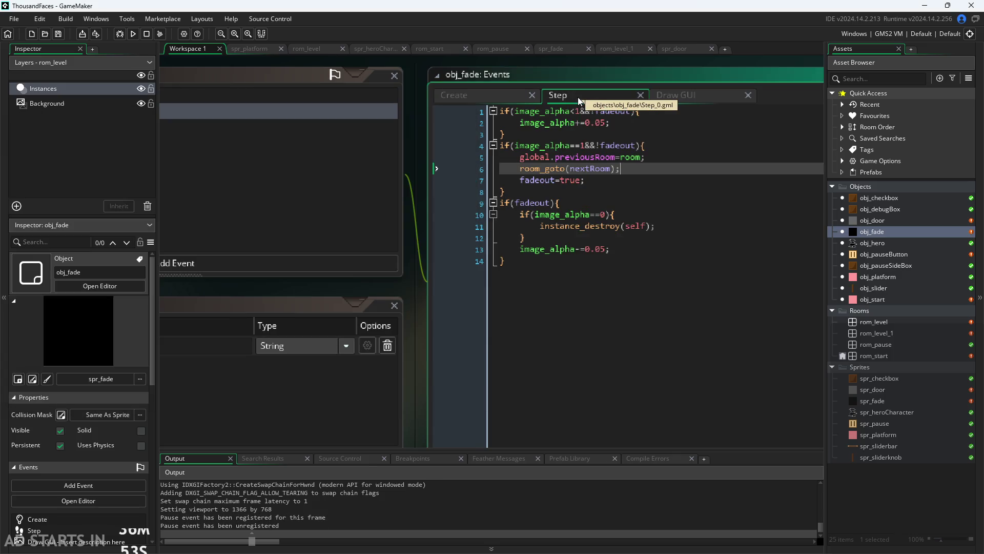
pyautogui.click(505, 97)
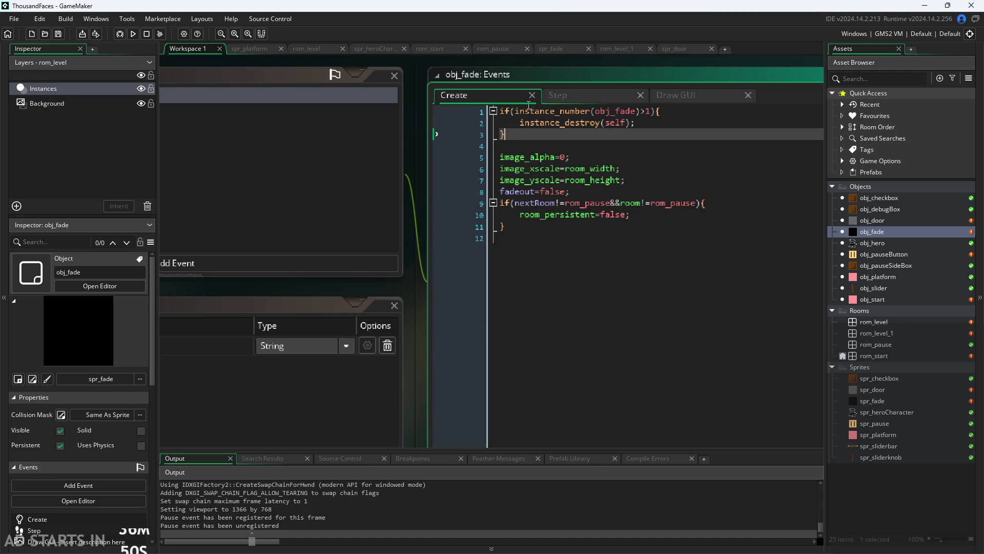
pyautogui.click(583, 93)
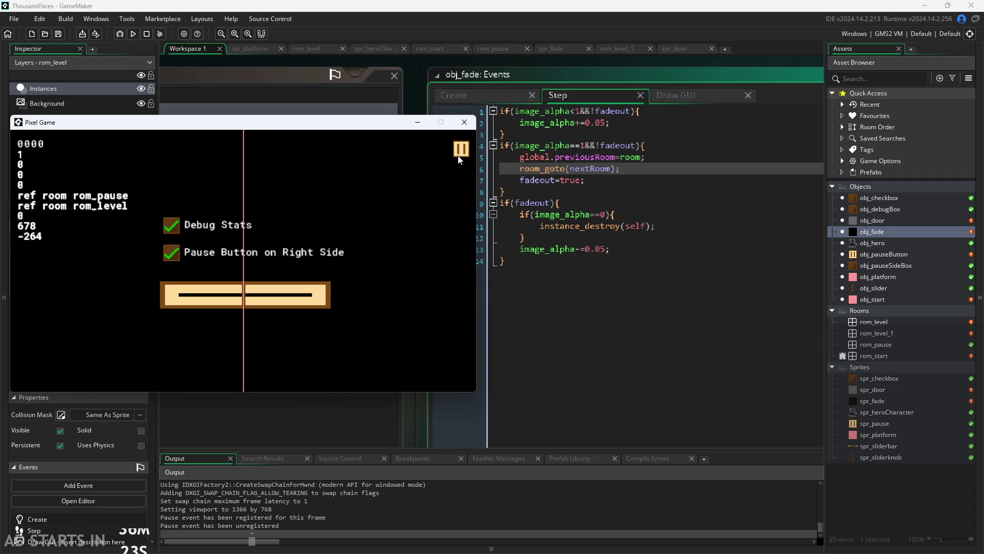
pyautogui.click(509, 93)
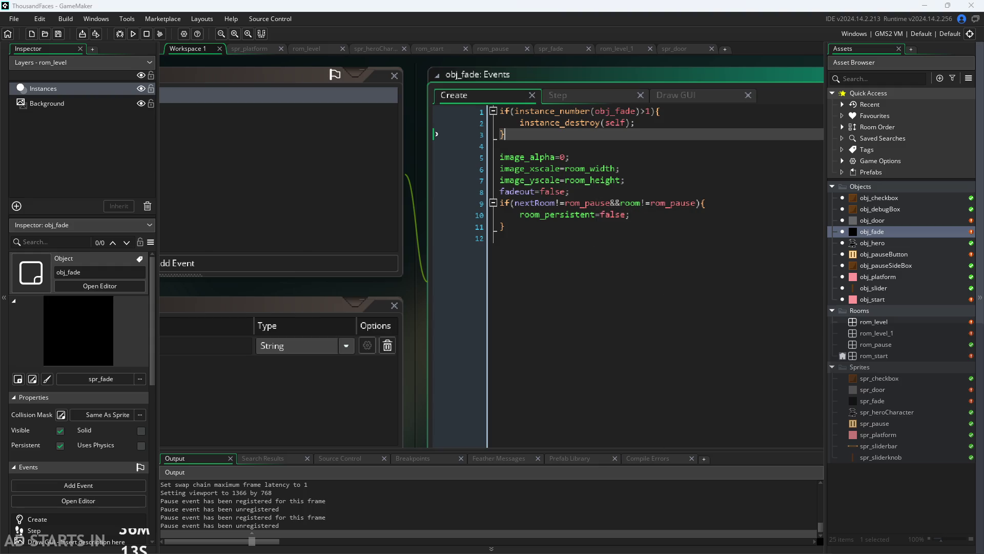
pyautogui.hotkey('alt', 'Tab')
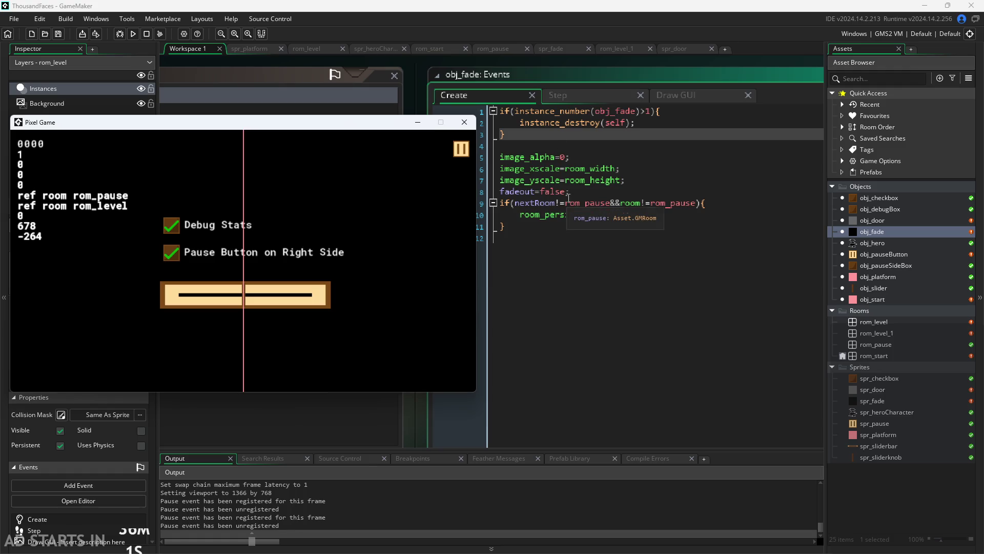
# - View obj_fade's Step event code beside the paused game, then reopen obj_door
pyautogui.click(578, 97)
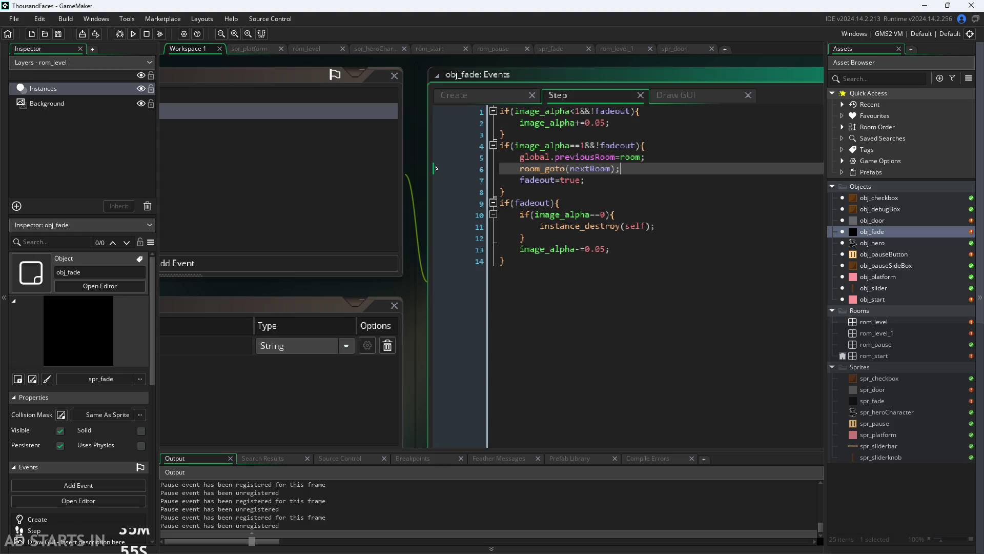
pyautogui.hotkey('alt', 'Tab')
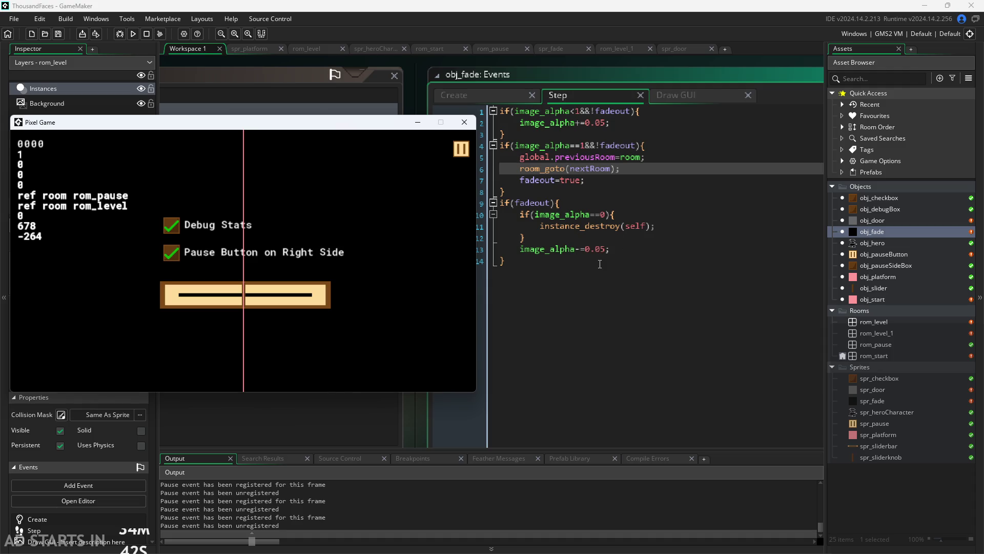
pyautogui.doubleClick(867, 220)
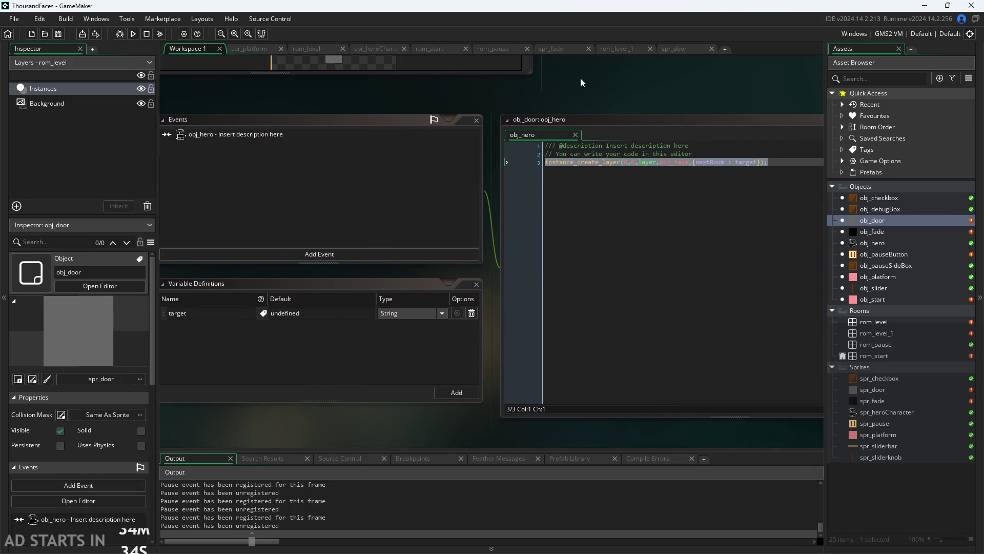
pyautogui.scroll(2, 660, 197)
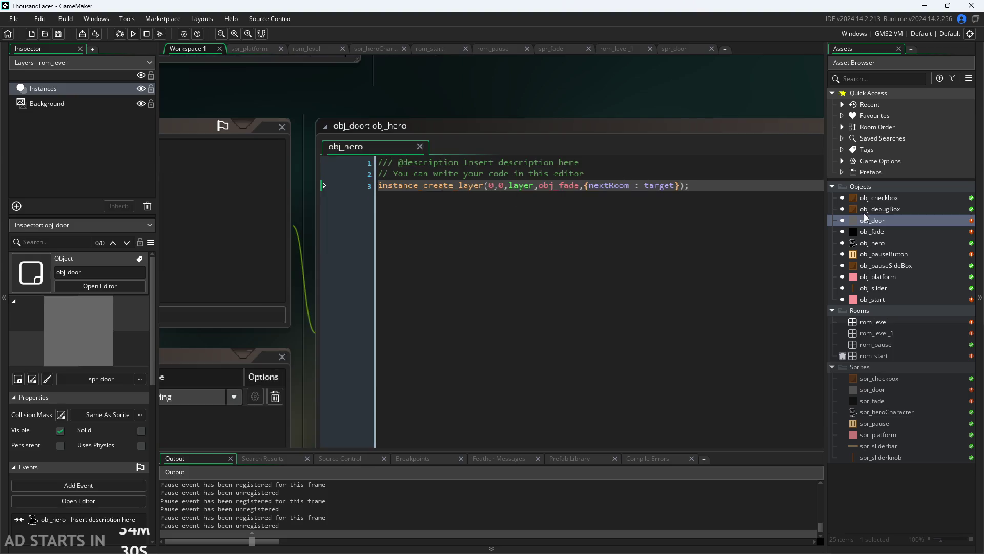
# - Flip between obj_fade's Create and Step code, then bring the running game to the front
pyautogui.doubleClick(873, 232)
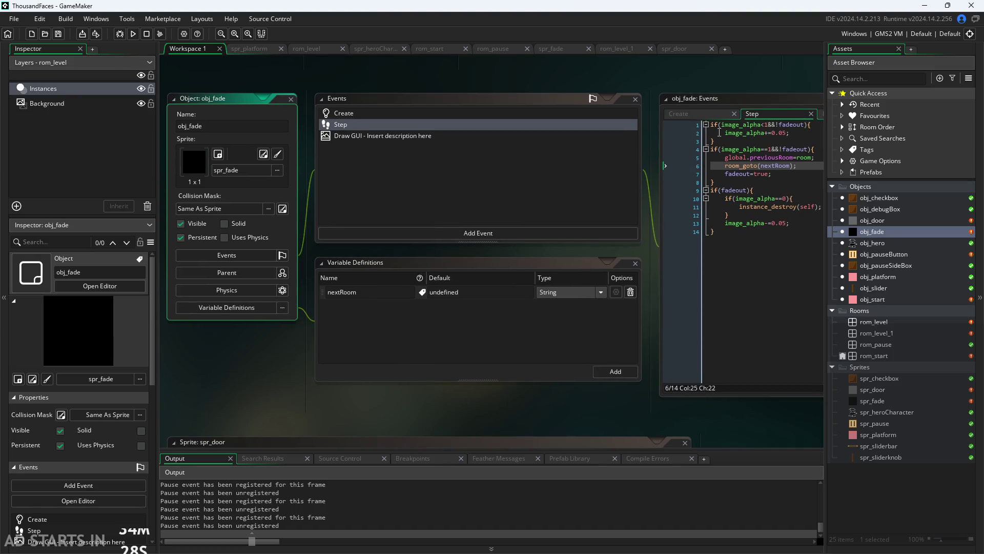
pyautogui.click(692, 114)
pyautogui.scroll(2, 610, 126)
pyautogui.scroll(1, 606, 146)
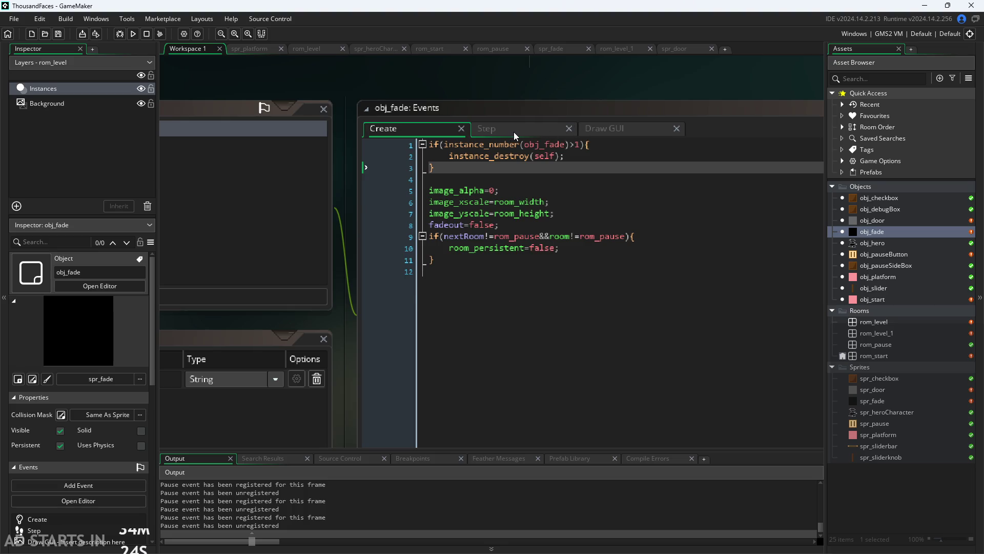
pyautogui.click(513, 131)
pyautogui.click(414, 130)
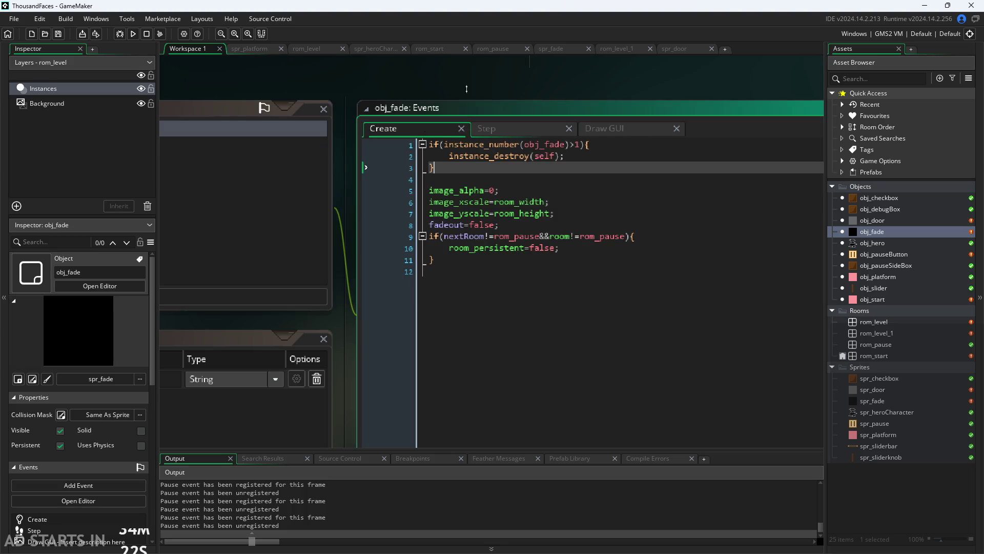
pyautogui.scroll(-1, 478, 80)
pyautogui.moveTo(587, 94); pyautogui.dragTo(660, 103)
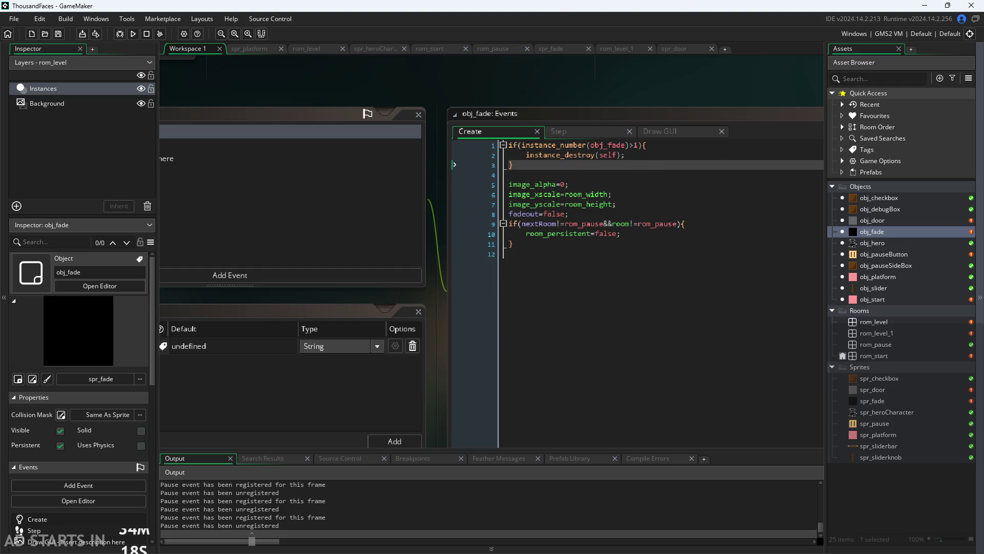
pyautogui.moveTo(877, 333)
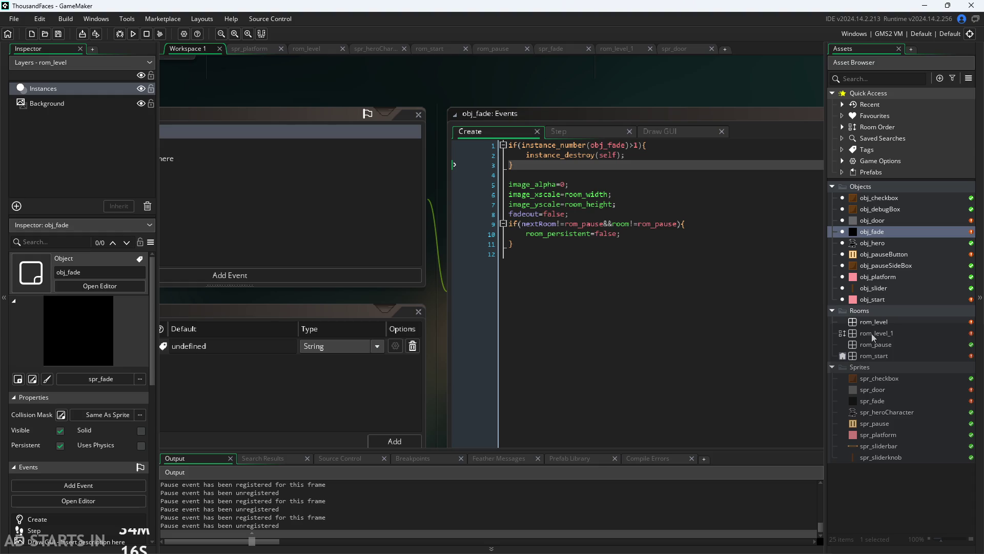
pyautogui.hotkey('alt', 'Tab')
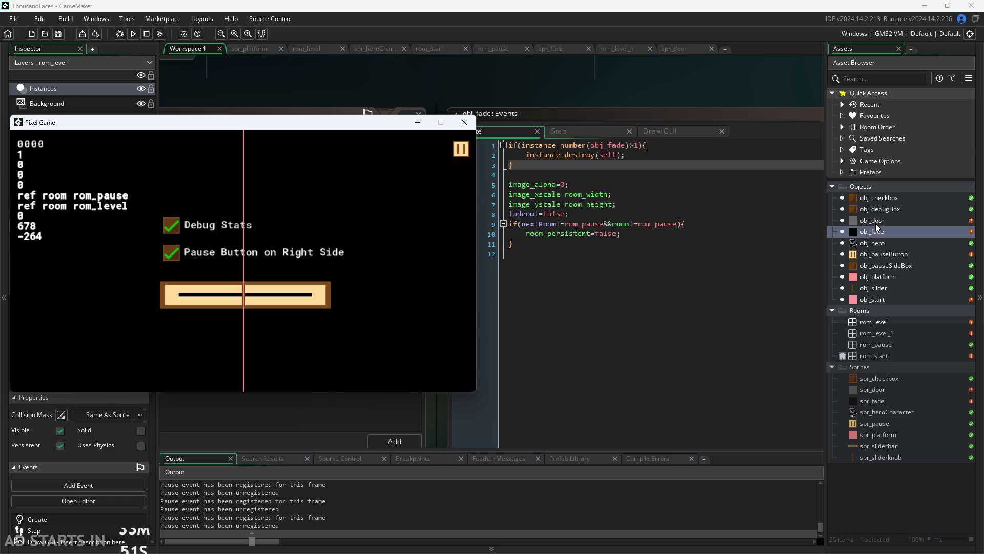
# - Reopen obj_door's editor from the Asset Browser
pyautogui.doubleClick(875, 223)
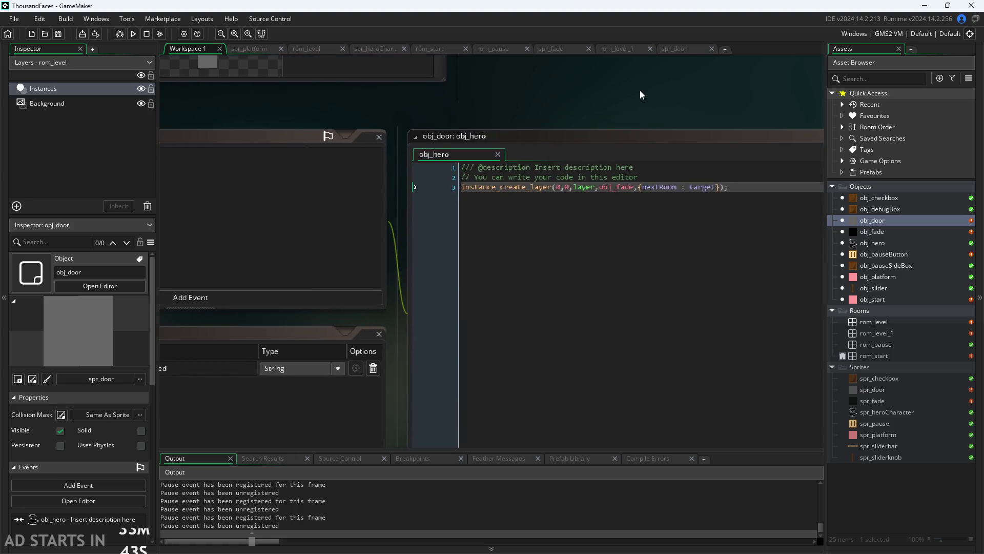
pyautogui.keyDown('ctrl'); pyautogui.scroll(-2, 640, 90); pyautogui.keyUp('ctrl')
# - Review obj_door's hero-collision code that spawns obj_fade, keeping the paused game nearby
pyautogui.moveTo(658, 134); pyautogui.dragTo(537, 140)
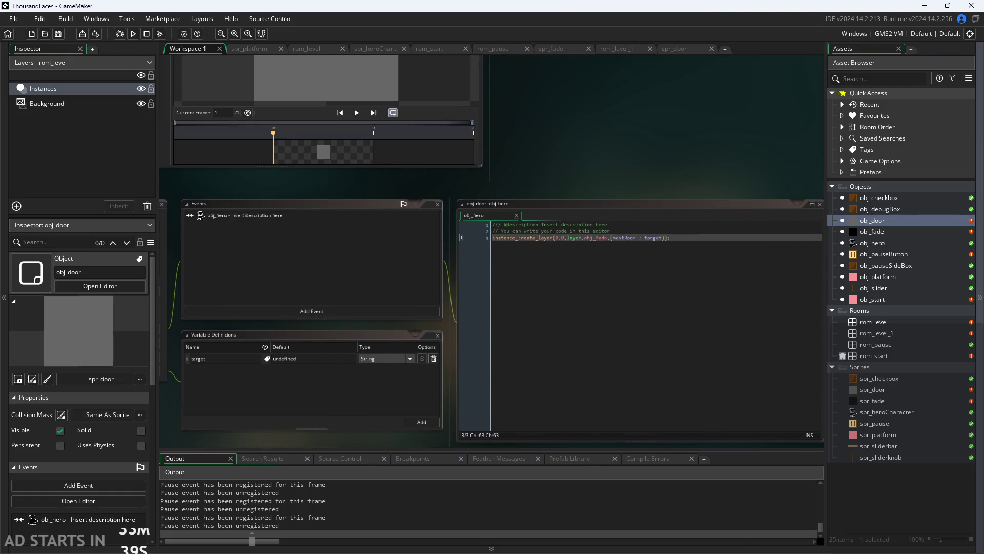
pyautogui.hotkey('alt', 'Tab')
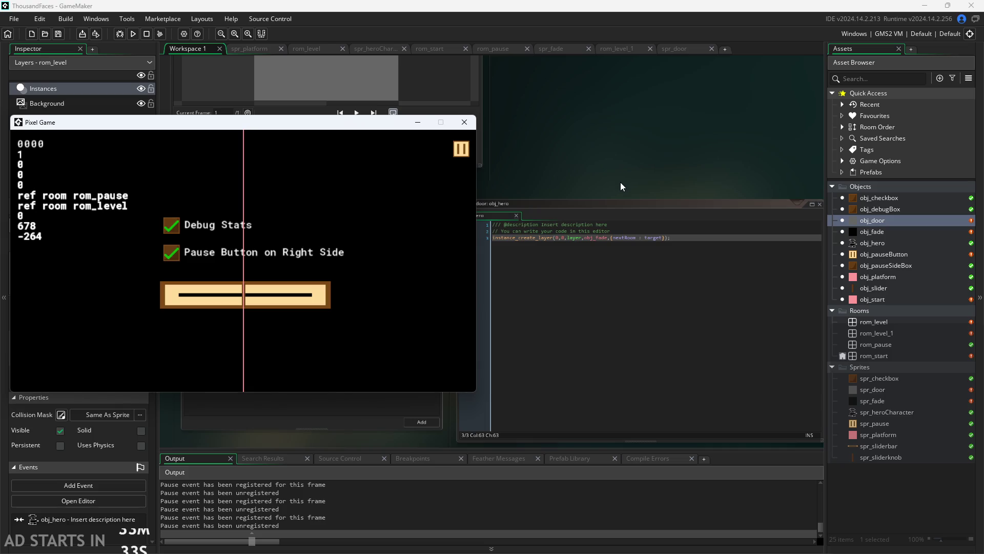
pyautogui.scroll(2, 621, 183)
pyautogui.click(578, 240)
pyautogui.scroll(-3, 579, 240)
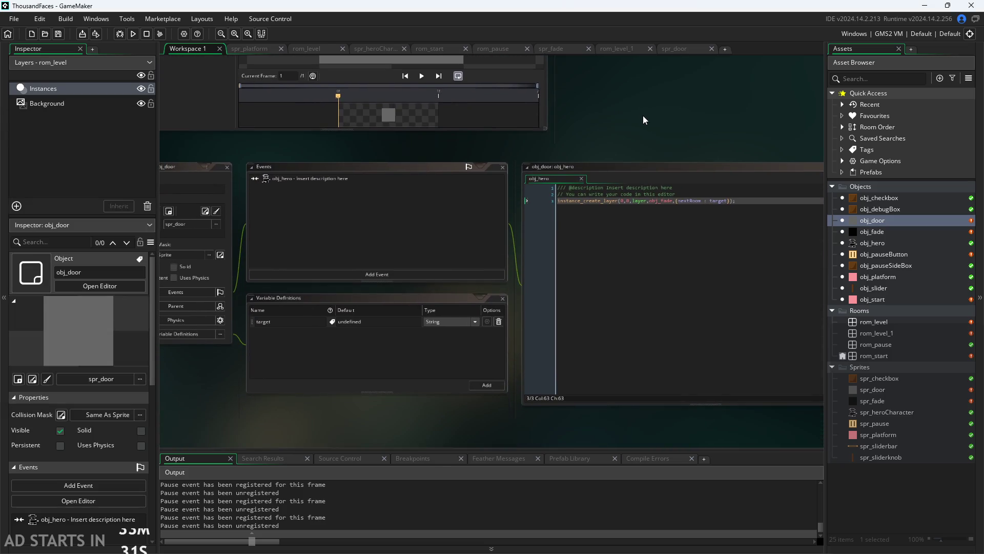
pyautogui.scroll(1, 653, 240)
pyautogui.scroll(1, 643, 114)
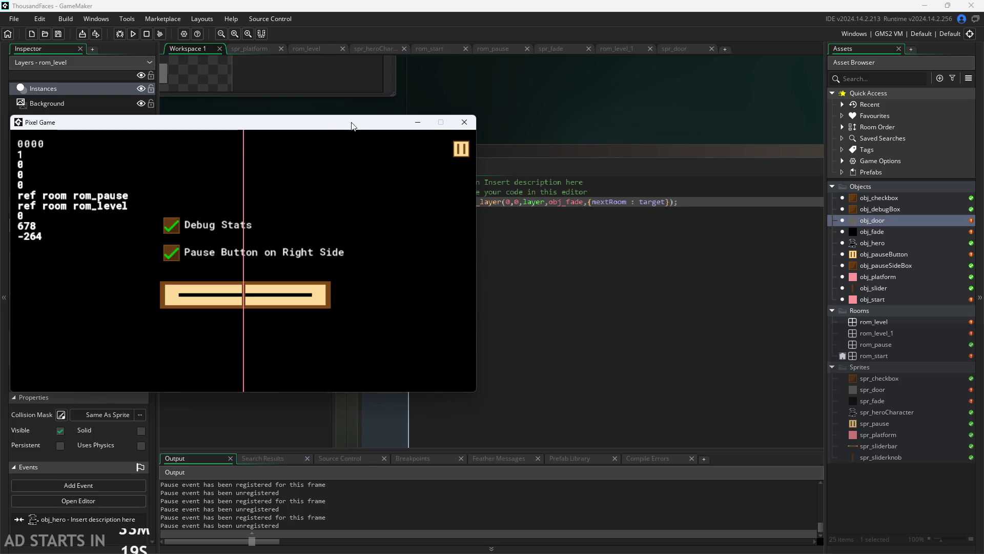
pyautogui.moveTo(436, 116); pyautogui.dragTo(647, 224)
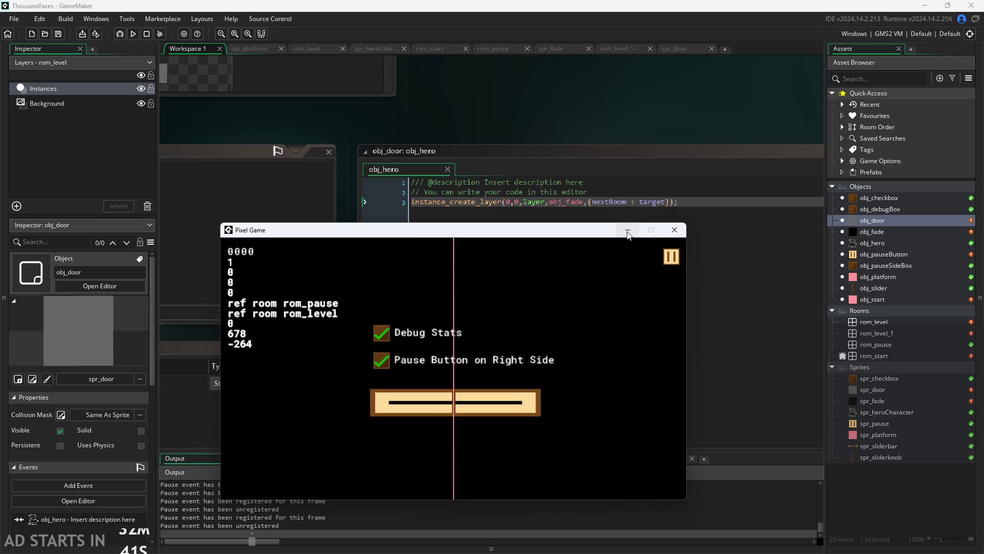
# - Playtest pausing and resuming the level repeatedly while walking the hero left and right
pyautogui.click(671, 257)
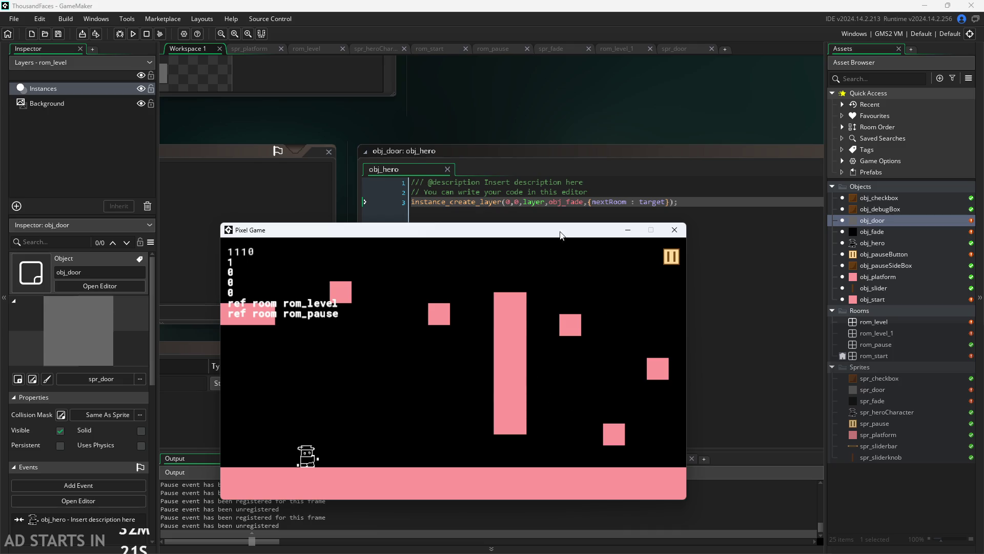
pyautogui.moveTo(553, 236)
pyautogui.mouseDown()
pyautogui.moveTo(522, 220)
pyautogui.moveTo(541, 223)
pyautogui.mouseUp()
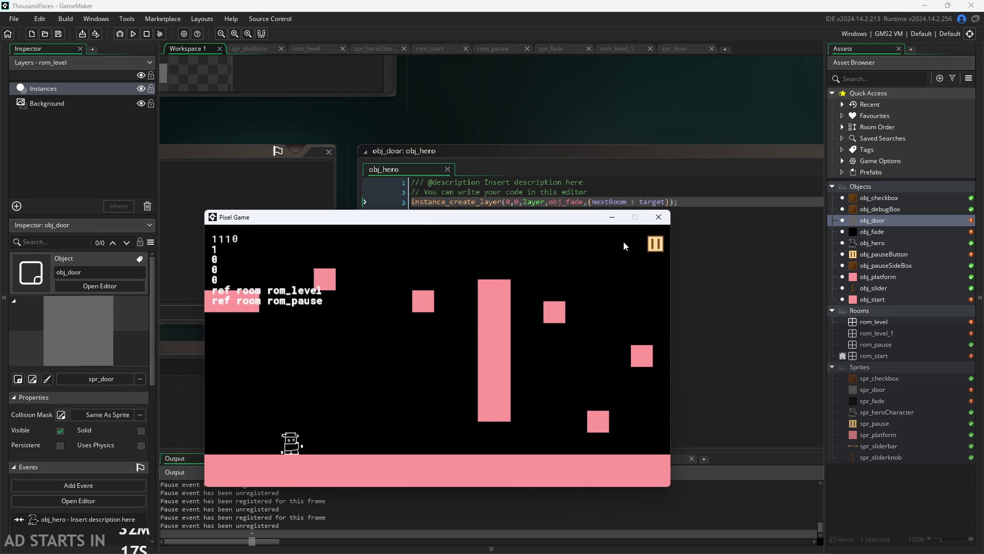
pyautogui.click(656, 245)
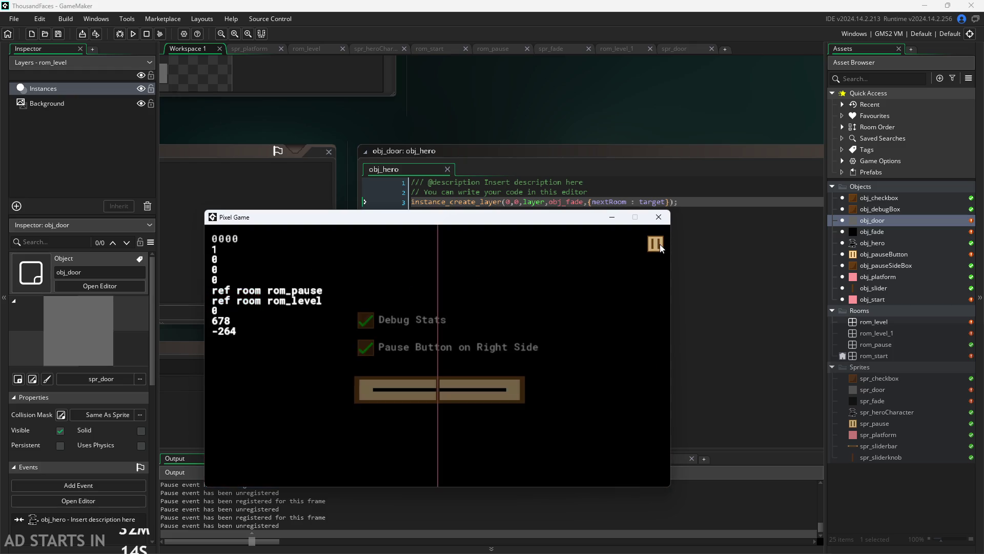
pyautogui.click(655, 244)
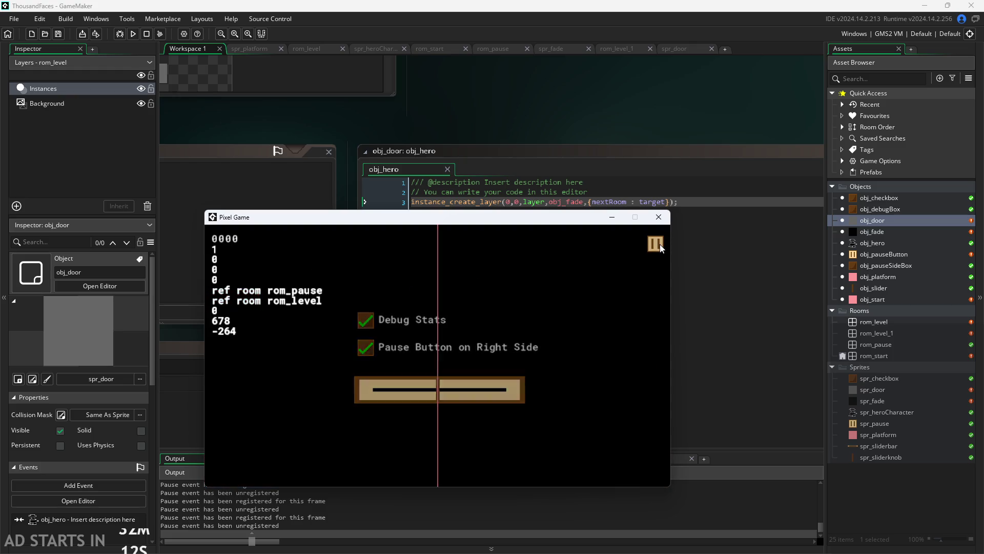
pyautogui.press('Right')
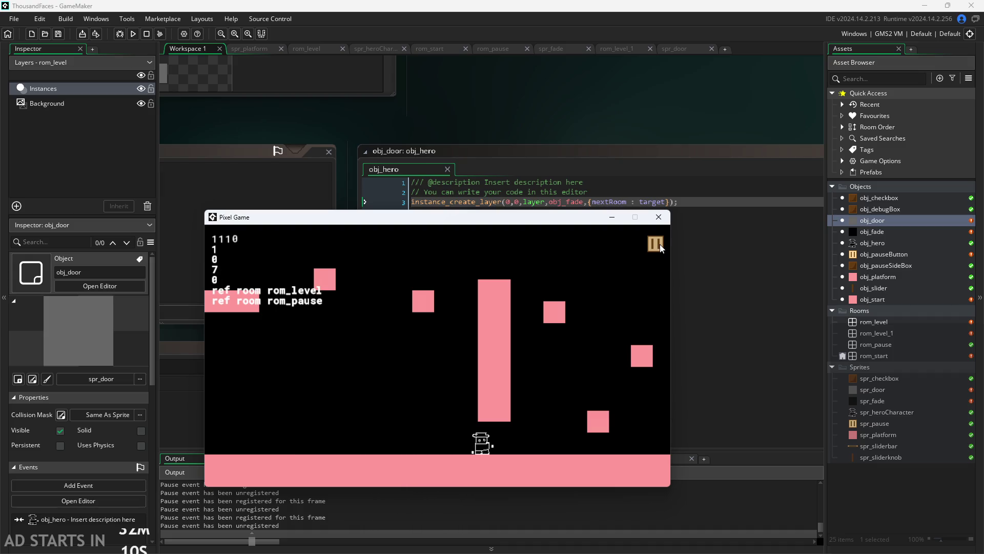
pyautogui.click(655, 244)
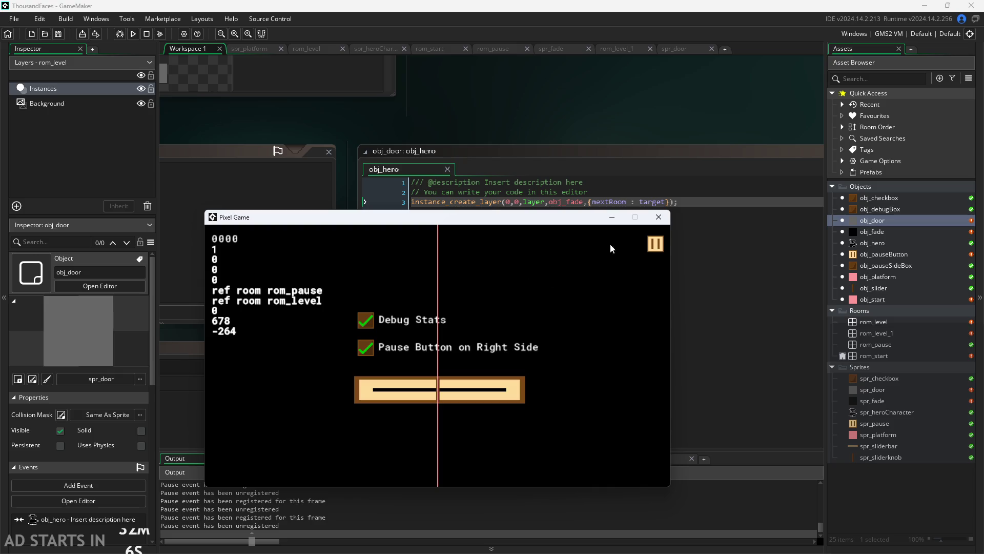
pyautogui.click(649, 247)
pyautogui.press('Right')
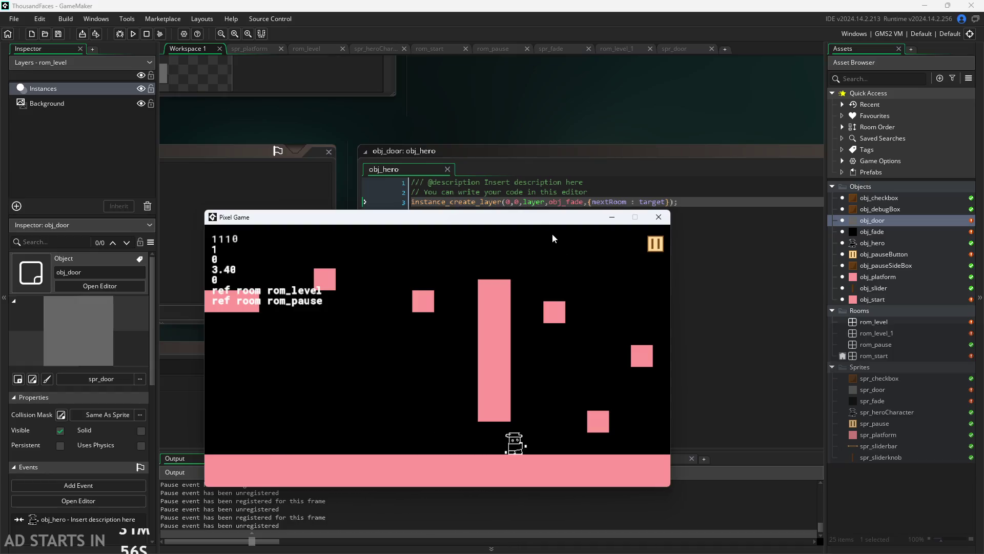
pyautogui.moveTo(543, 220); pyautogui.dragTo(586, 226)
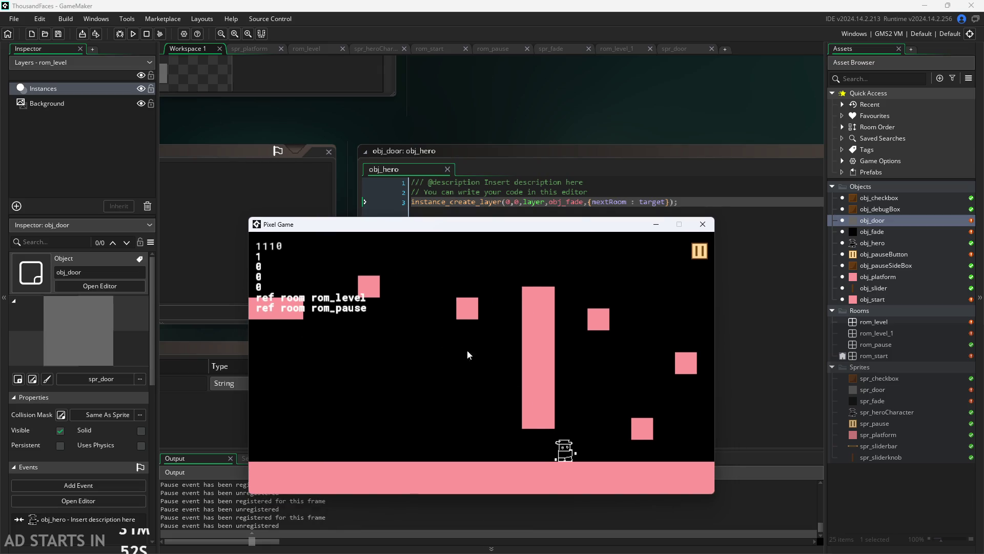
pyautogui.press('Right')
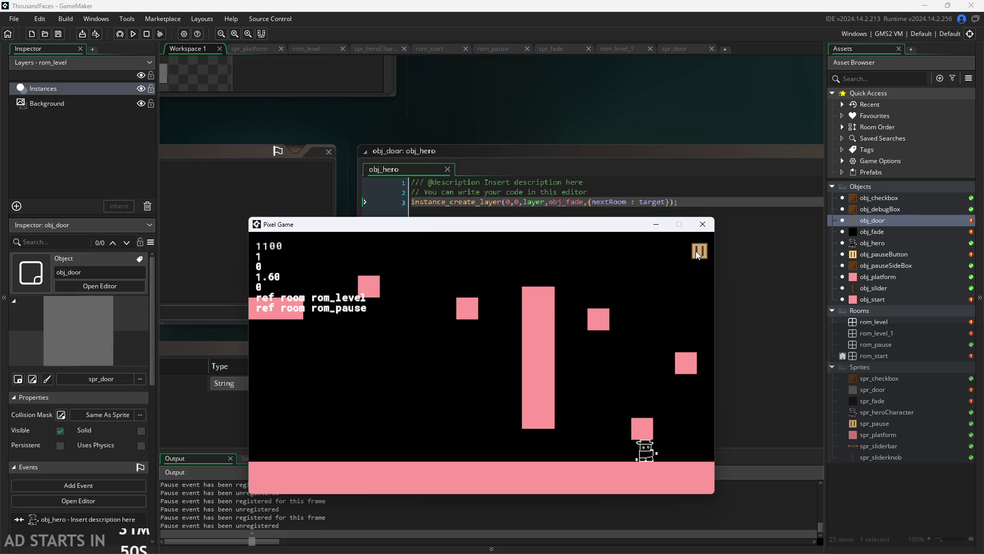
pyautogui.press('Left')
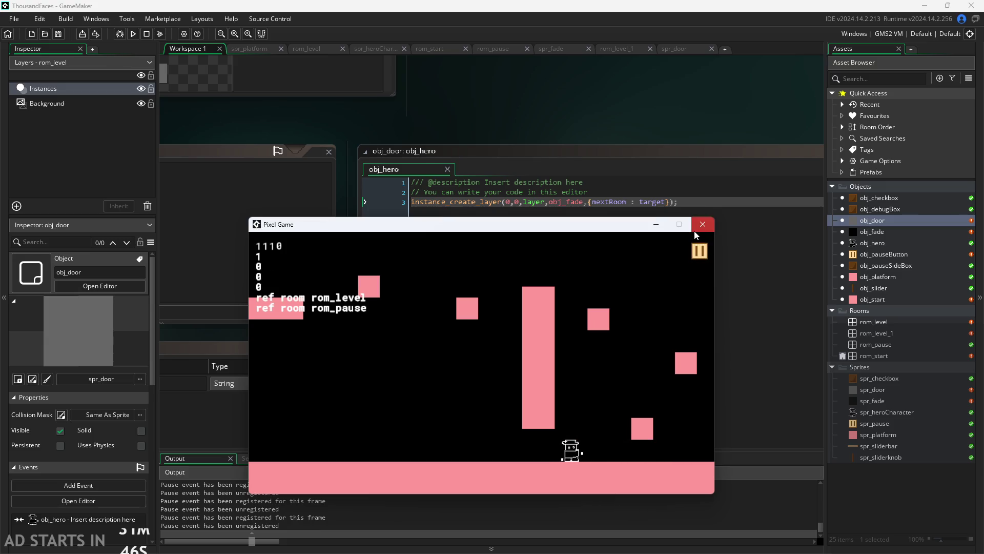
# - Close the running game and bring up obj_pauseButton's event code
pyautogui.click(694, 230)
pyautogui.click(888, 255)
pyautogui.doubleClick(887, 254)
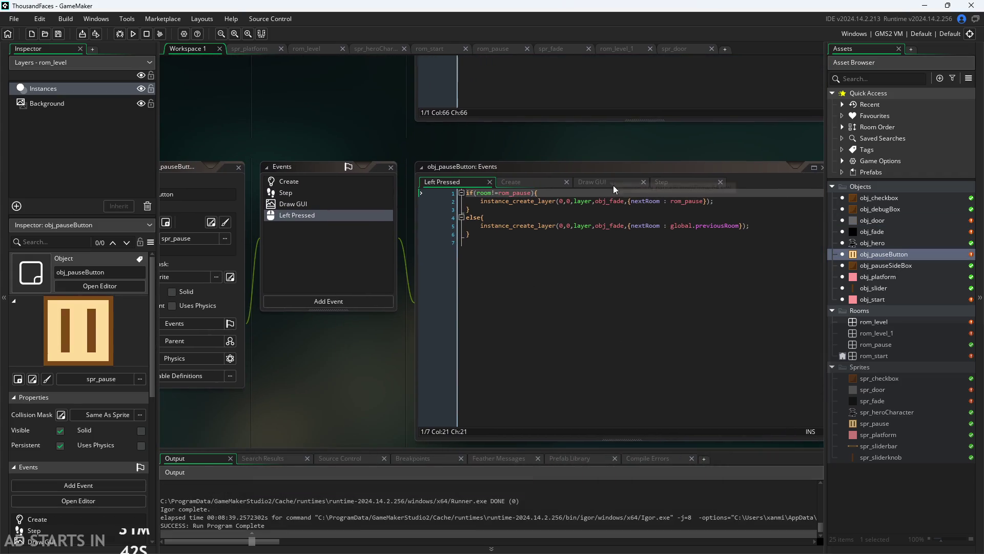
# - In Draw GUI, change the x coordinate of the three slider readouts on lines 13–15 to 1020
pyautogui.click(613, 186)
pyautogui.scroll(1, 414, 139)
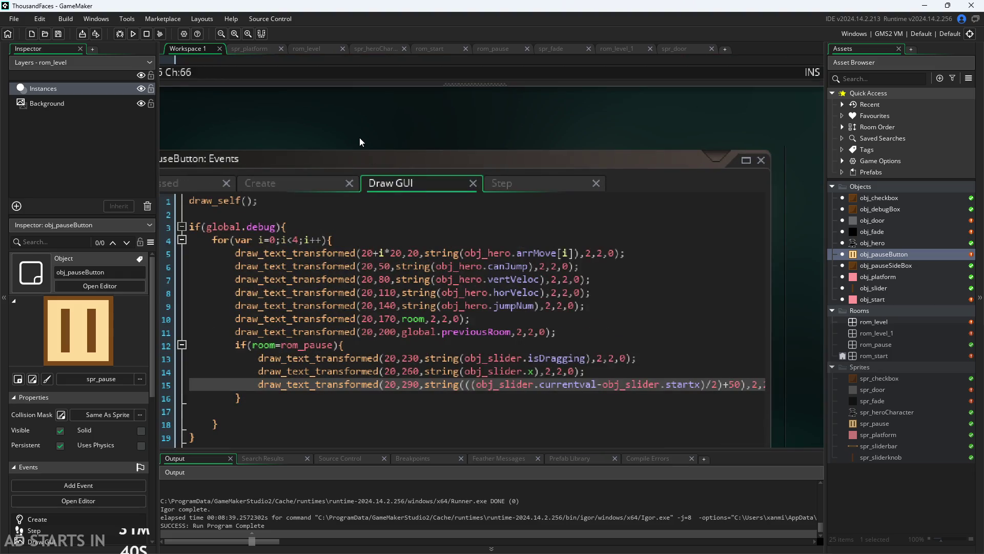
pyautogui.scroll(1, 505, 338)
pyautogui.scroll(-1, 752, 307)
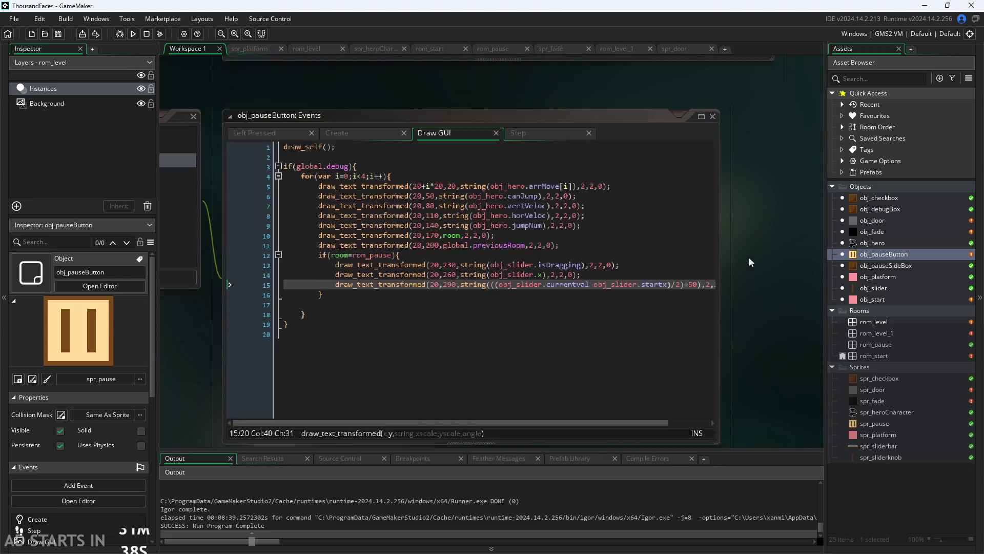
pyautogui.scroll(-1, 749, 257)
pyautogui.moveTo(524, 371); pyautogui.dragTo(539, 372)
pyautogui.scroll(1, 725, 291)
pyautogui.scroll(-1, 725, 291)
pyautogui.scroll(1, 307, 284)
pyautogui.scroll(-1, 348, 283)
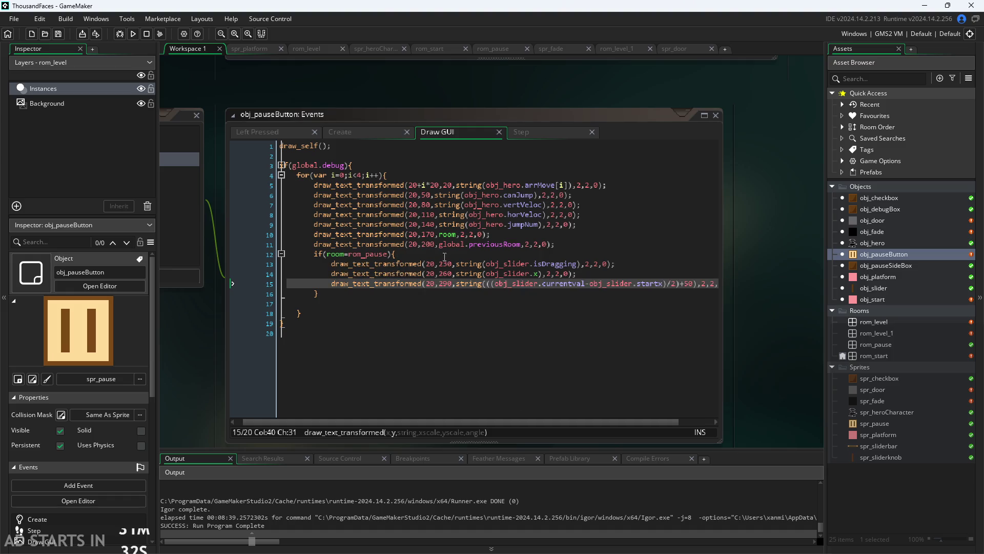
pyautogui.click(433, 264)
pyautogui.moveTo(469, 263)
pyautogui.write('10')
pyautogui.press('Down')
pyautogui.write('10')
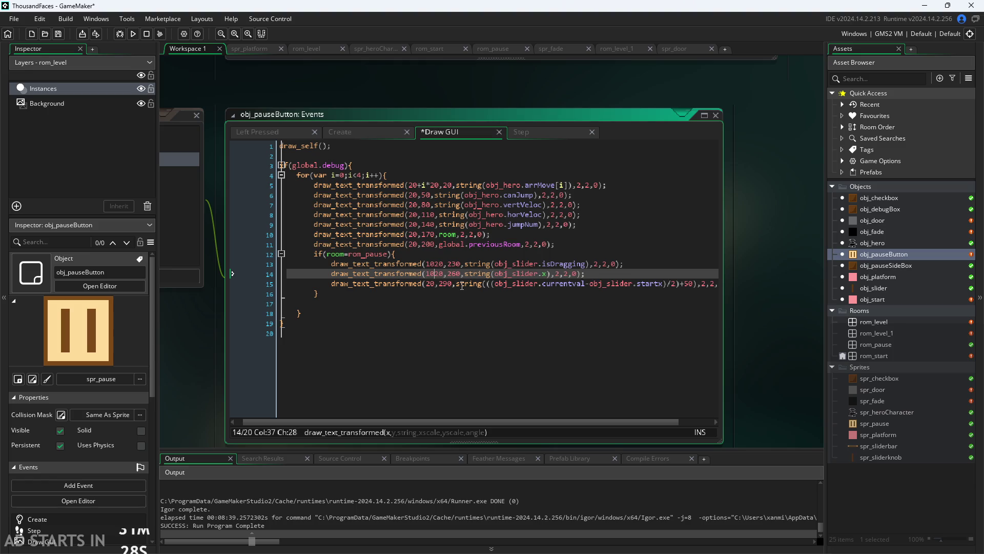
pyautogui.press('Down')
pyautogui.write('10')
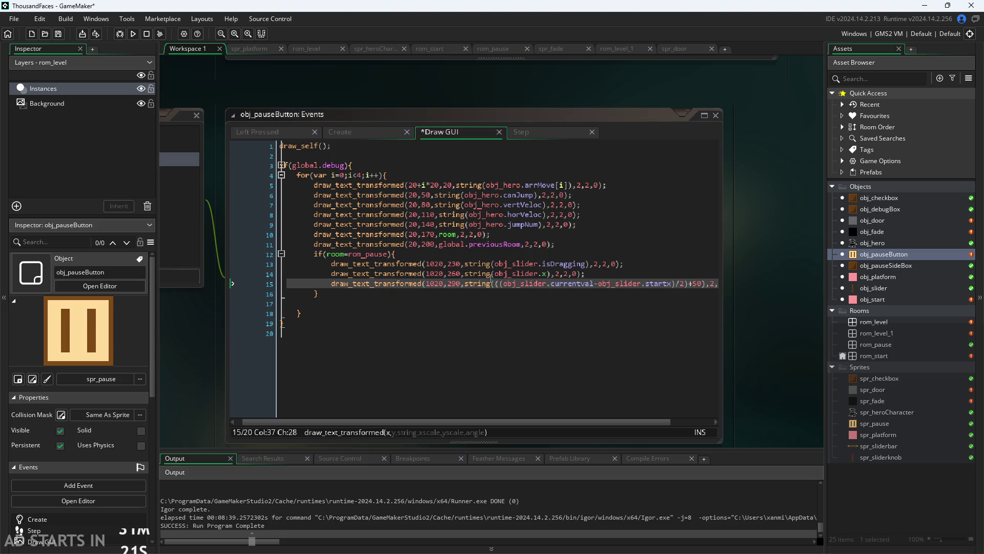
# - Set the slider readouts' y values to 20, 50 and 80 and save the Draw GUI code
pyautogui.click(459, 263)
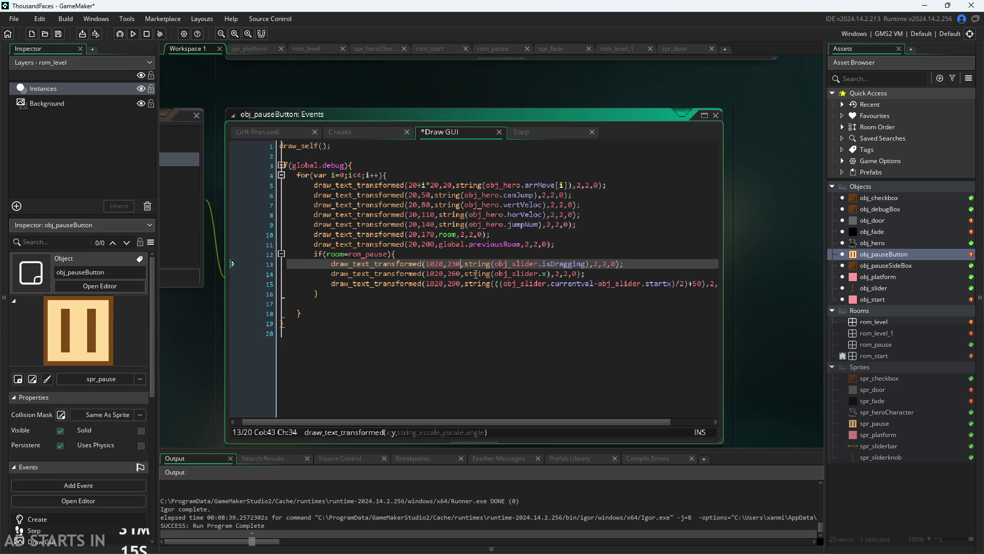
pyautogui.press('BackSpace')
pyautogui.press('Down')
pyautogui.press('BackSpace')
pyautogui.press('Delete')
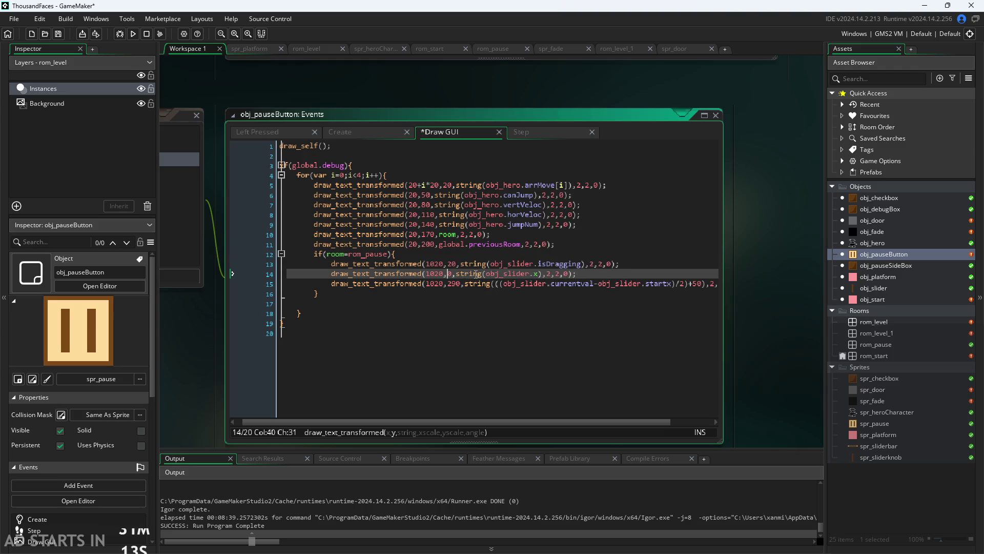
pyautogui.write('5')
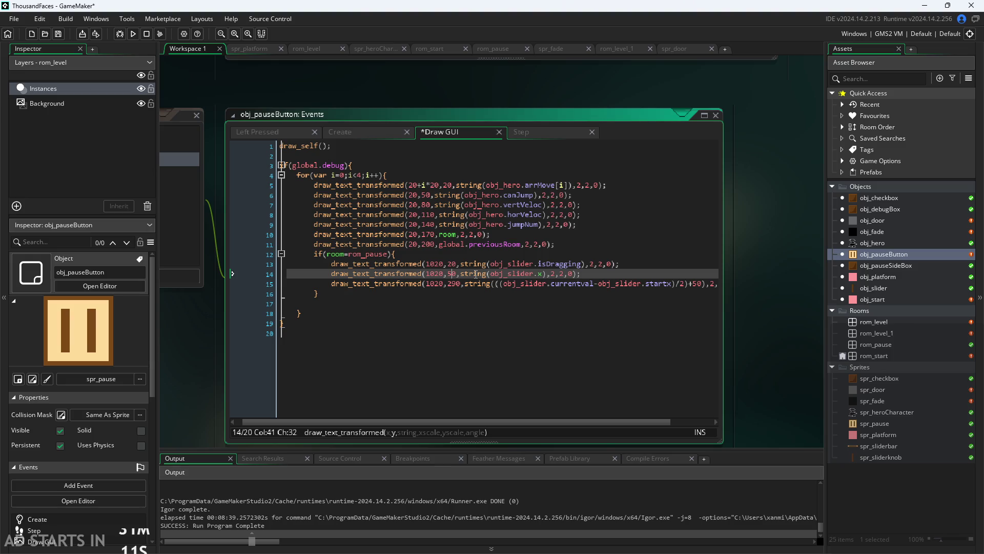
pyautogui.press('Down')
pyautogui.press('BackSpace')
pyautogui.press('Delete')
pyautogui.write('8')
pyautogui.hotkey('ctrl', 's')
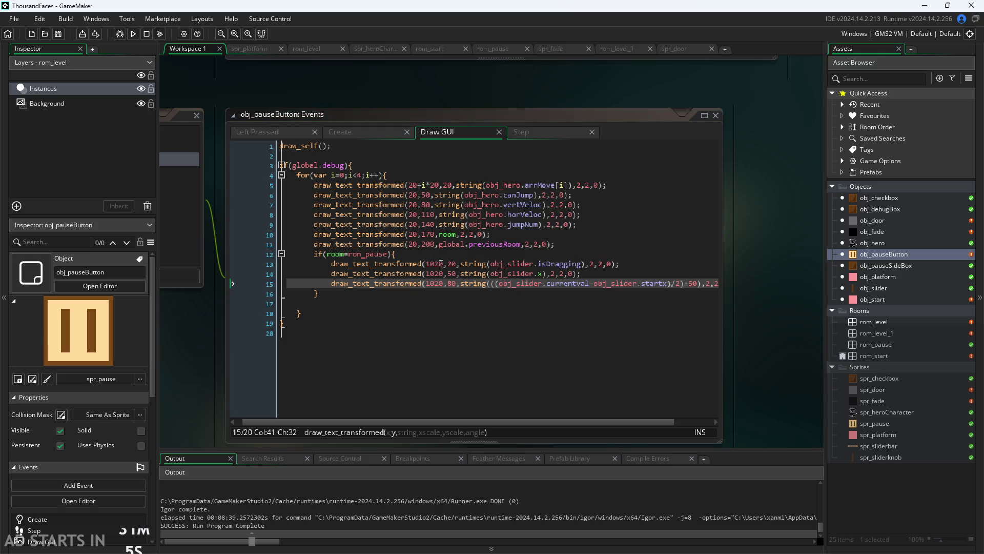
# - Move the caret around lines 9–13 of the Draw GUI code to review the debug lines
pyautogui.click(441, 264)
pyautogui.press('Up')
pyautogui.press('Up')
pyautogui.press('Up')
pyautogui.press('Up')
pyautogui.press('Up')
pyautogui.press('Up')
pyautogui.press('Down')
pyautogui.press('Down')
pyautogui.press('Down')
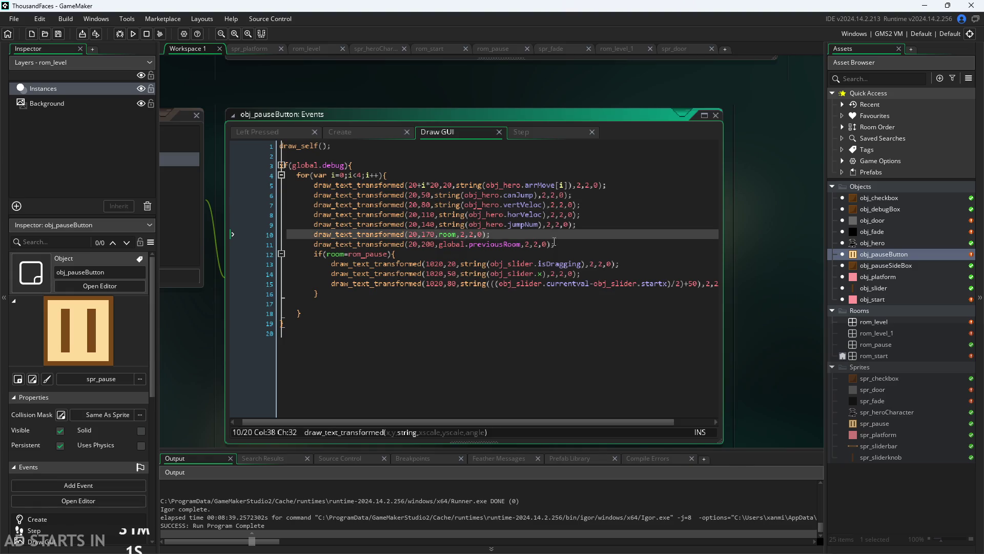
pyautogui.click(569, 245)
pyautogui.press('Up')
pyautogui.press('Up')
pyautogui.press('End')
pyautogui.press('Down')
pyautogui.press('Up')
pyautogui.press('Down')
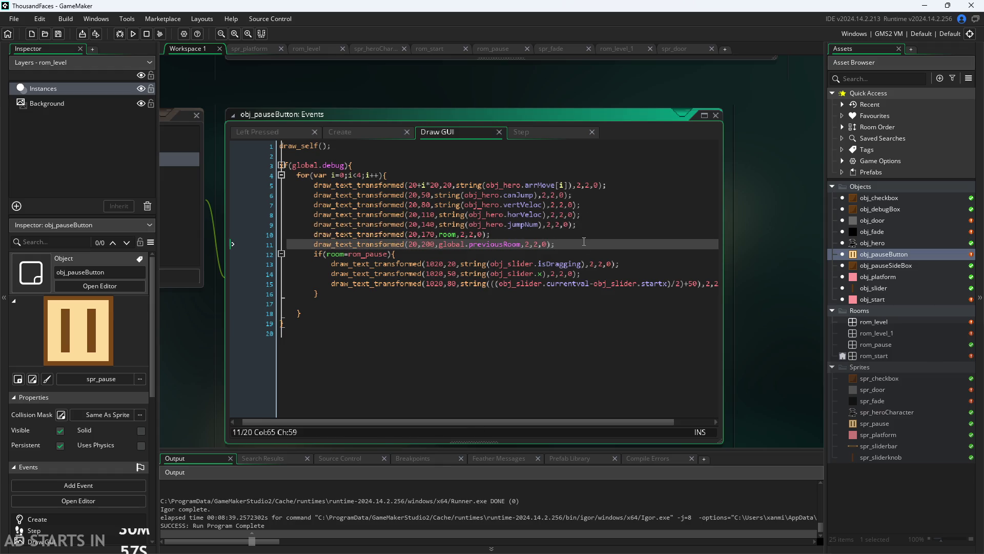
# - Duplicate the previousRoom debug line as line 12 at y 230 with its argument cleared
pyautogui.moveTo(582, 246); pyautogui.dragTo(313, 252)
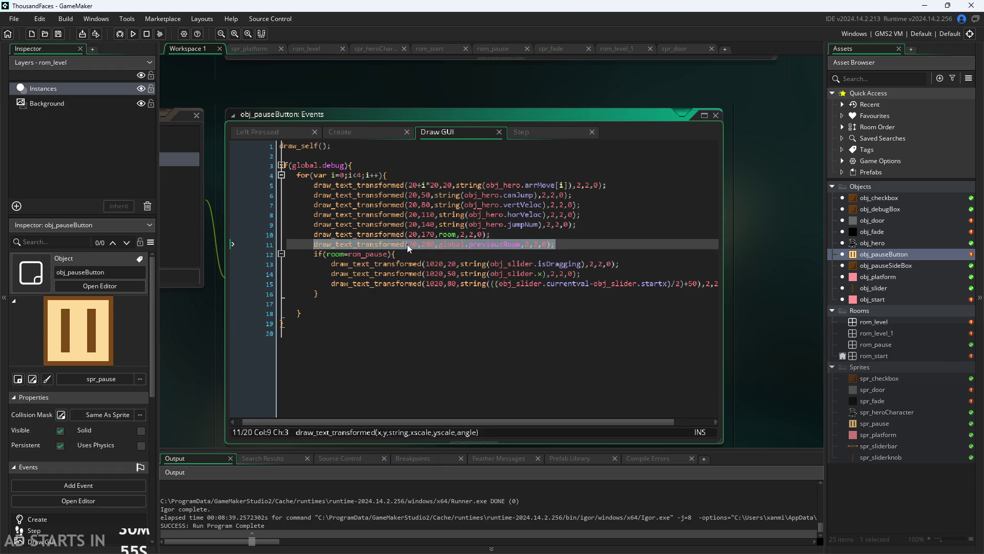
pyautogui.click(576, 243)
pyautogui.press('Return')
pyautogui.write('draw_text_transformed(20,200,global.previousRoom,2,2,0);')
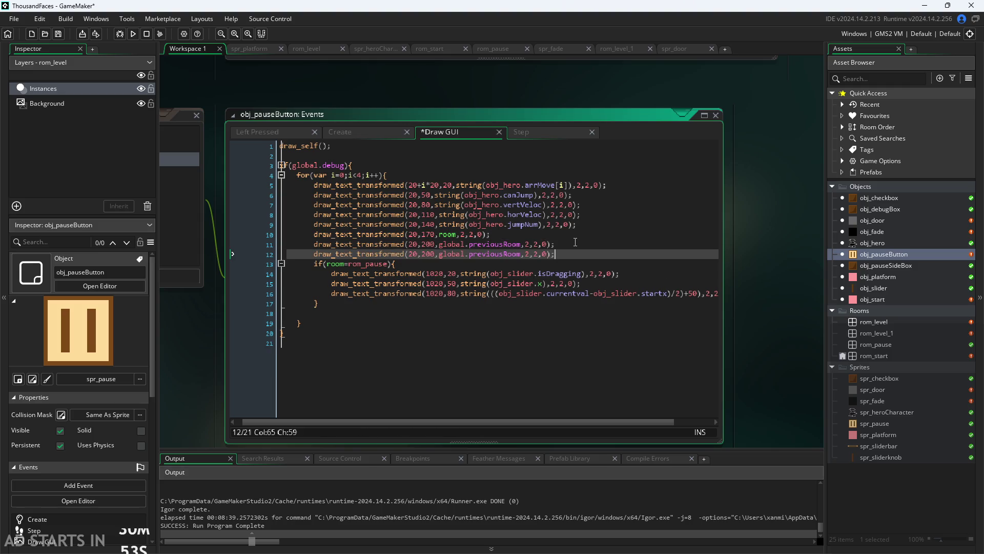
pyautogui.moveTo(521, 255); pyautogui.dragTo(439, 254)
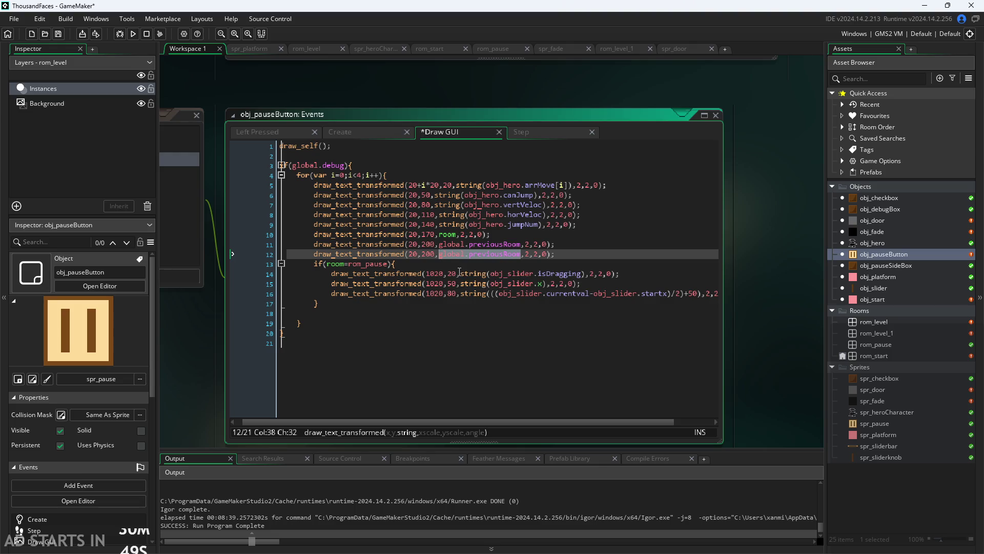
pyautogui.press('BackSpace')
pyautogui.press('Left')
pyautogui.press('Left')
pyautogui.press('BackSpace')
pyautogui.write('3')
pyautogui.press('Right')
pyautogui.press('Right')
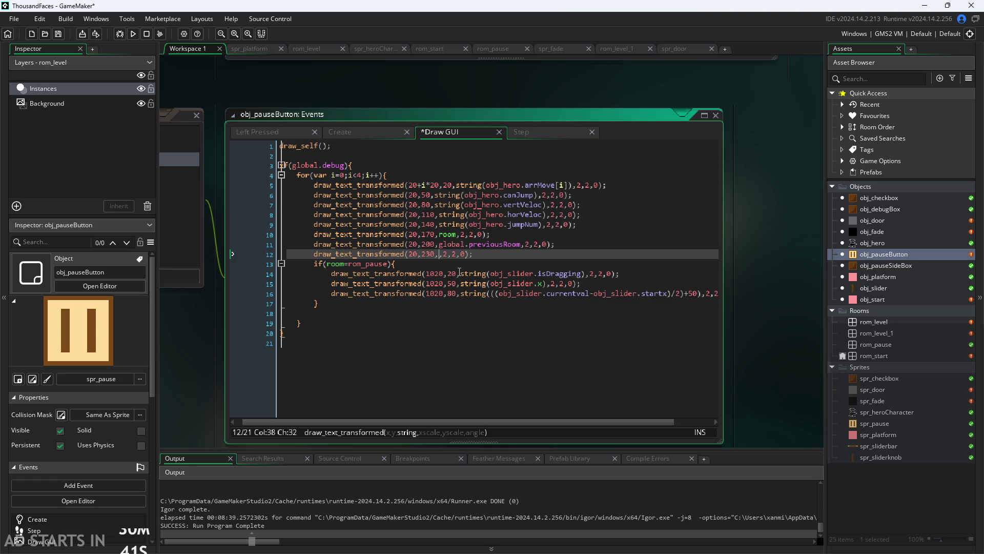
pyautogui.write('col')
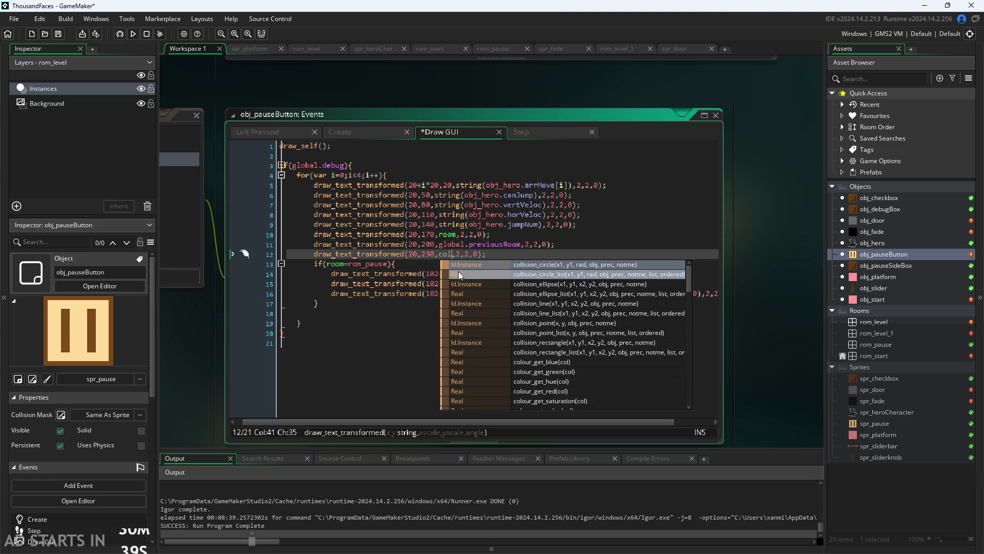
pyautogui.press('BackSpace')
pyautogui.press('BackSpace')
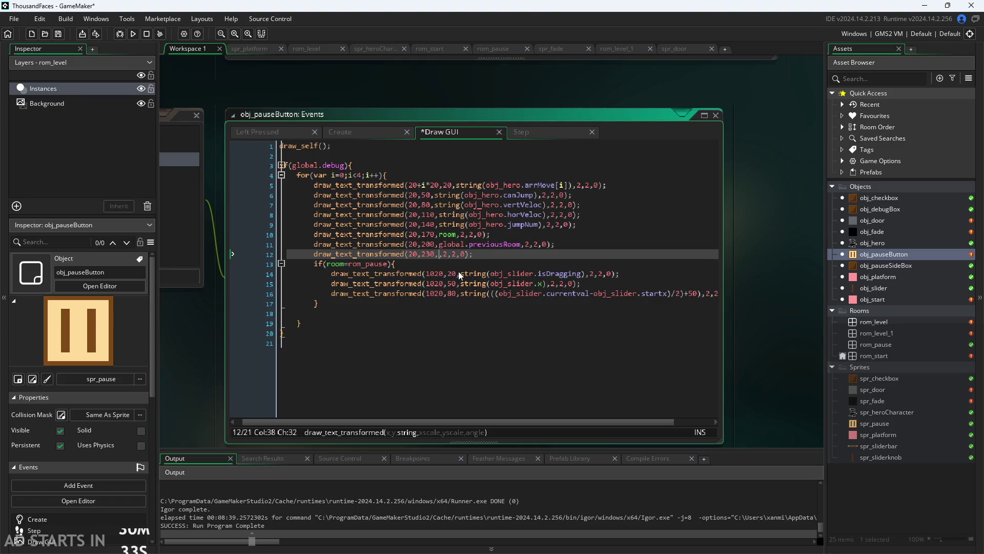
pyautogui.write('her')
# - Try obj_hero.in_collision_tree on line 12, then remove obj_hero and the stray dot, and save
pyautogui.hotkey('ctrl', 'space')
pyautogui.press('Escape')
pyautogui.write('obj_h')
pyautogui.press('Return')
pyautogui.write('.')
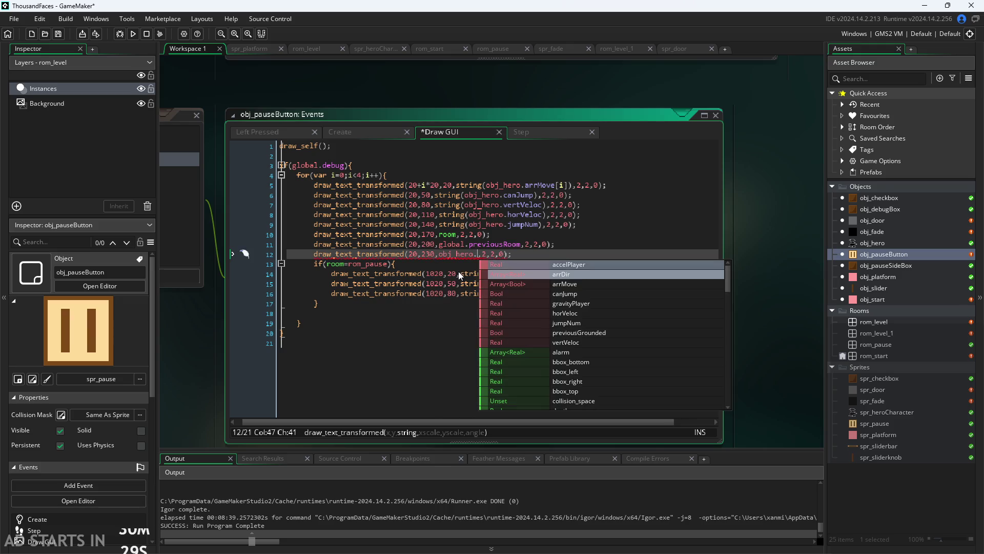
pyautogui.write('c')
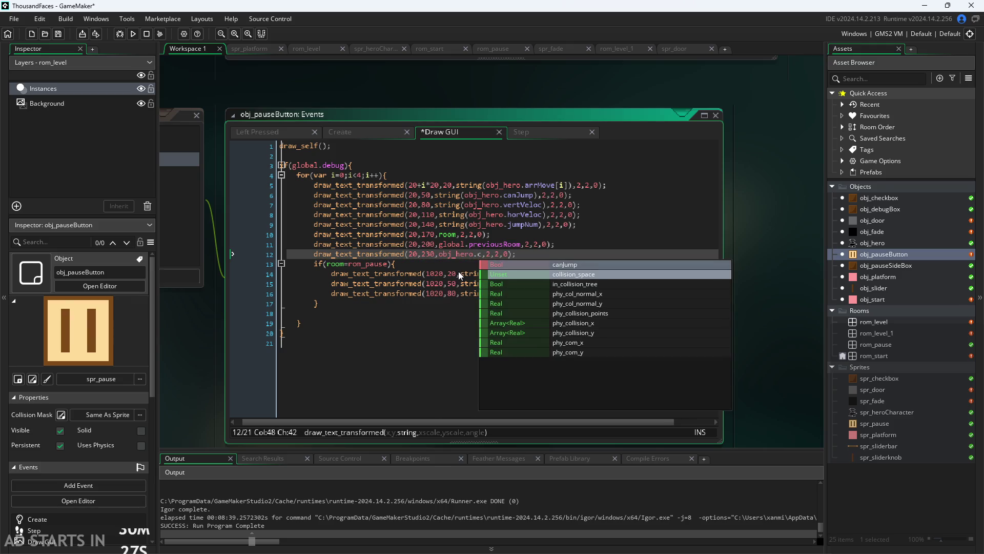
pyautogui.click(588, 284)
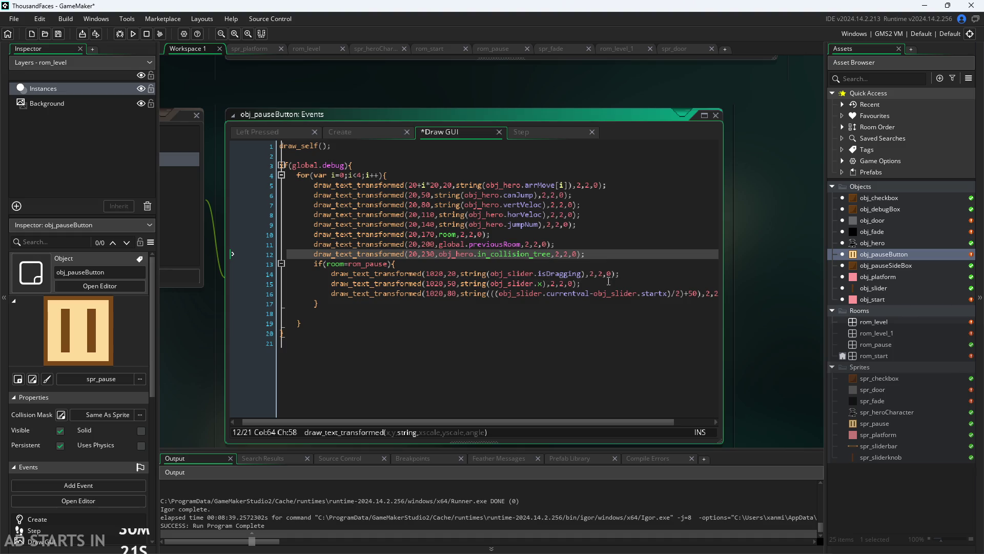
pyautogui.moveTo(551, 254); pyautogui.dragTo(479, 259)
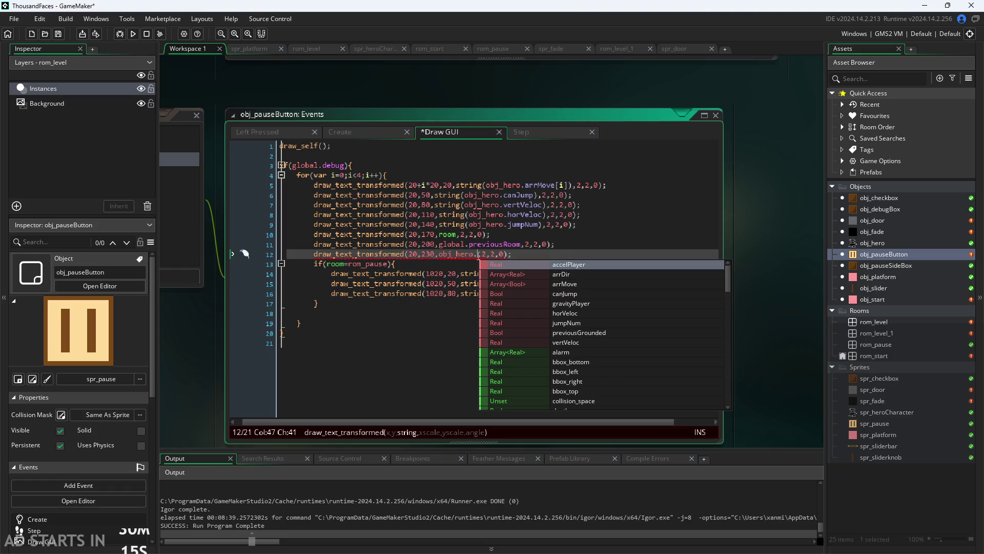
pyautogui.click(437, 260)
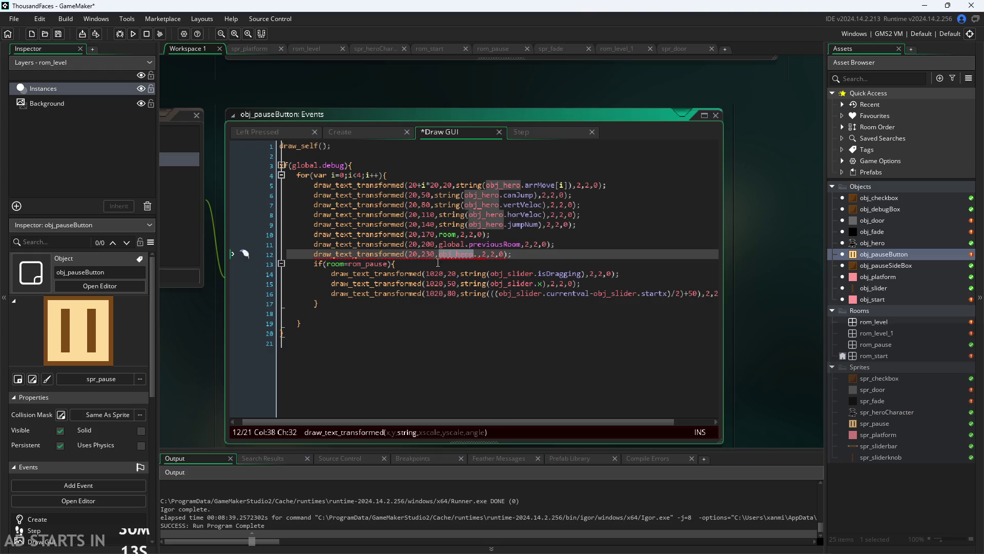
pyautogui.hotkey('ctrl', 'Delete')
pyautogui.press('Insert')
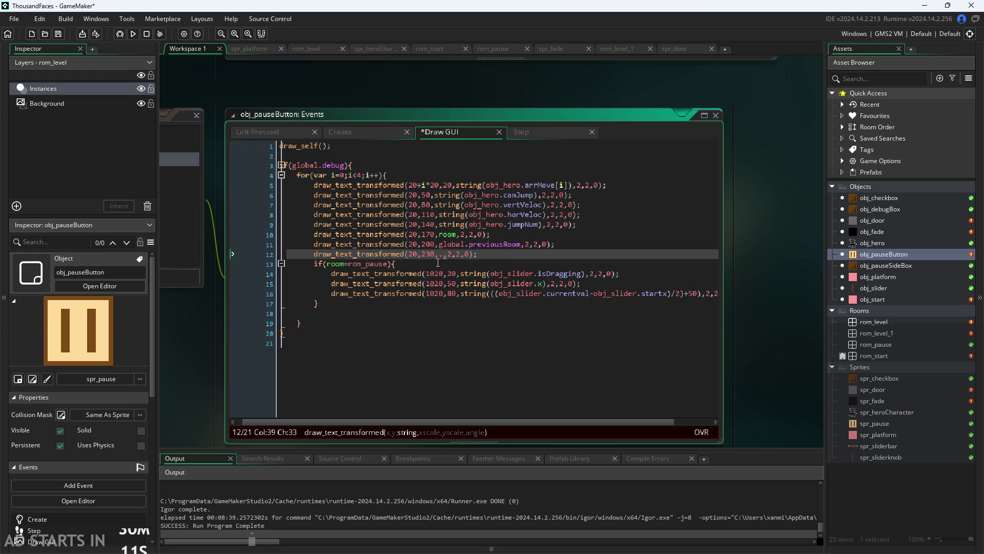
pyautogui.press('Insert')
pyautogui.press('Delete')
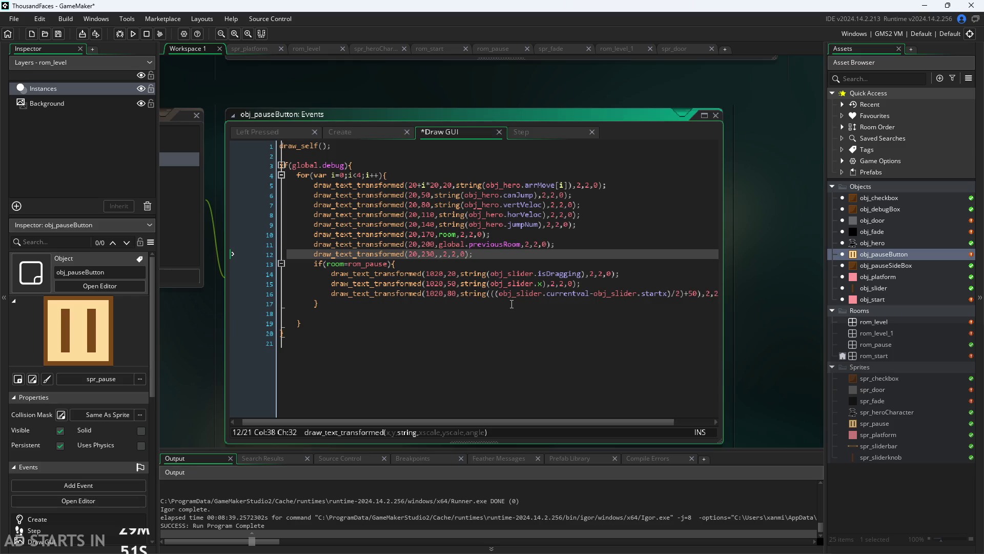
pyautogui.hotkey('ctrl', 's')
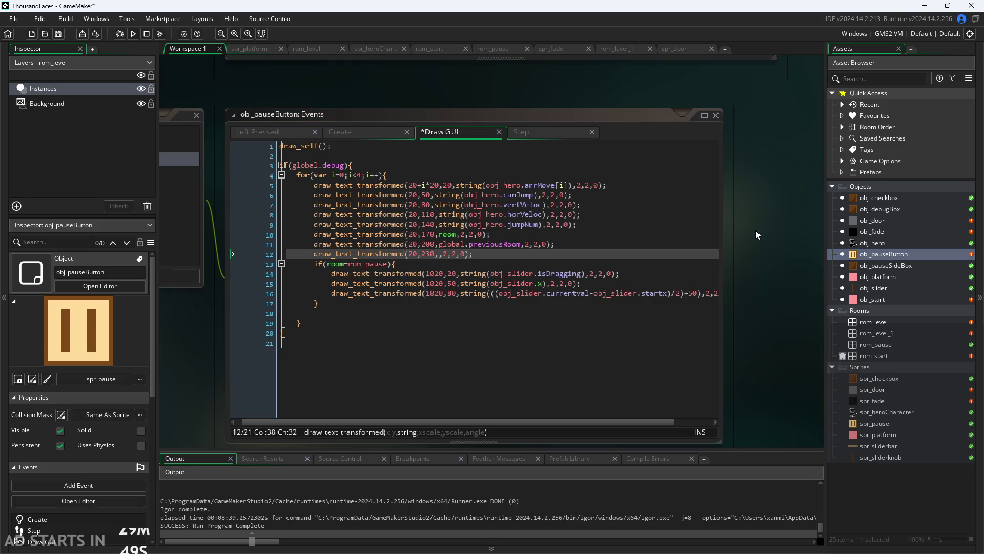
pyautogui.click(135, 35)
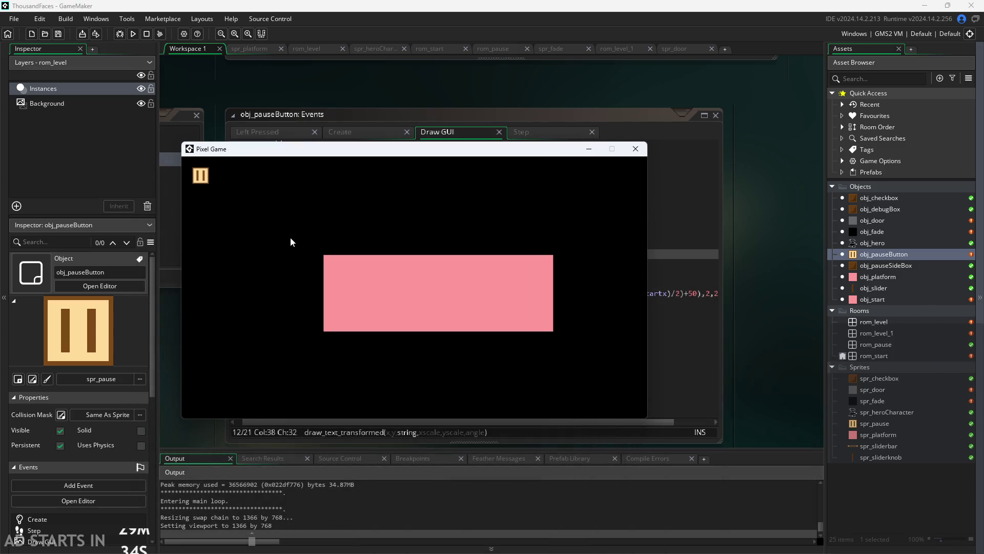
pyautogui.click(353, 276)
pyautogui.click(192, 177)
pyautogui.click(344, 285)
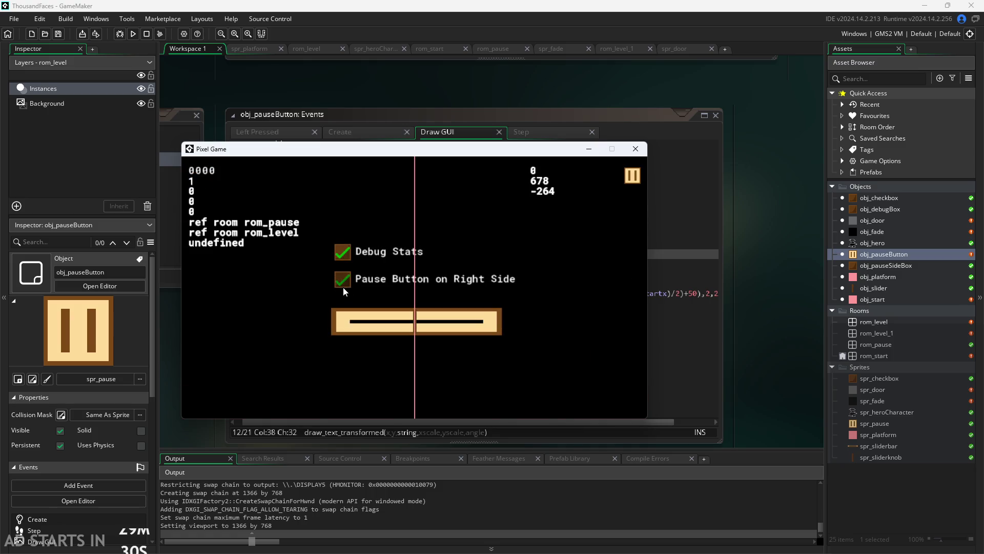
pyautogui.click(632, 175)
pyautogui.press('Right')
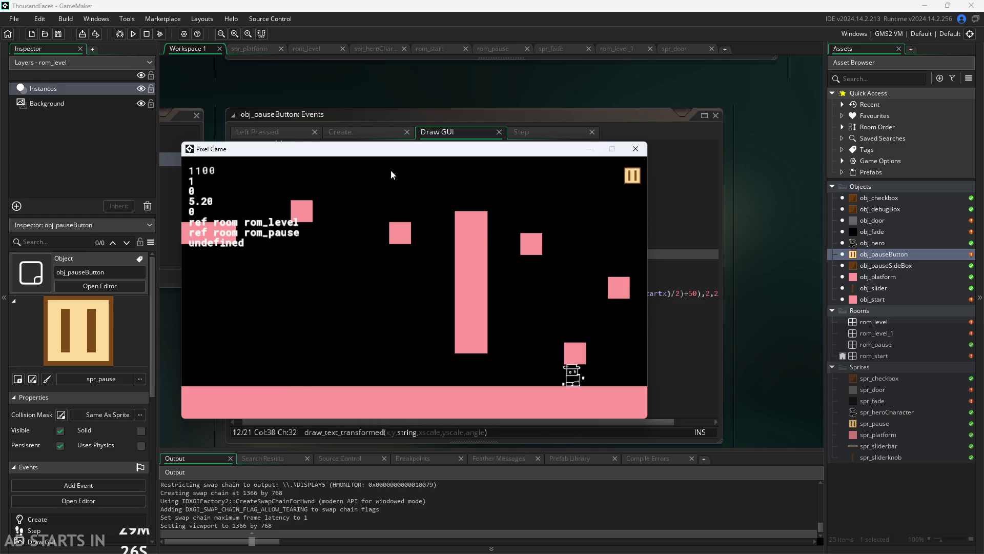
pyautogui.moveTo(415, 150)
pyautogui.mouseDown()
pyautogui.moveTo(464, 283)
pyautogui.moveTo(417, 163)
pyautogui.mouseUp()
pyautogui.press('Right')
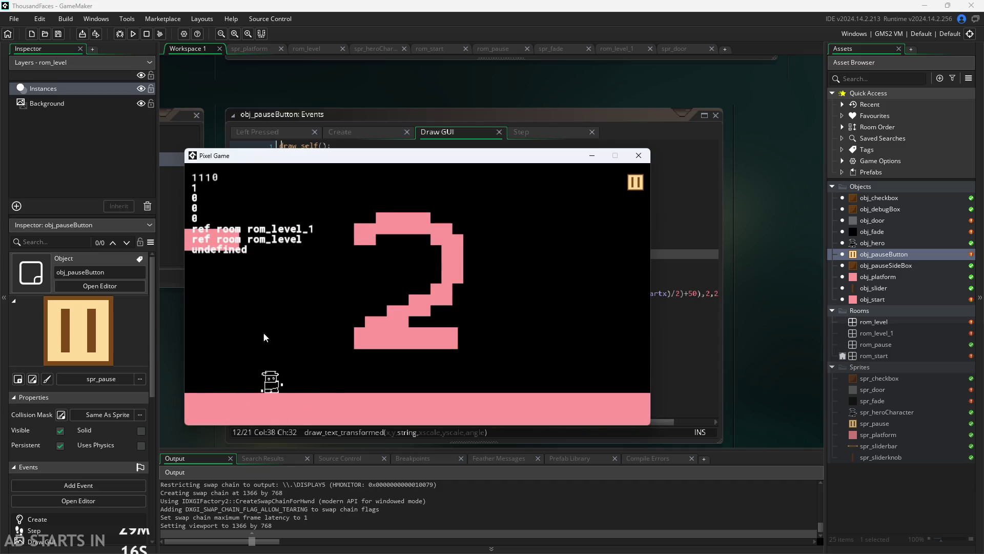
pyautogui.press('Right')
pyautogui.press('Up')
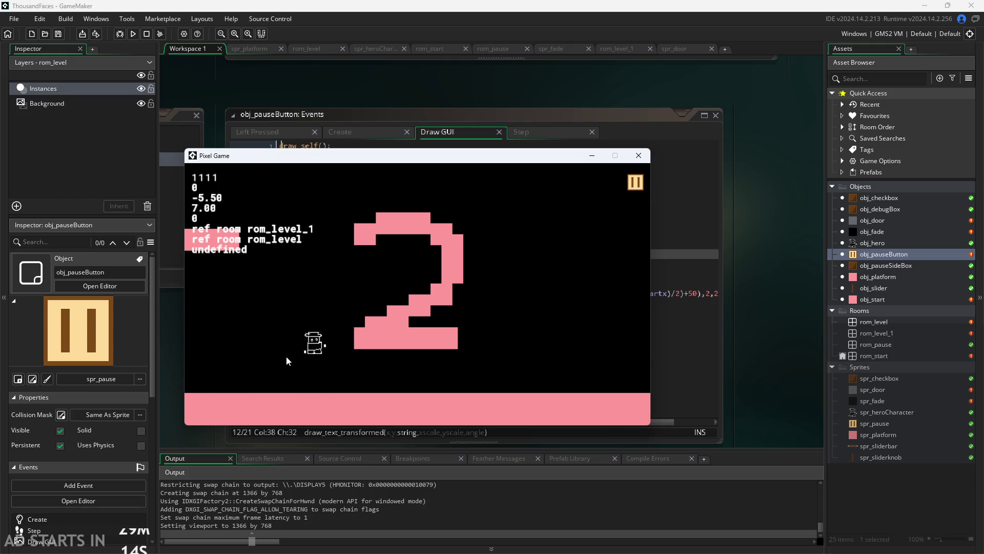
pyautogui.press('Left')
pyautogui.press('Up')
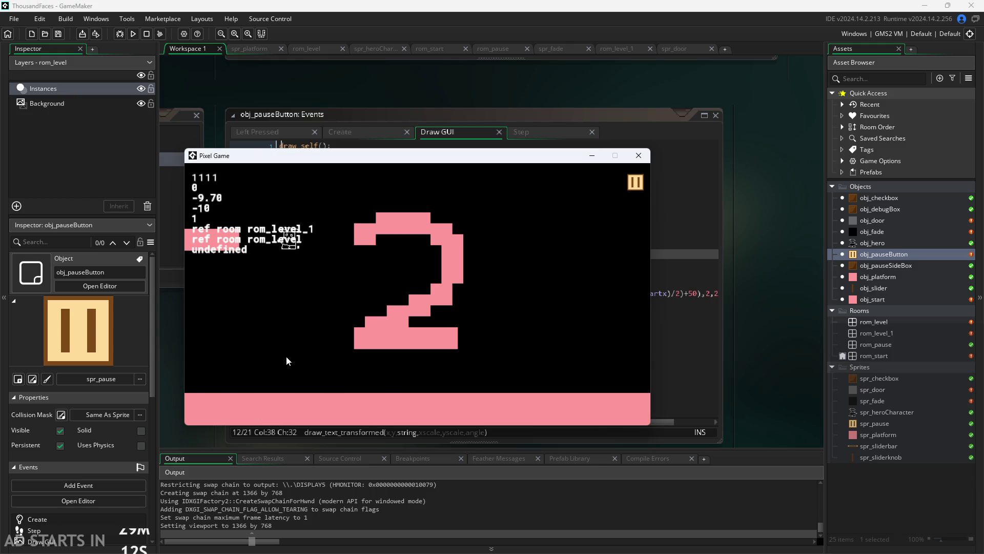
pyautogui.press('Right')
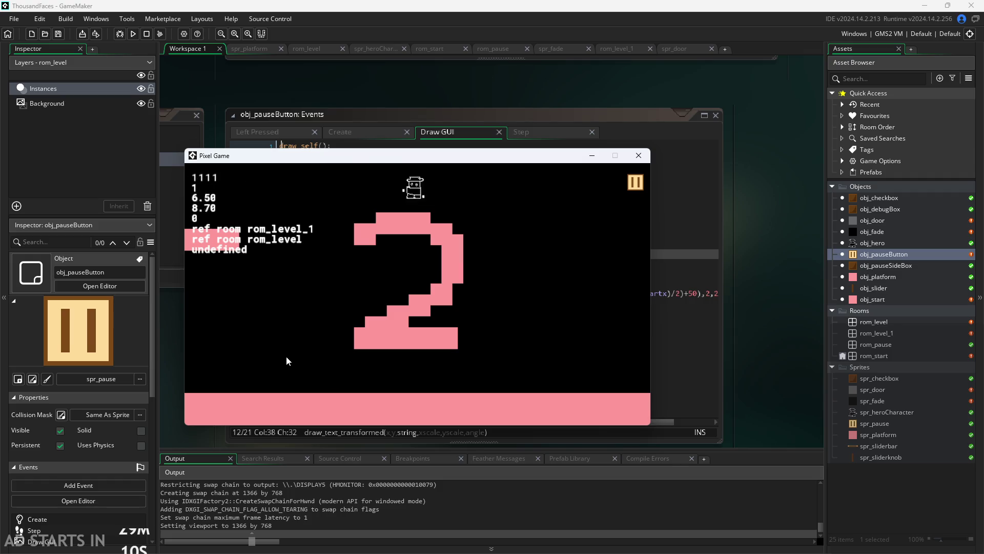
pyautogui.press('Up')
pyautogui.press('Left')
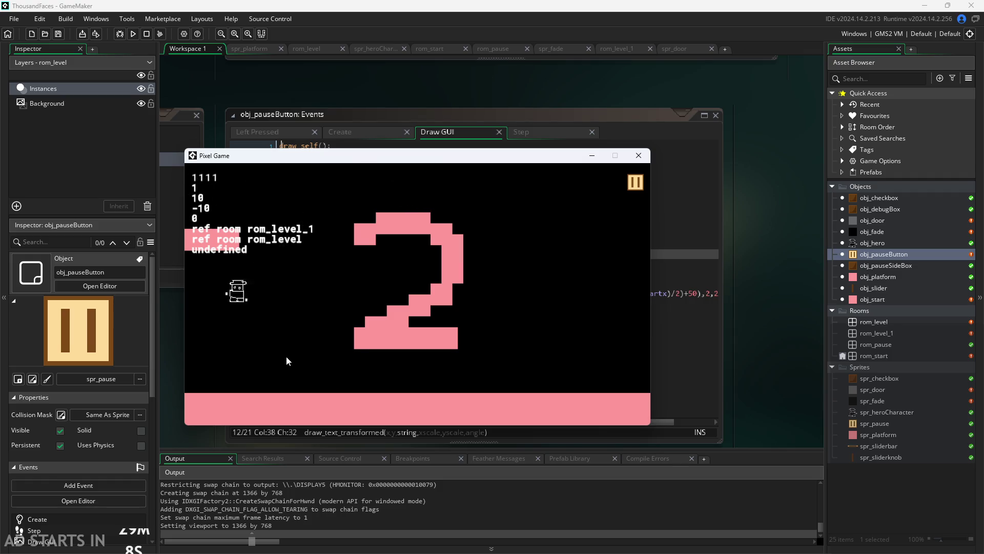
pyautogui.press('Right')
pyautogui.click(634, 182)
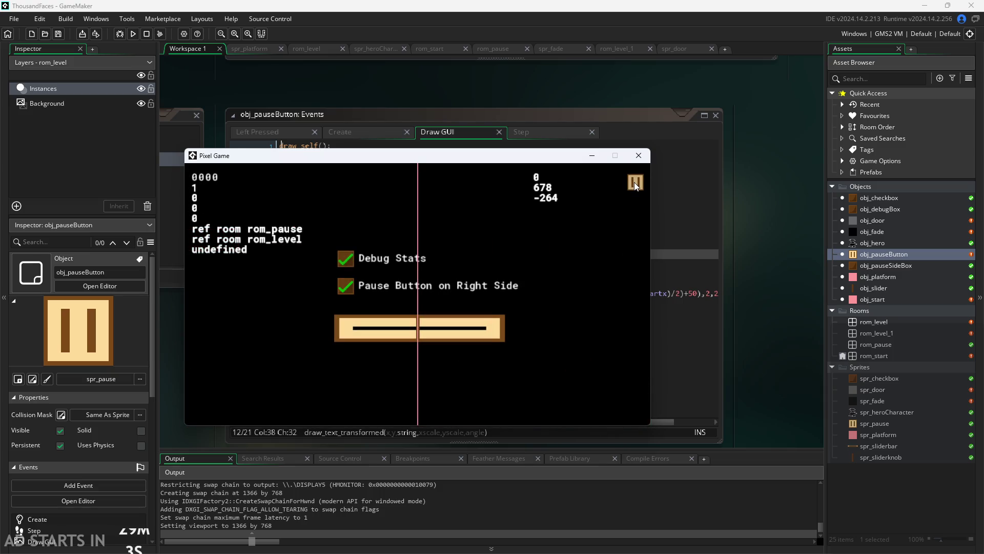
pyautogui.click(634, 182)
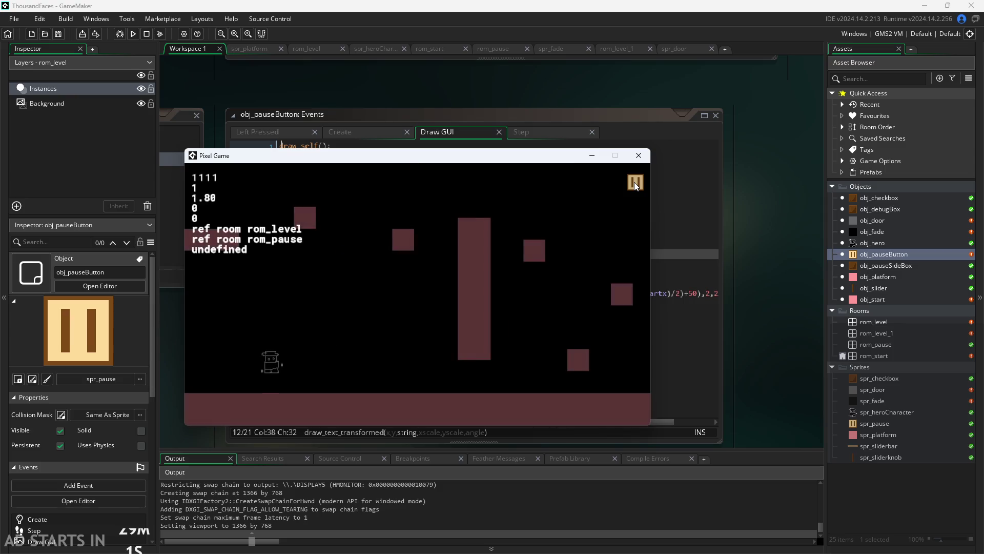
pyautogui.click(638, 156)
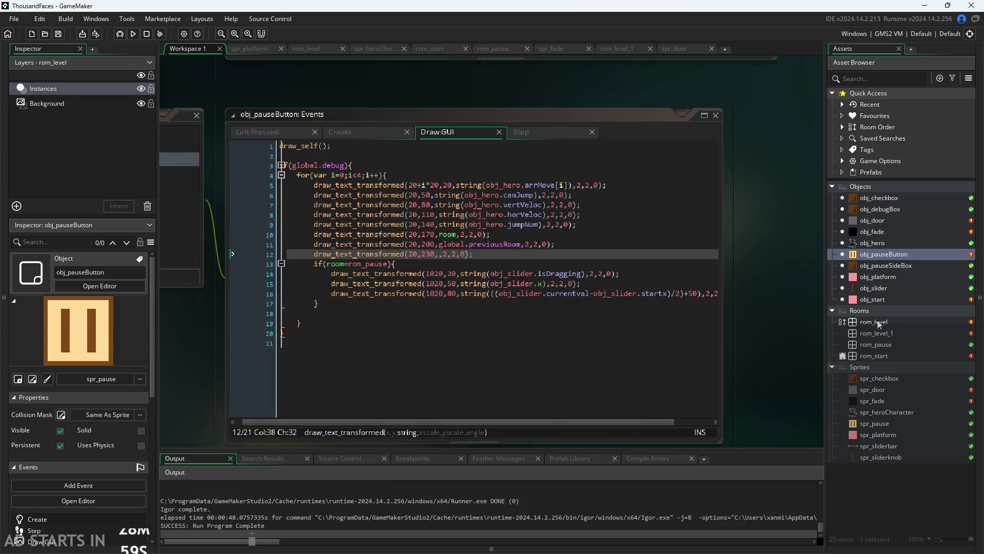
# - Add 'arrivedAt1=false;' on line 4 of obj_pauseButton's Create event
pyautogui.doubleClick(877, 332)
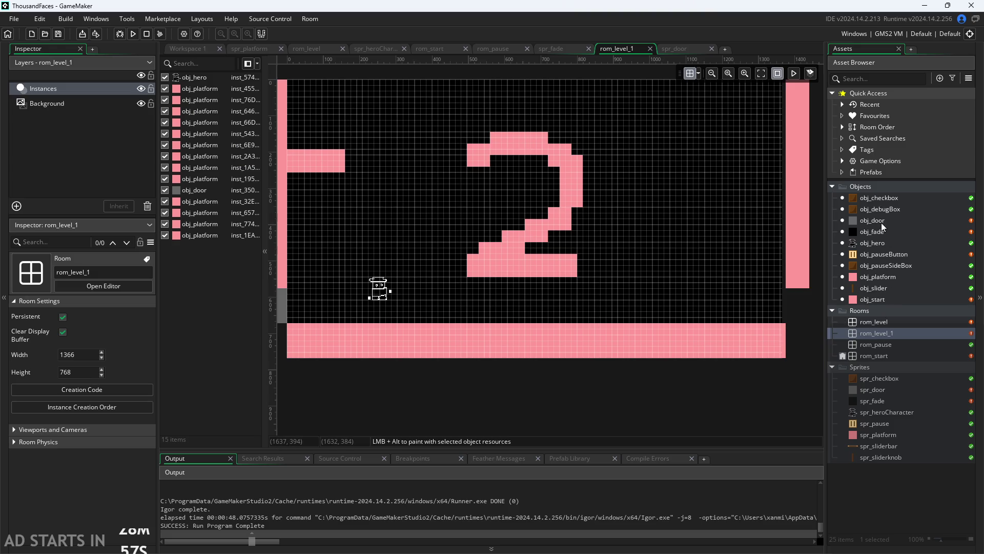
pyautogui.doubleClick(876, 256)
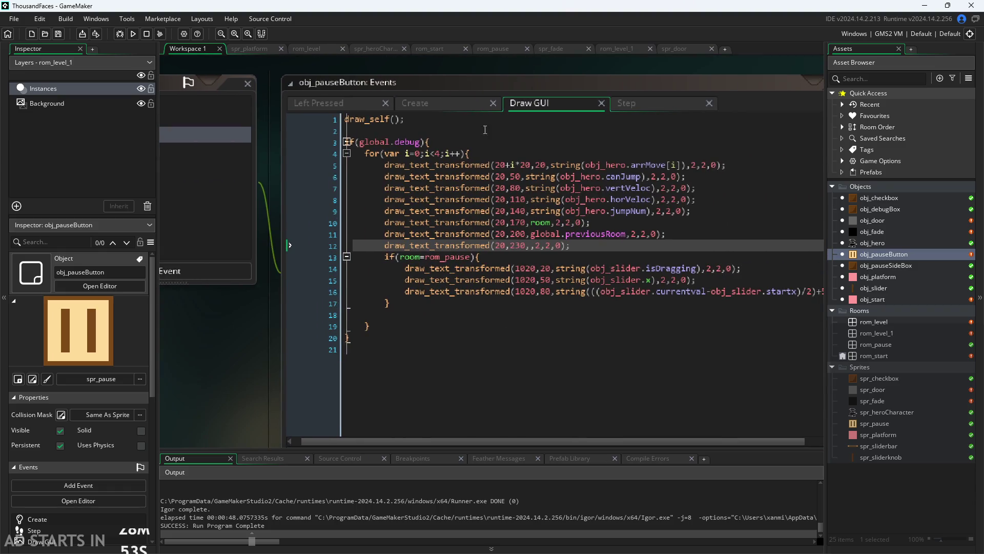
pyautogui.click(424, 105)
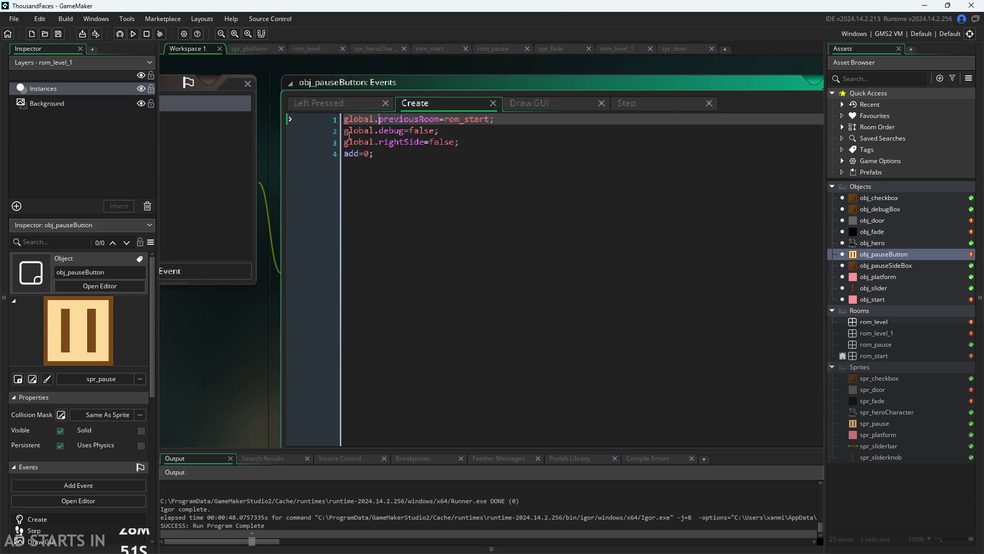
pyautogui.click(477, 147)
pyautogui.press('Return')
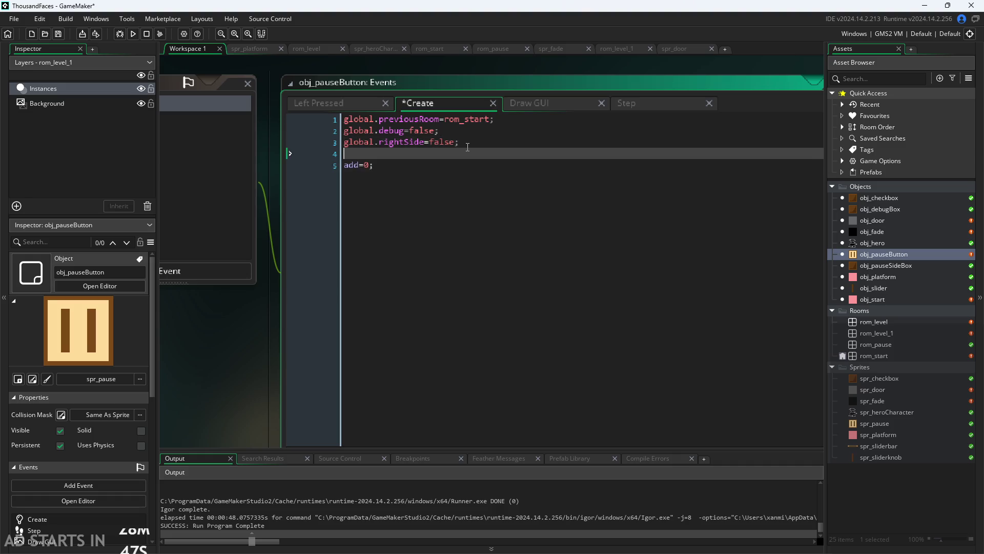
pyautogui.write('a')
pyautogui.press('BackSpace')
pyautogui.write('arri')
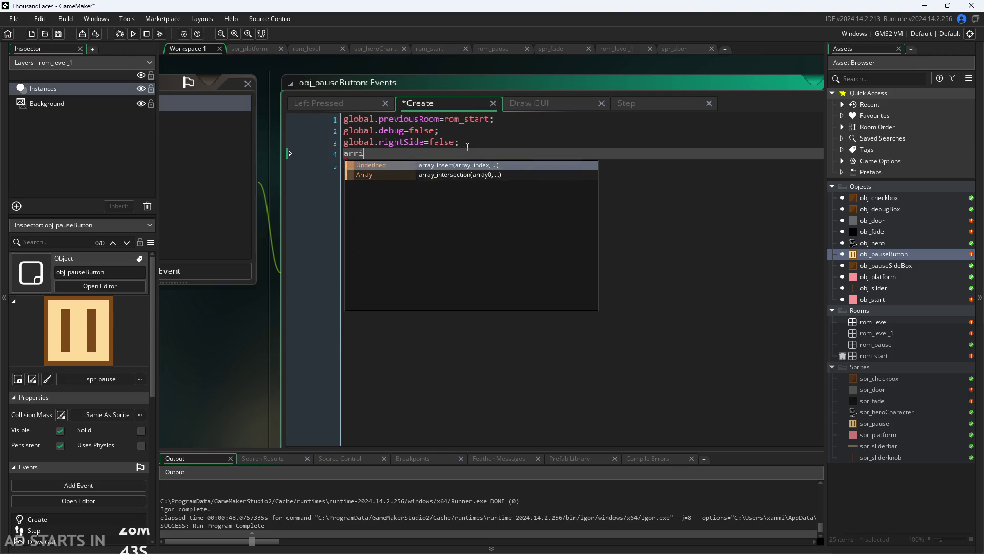
pyautogui.write('ved')
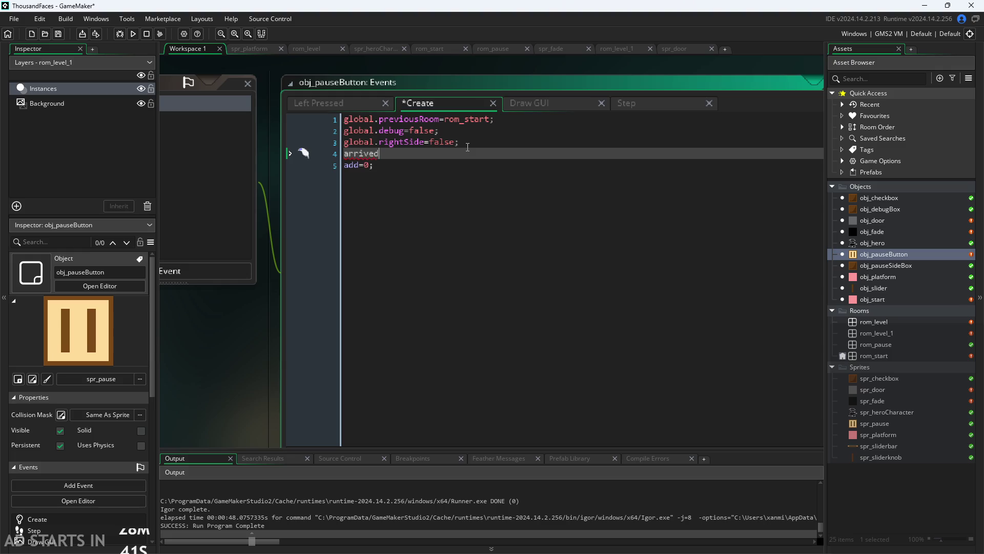
pyautogui.write('At')
pyautogui.write('1')
pyautogui.write('=')
pyautogui.write('false;')
# - Put arrivedAt1 into line 12 of the Draw GUI debug code, then return to Create
pyautogui.click(525, 100)
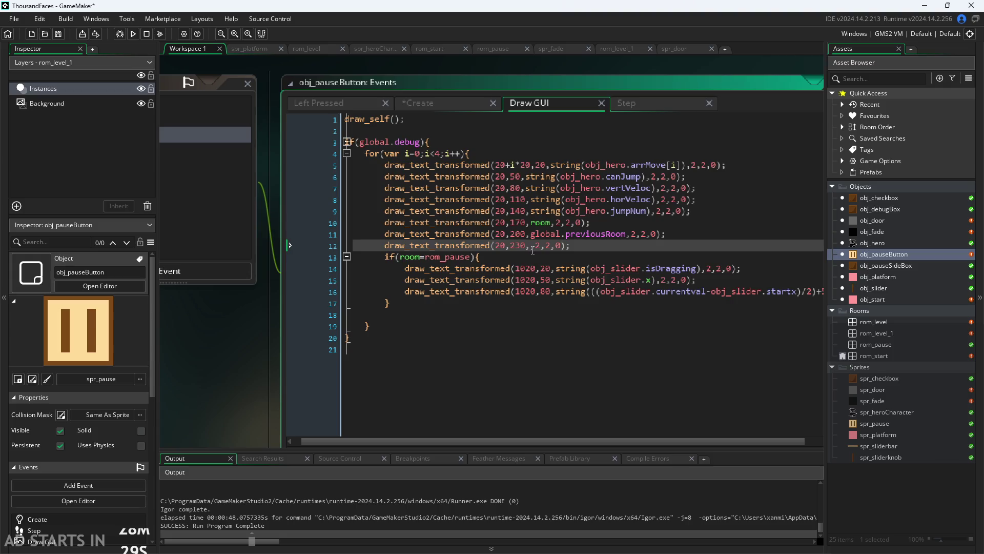
pyautogui.write('arrivedAt1')
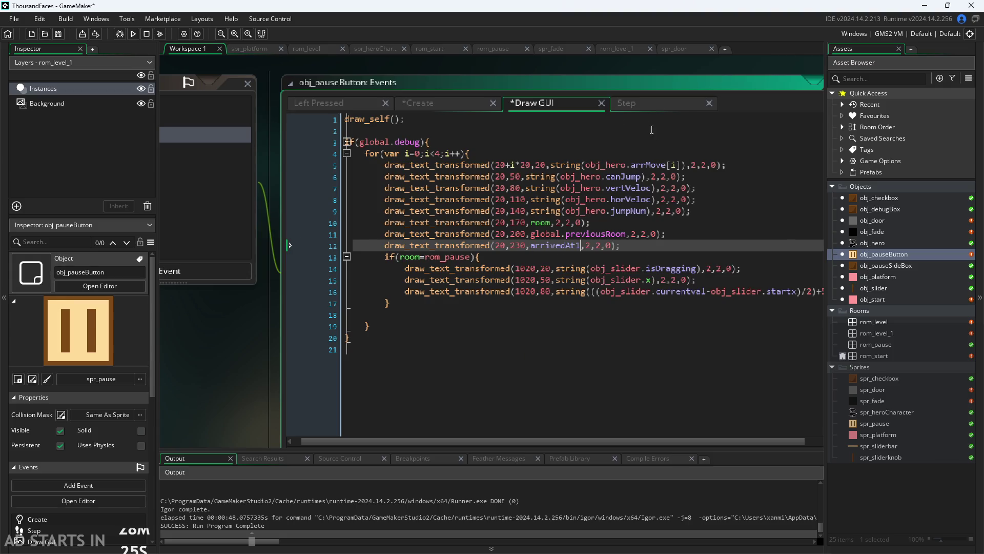
pyautogui.click(414, 104)
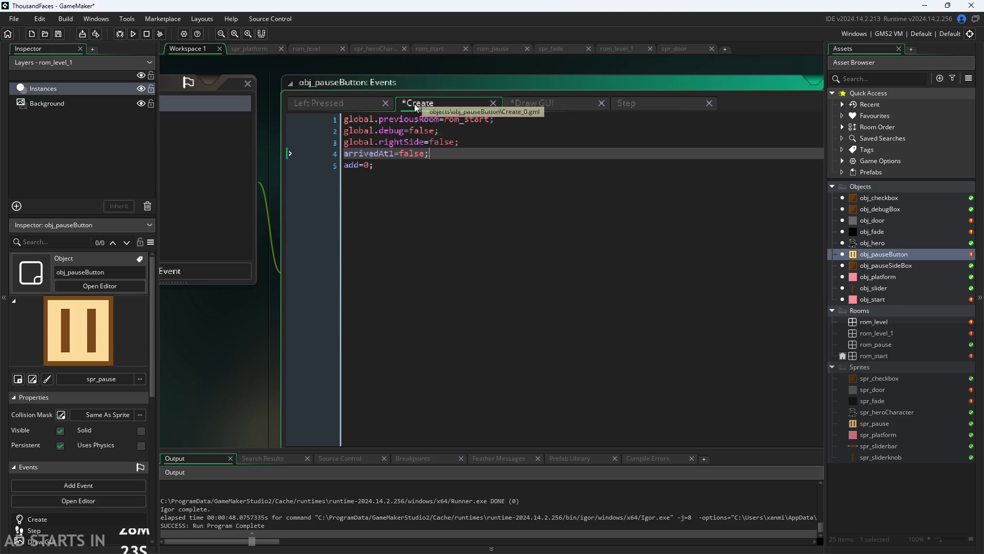
# - In the Step event add if(room==rom_level_1){ arrivedAt1=true; } after the else block and save
pyautogui.click(628, 106)
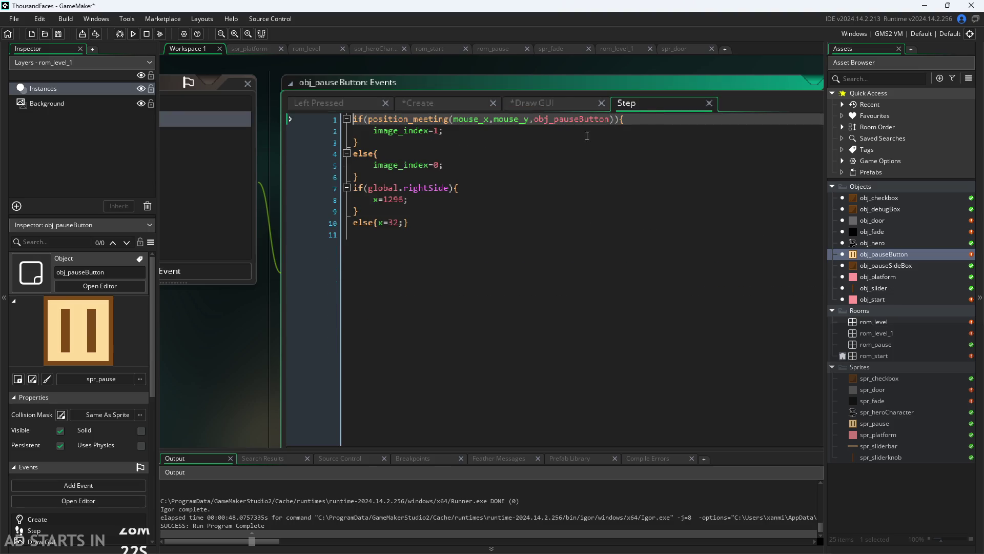
pyautogui.click(427, 143)
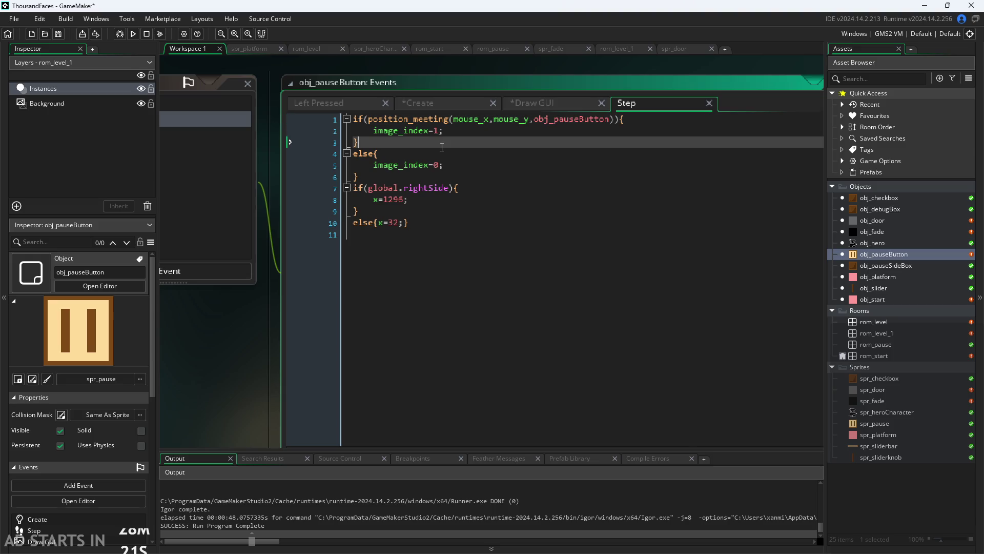
pyautogui.click(468, 228)
pyautogui.press('Return')
pyautogui.write('f(room')
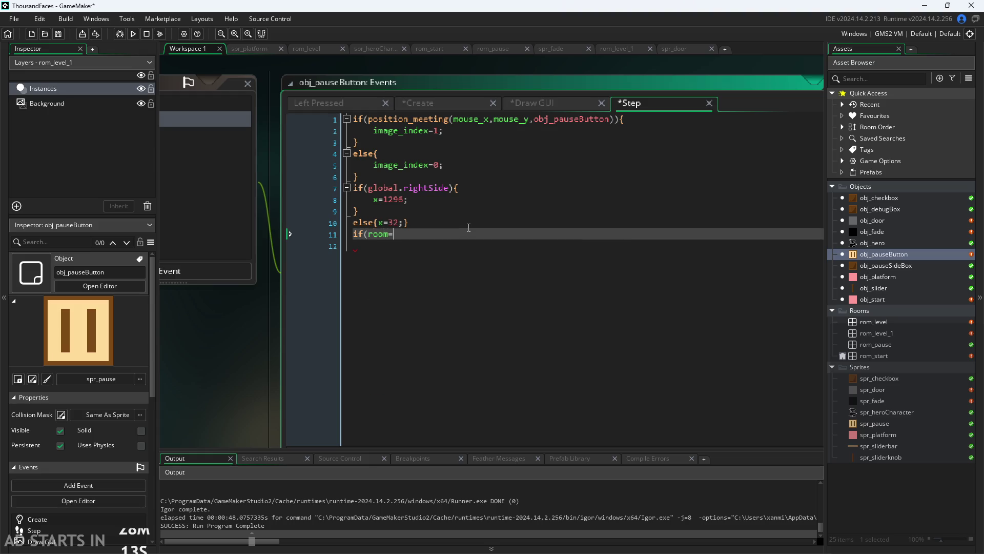
pyautogui.write('==')
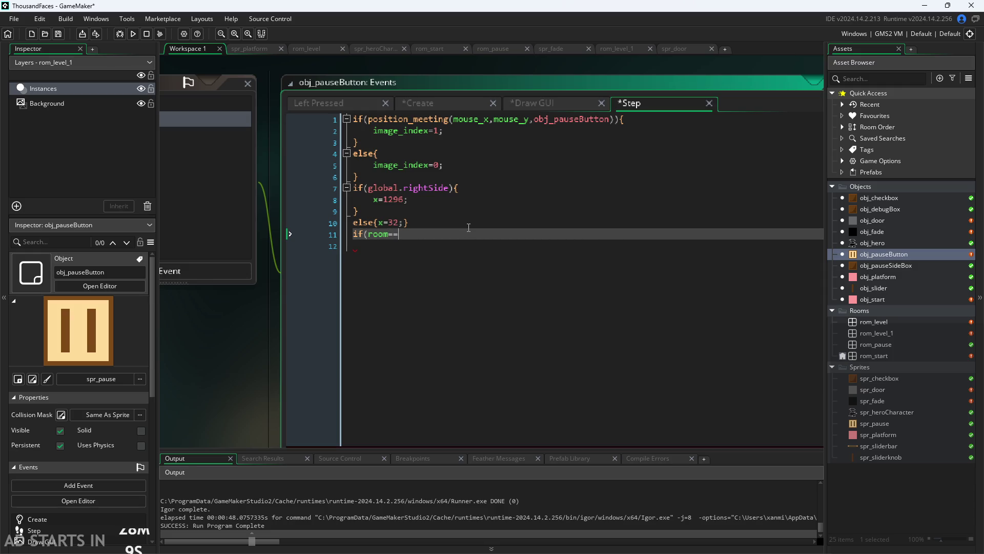
pyautogui.write('rom_')
pyautogui.press('Return')
pyautogui.write('{')
pyautogui.press('Return')
pyautogui.write('arrivedAt1=tr5u')
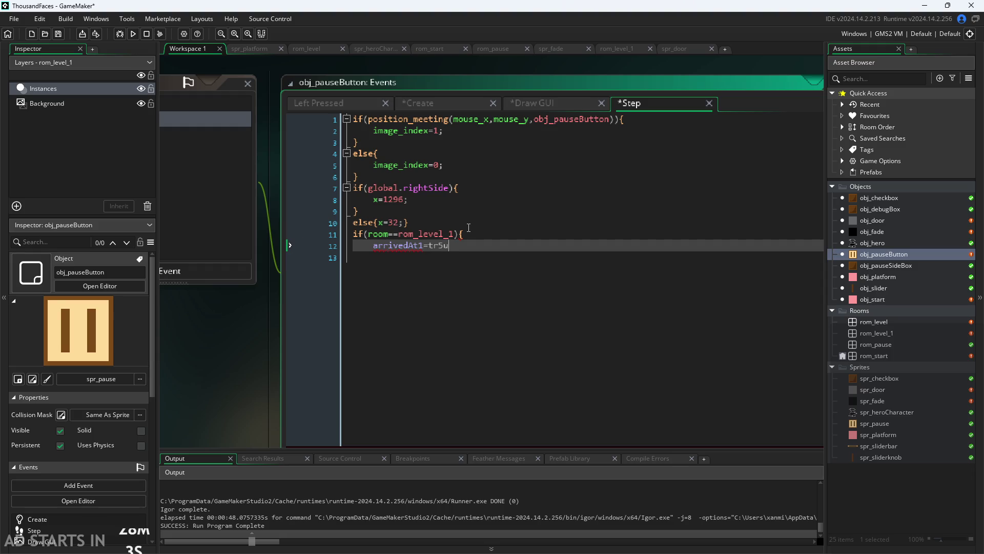
pyautogui.press('BackSpace')
pyautogui.write('ue')
pyautogui.write(';')
pyautogui.press('Return')
pyautogui.write('}')
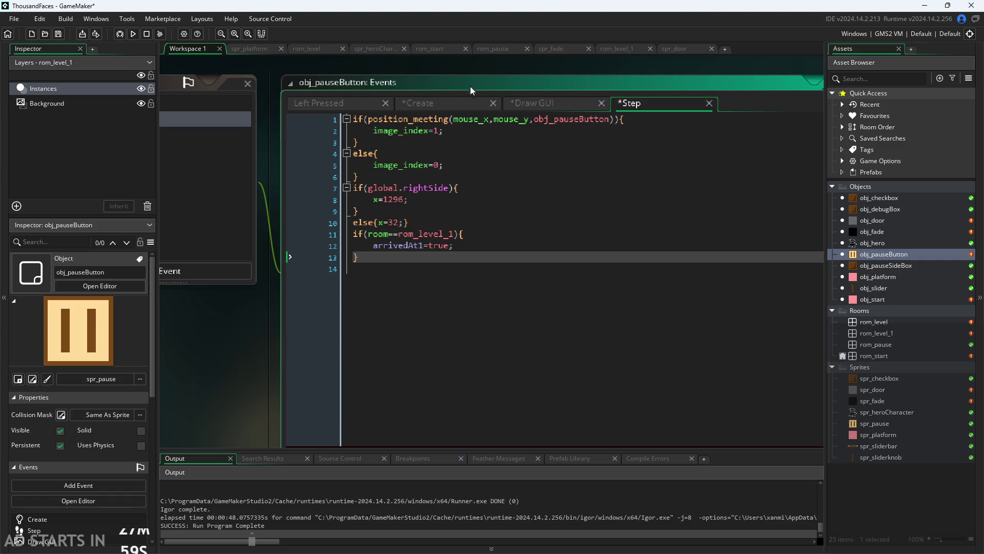
pyautogui.hotkey('ctrl', 's')
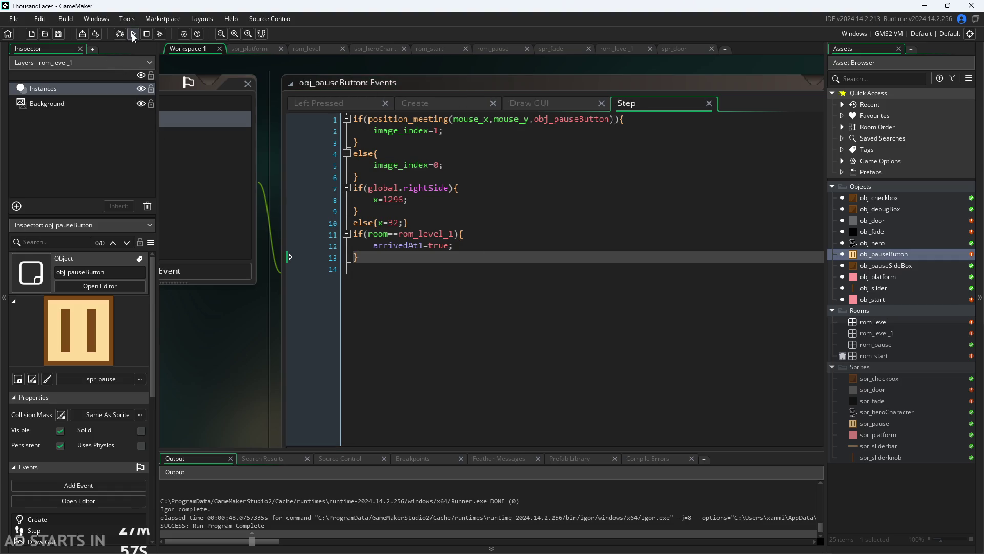
pyautogui.click(132, 34)
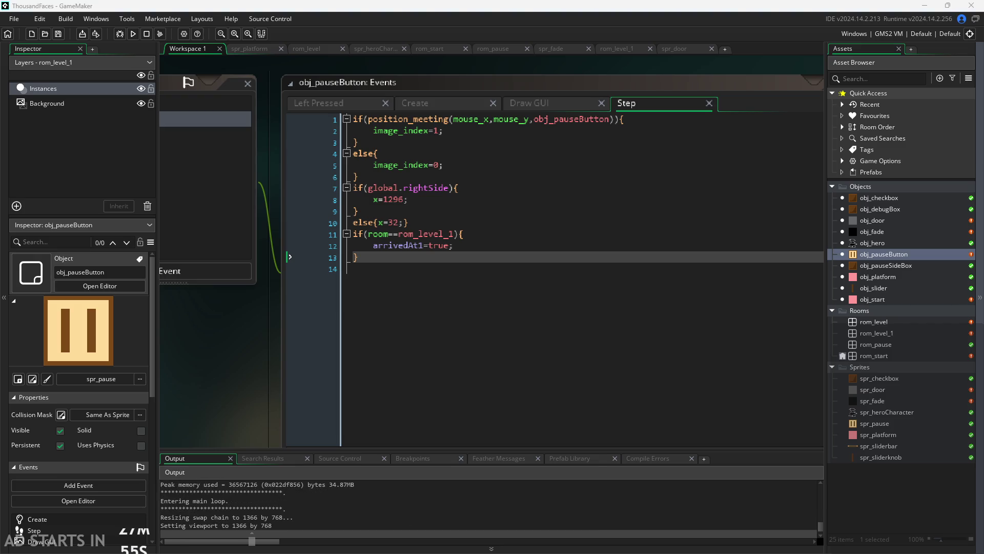
pyautogui.click(111, 124)
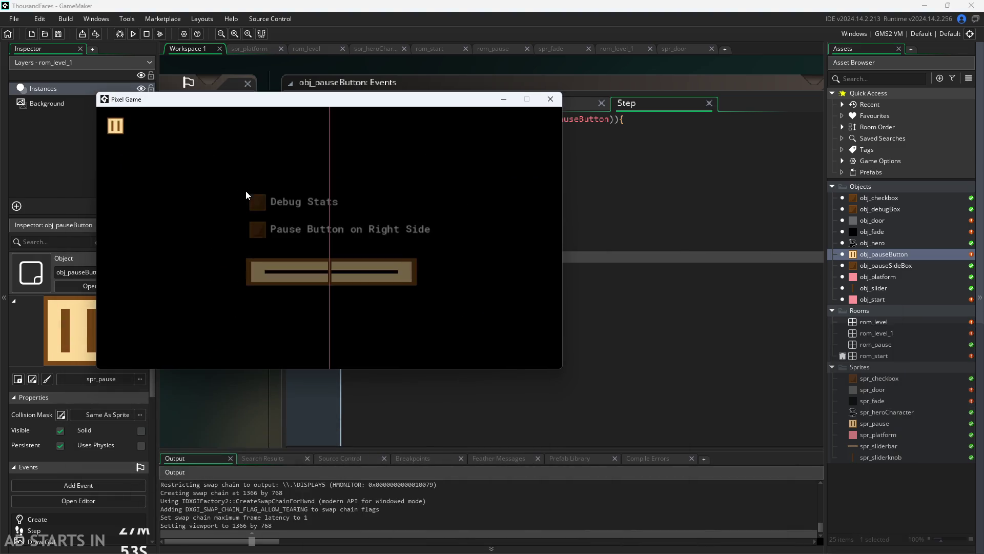
pyautogui.click(255, 203)
pyautogui.click(248, 230)
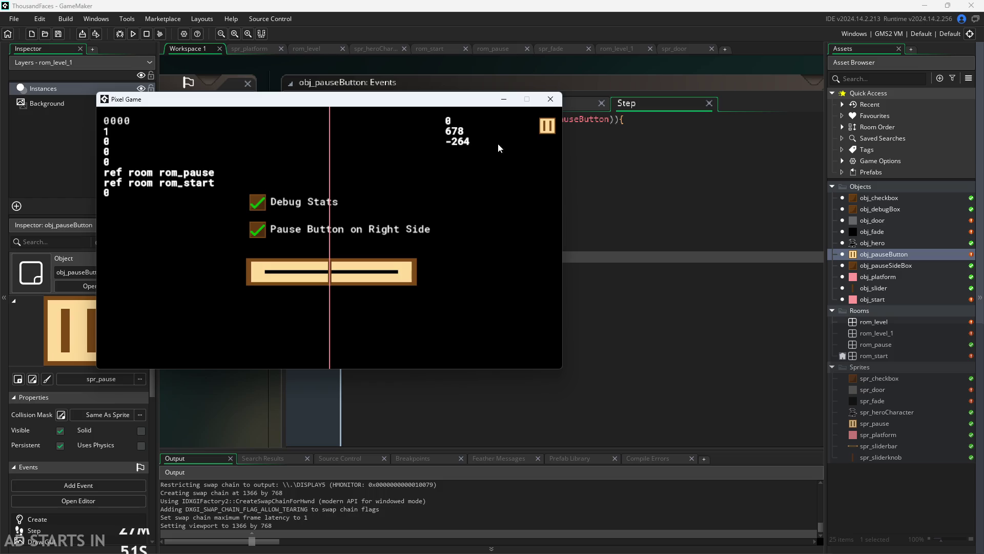
pyautogui.click(547, 127)
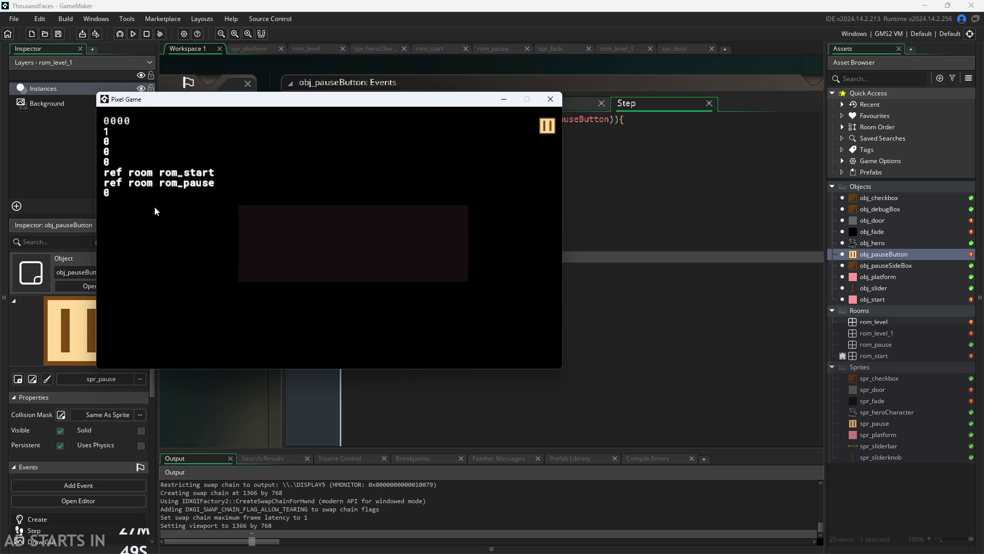
pyautogui.click(395, 249)
pyautogui.press('Right')
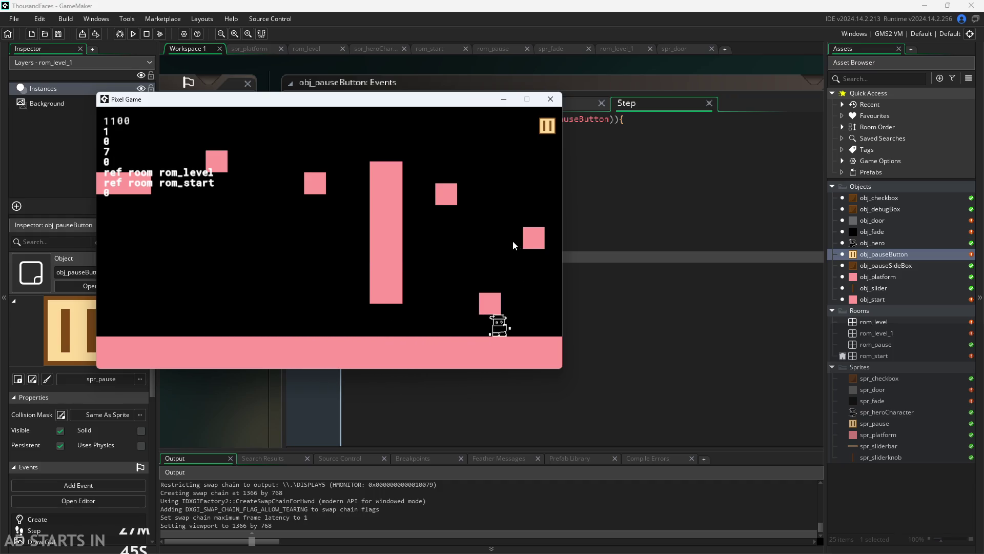
pyautogui.press('Left')
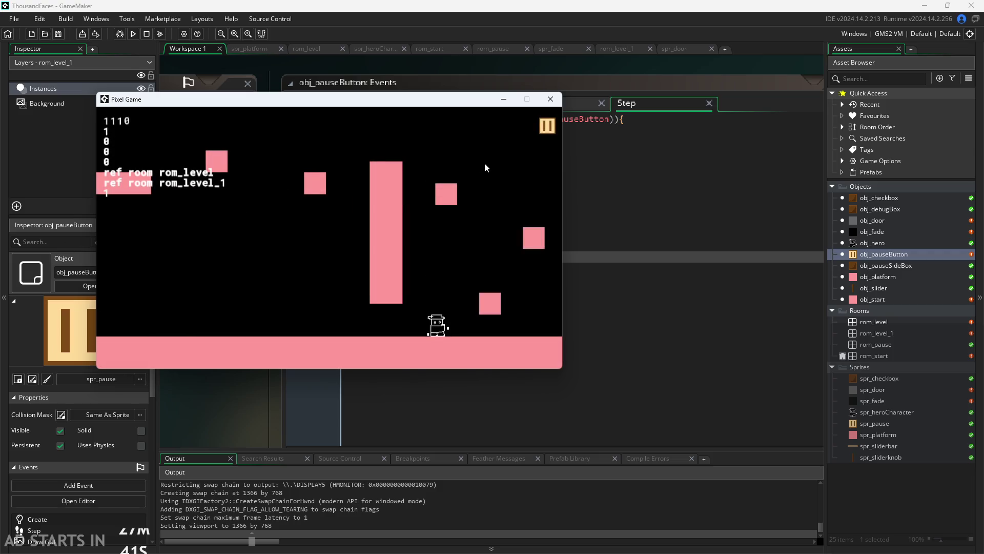
pyautogui.click(549, 99)
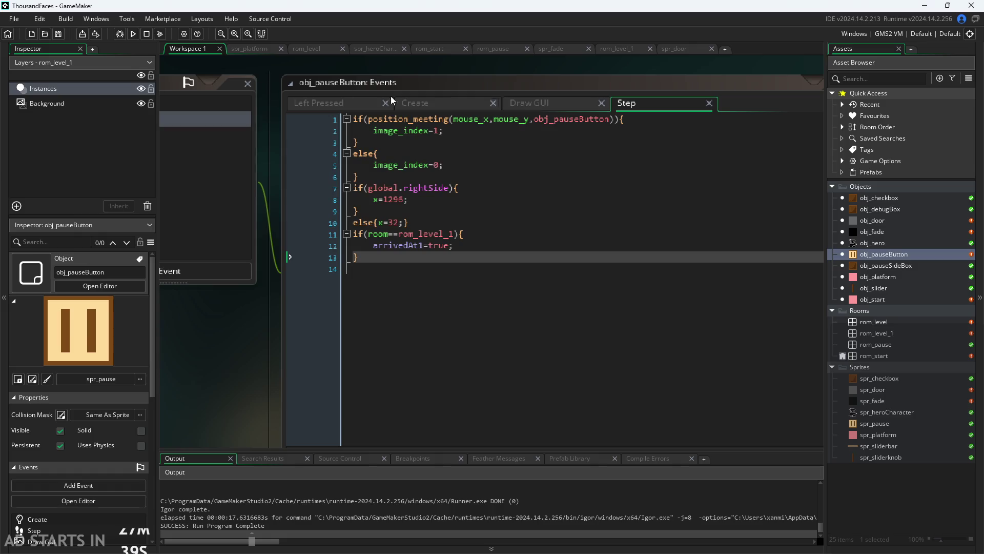
# - Run the game, enable Debug Stats and the right-side pause button, then pause and resume while walking
pyautogui.click(134, 34)
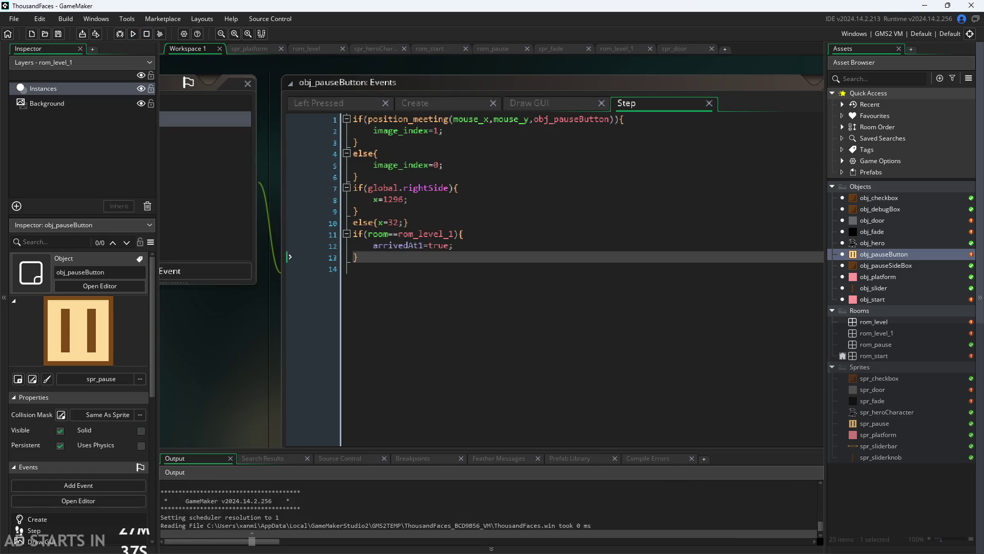
pyautogui.click(328, 195)
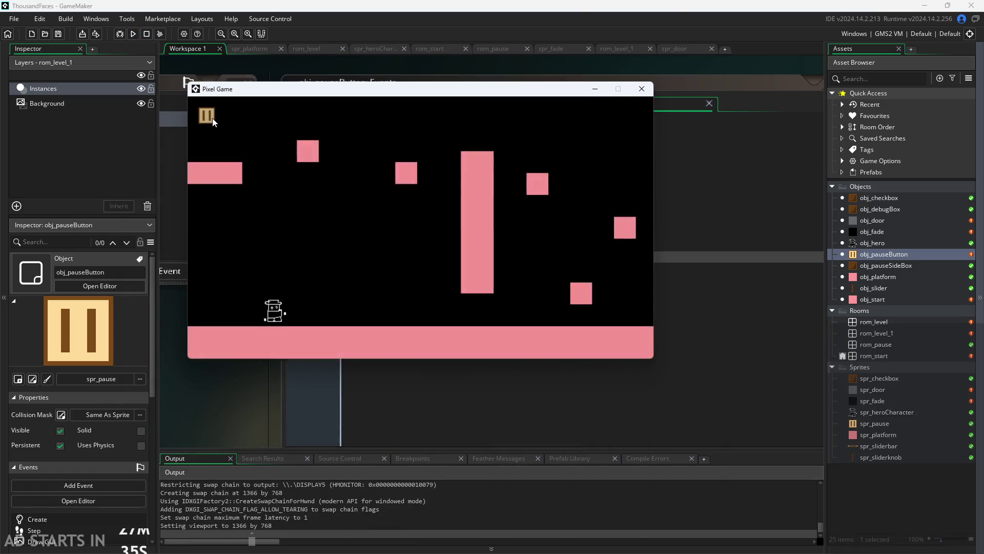
pyautogui.click(346, 191)
pyautogui.click(345, 218)
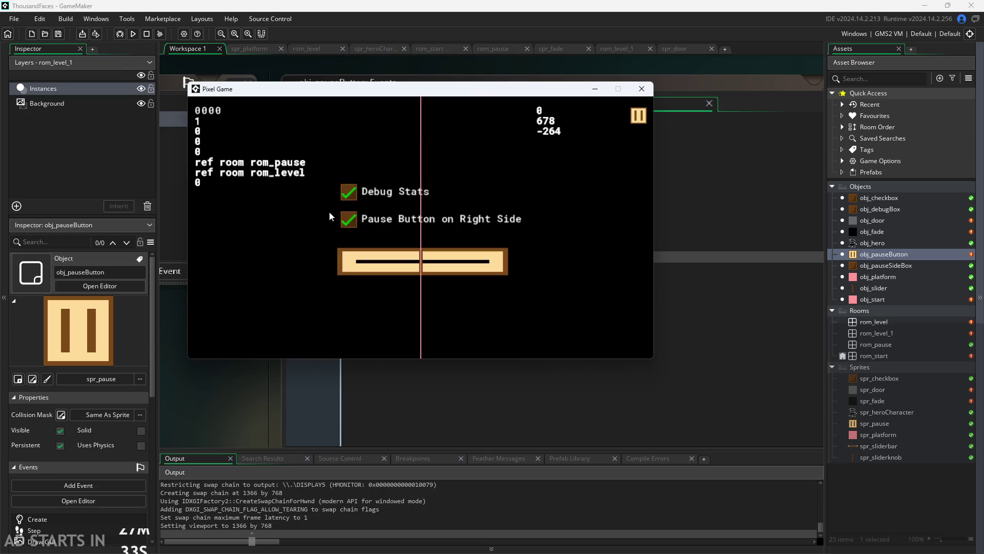
pyautogui.click(638, 114)
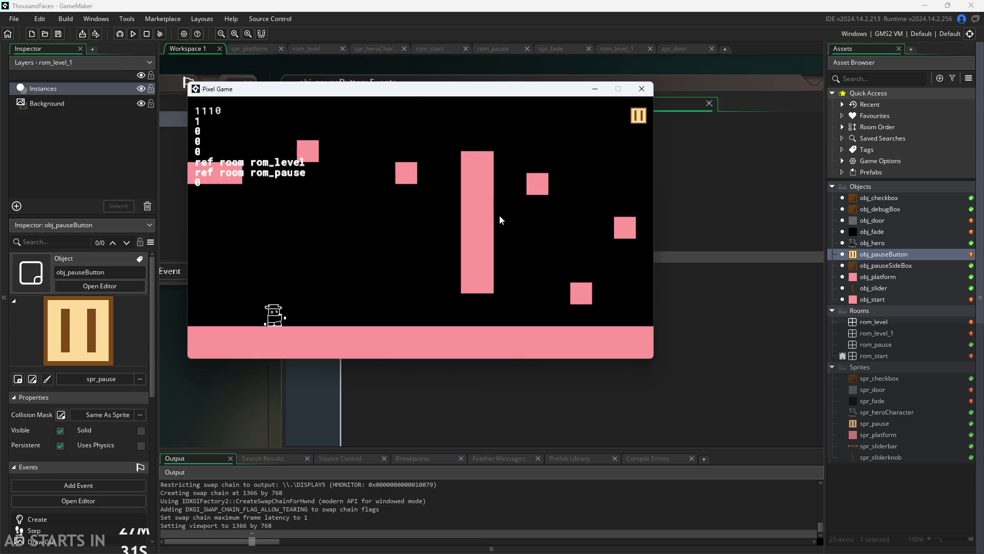
pyautogui.press('Right')
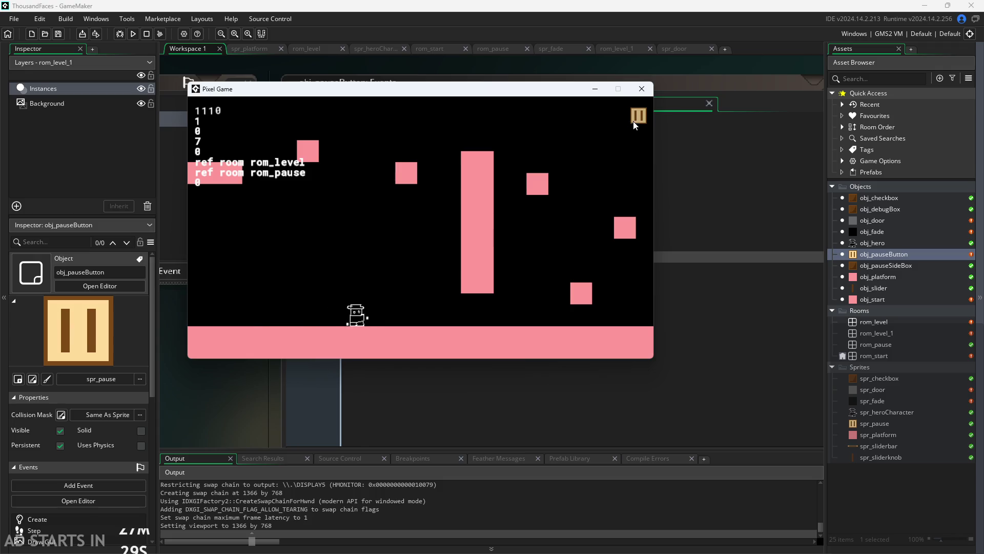
pyautogui.click(636, 120)
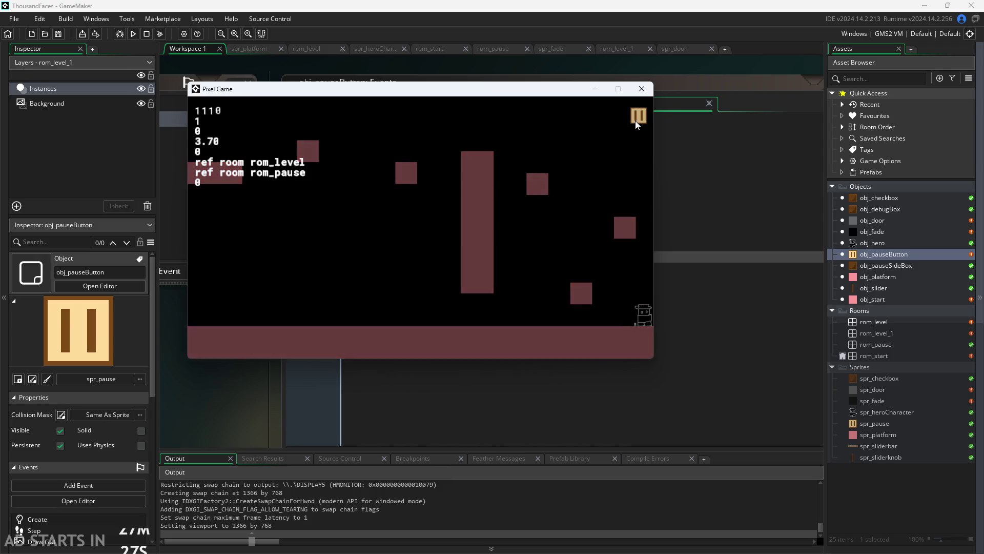
pyautogui.click(635, 121)
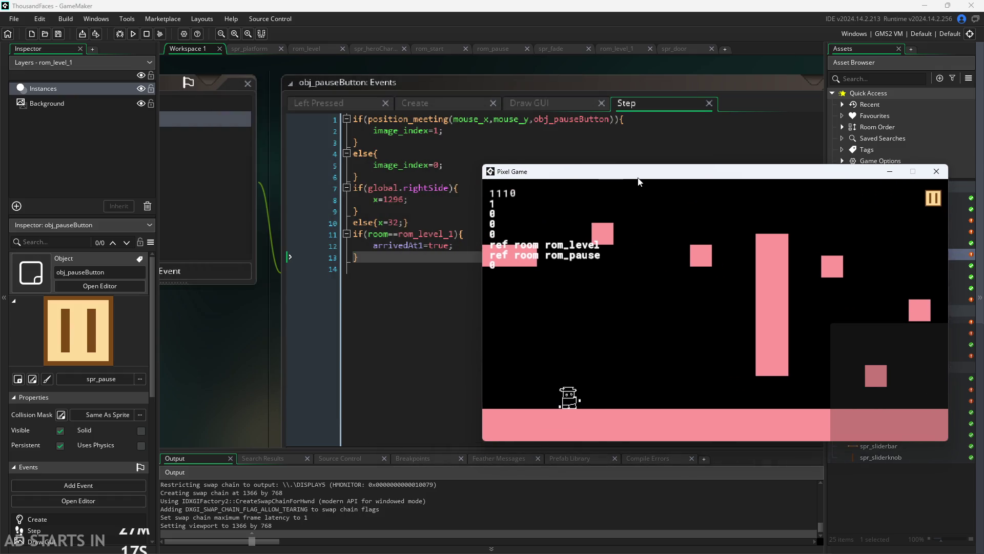
# - Reposition the game window and keep pausing and resuming as the hero walks right
pyautogui.moveTo(344, 100); pyautogui.dragTo(611, 195)
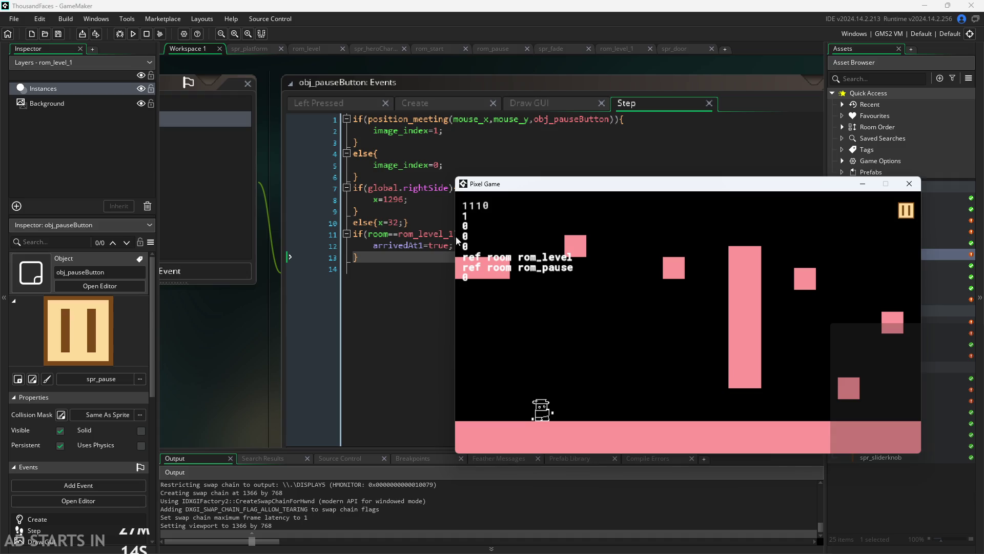
pyautogui.moveTo(577, 182); pyautogui.dragTo(385, 96)
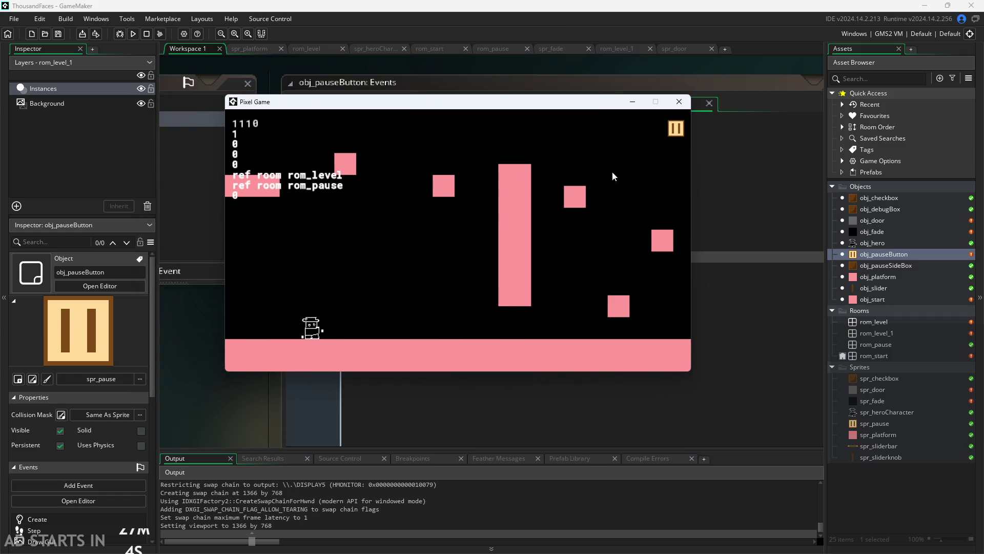
pyautogui.press('Right')
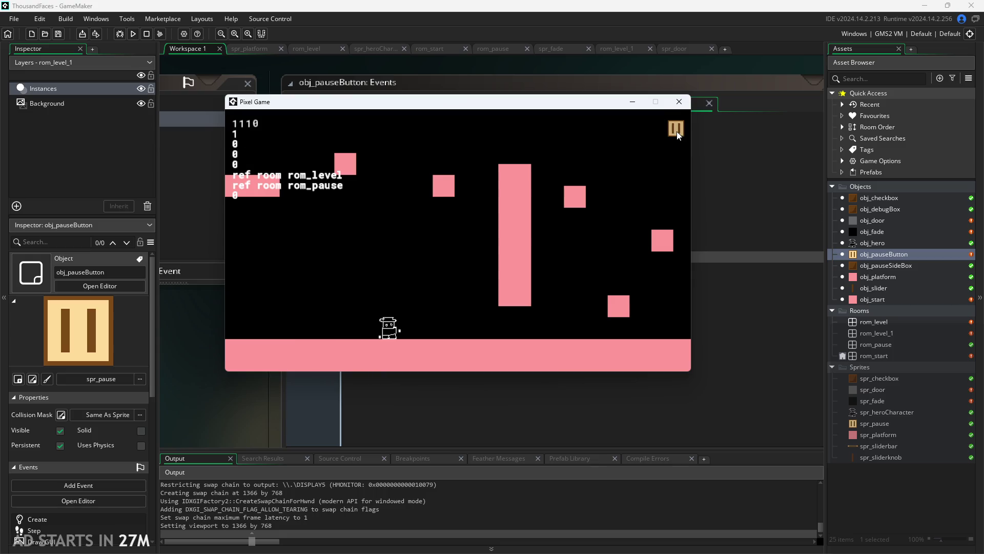
pyautogui.click(677, 131)
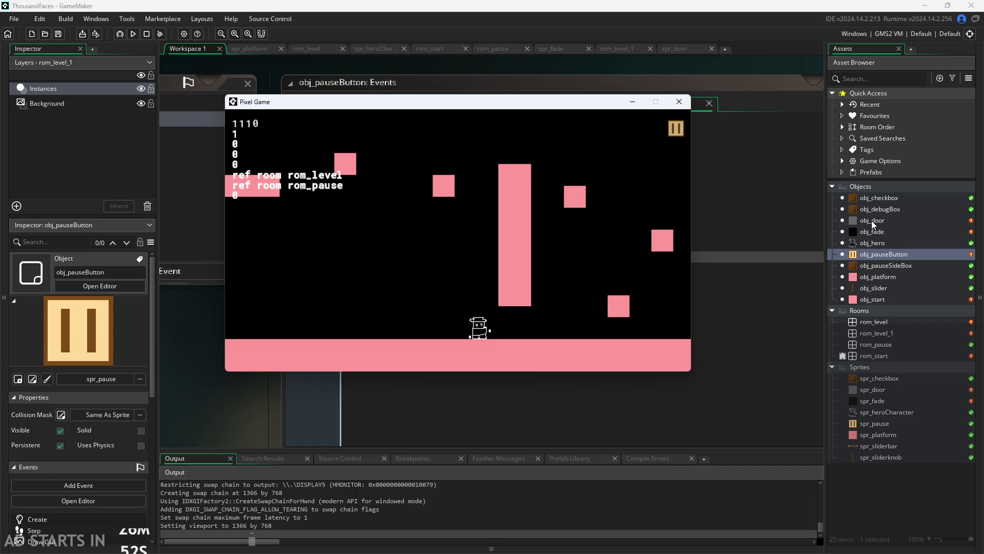
pyautogui.press('Right')
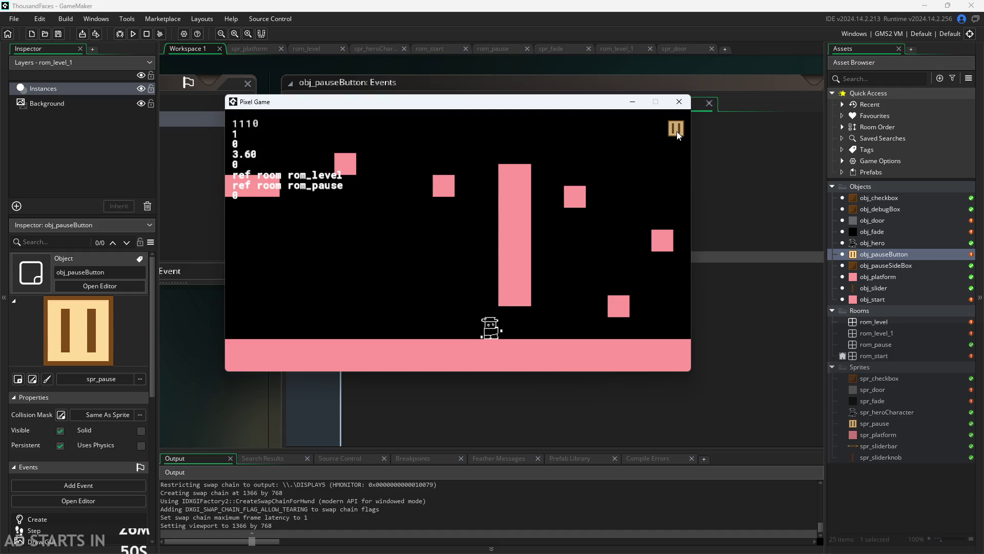
pyautogui.click(677, 132)
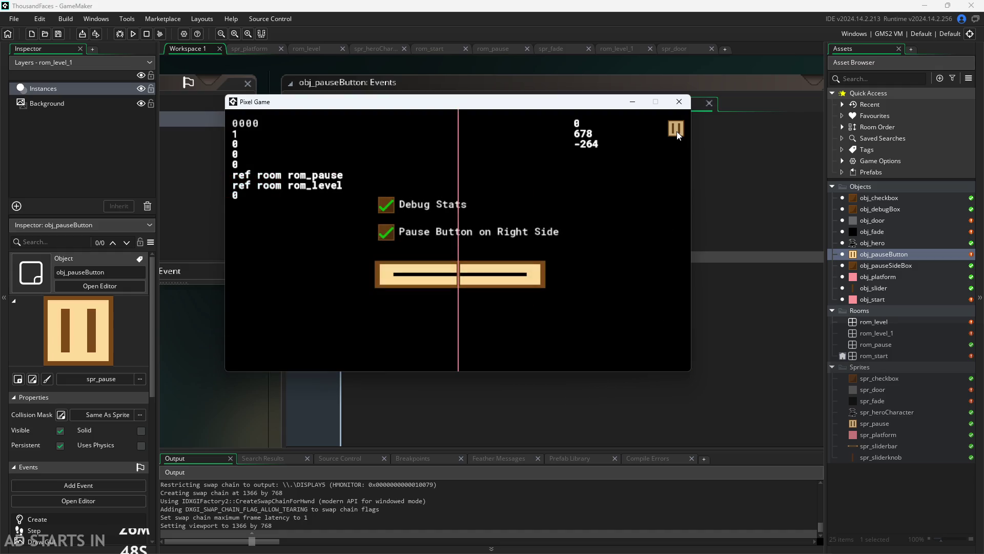
pyautogui.click(678, 132)
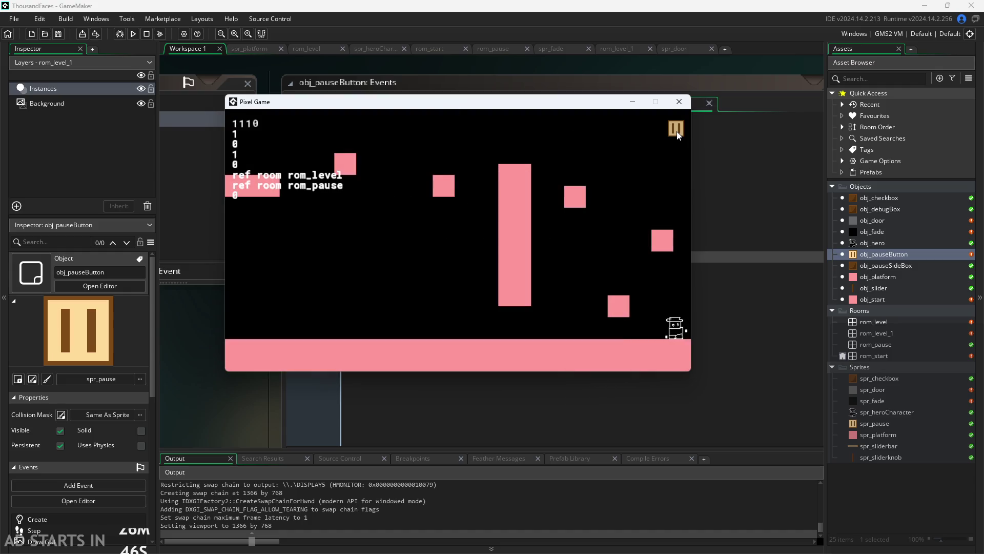
pyautogui.click(677, 132)
pyautogui.click(677, 132)
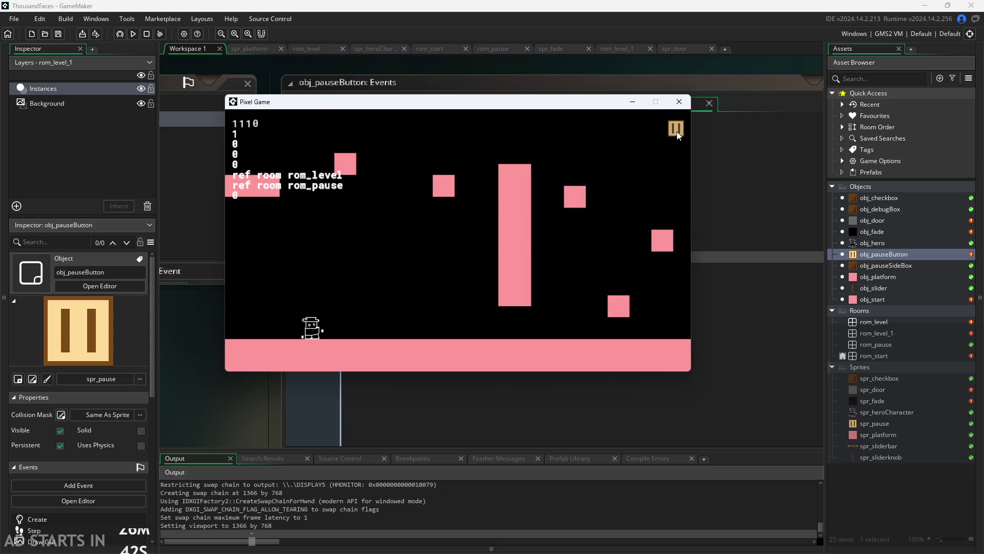
# - Walk and jump the hero, check arrivedAt1 on the pause menu once more, and close the game
pyautogui.press('Right')
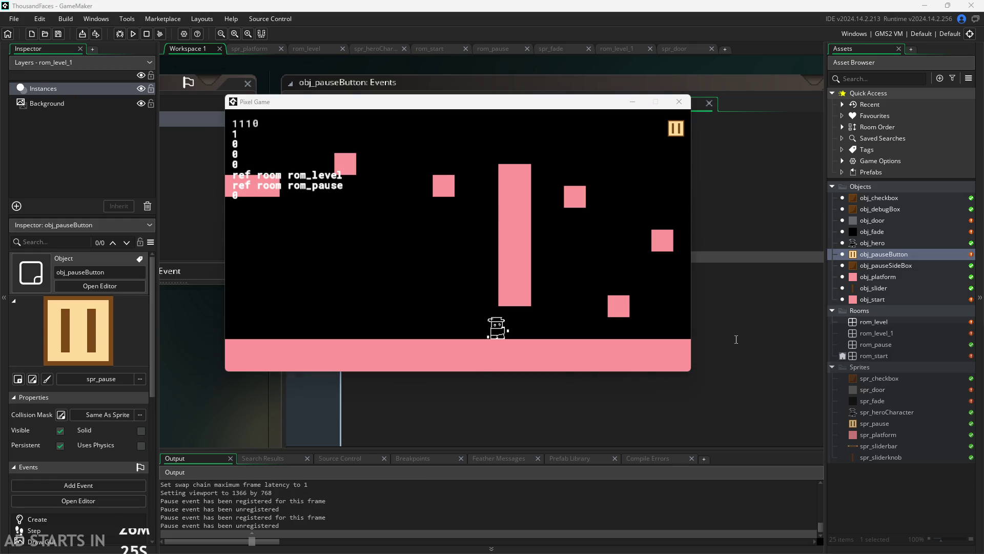
pyautogui.press('Right')
pyautogui.press('space')
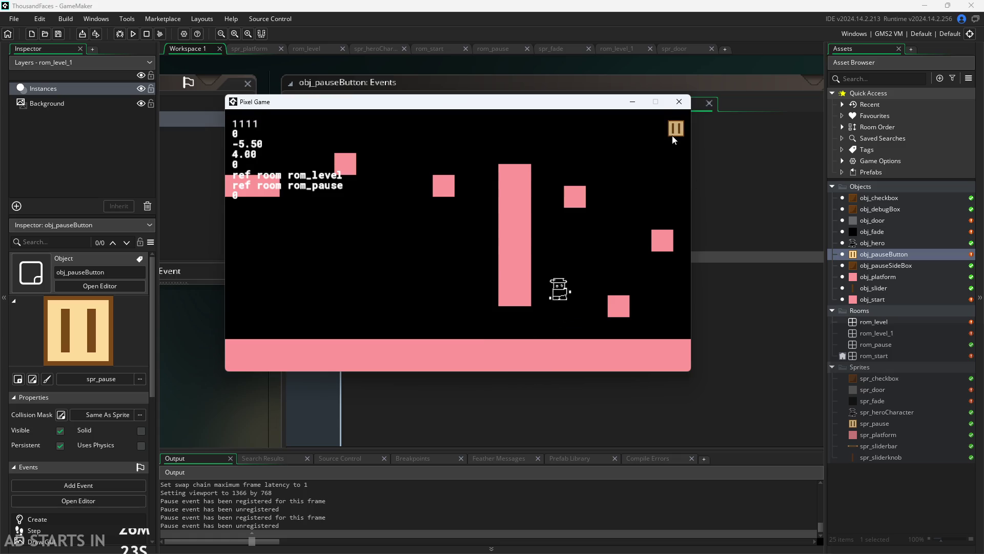
pyautogui.press('Left')
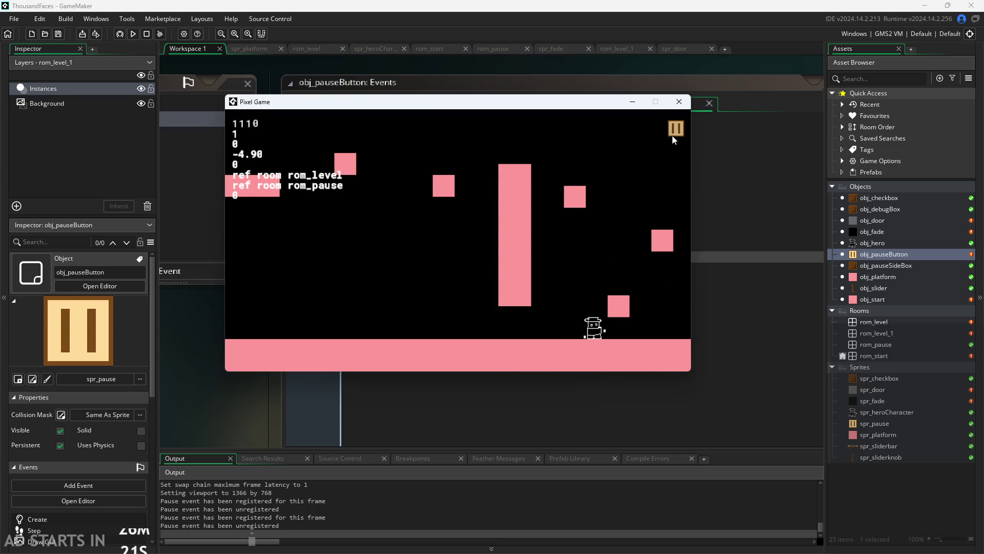
pyautogui.press('Right')
pyautogui.click(672, 135)
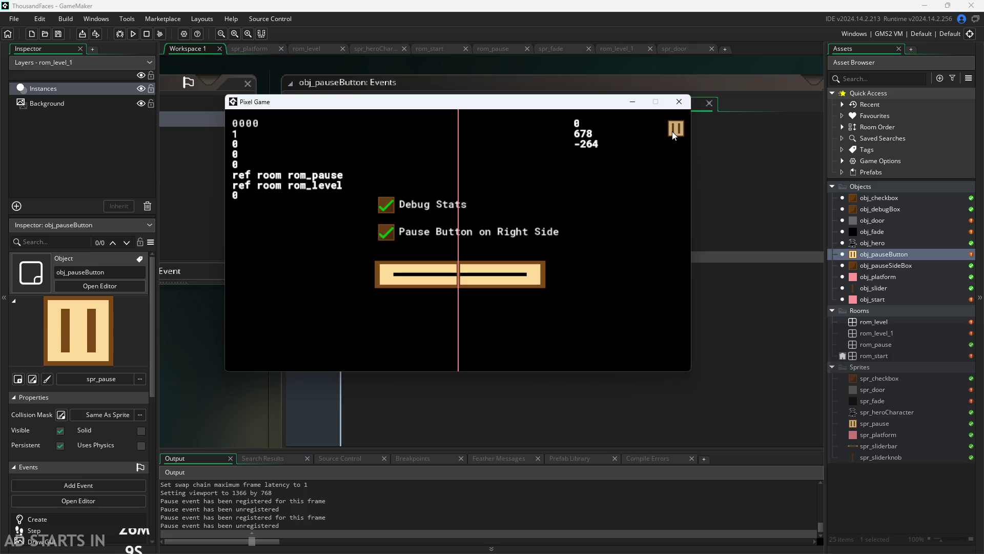
pyautogui.click(672, 131)
pyautogui.click(680, 102)
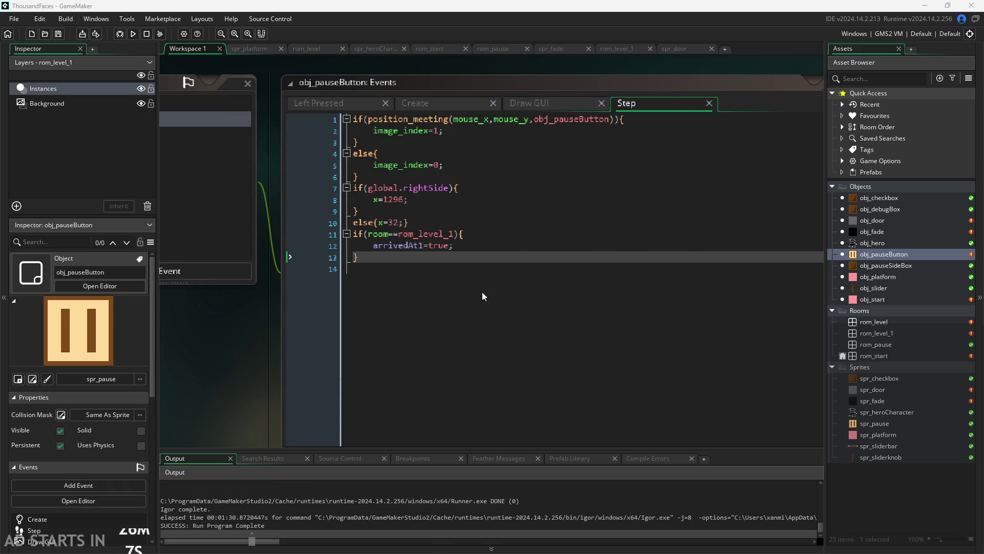
# - Add prevRoom1=false; below the arrivedAt1 line in the Create event
pyautogui.click(486, 248)
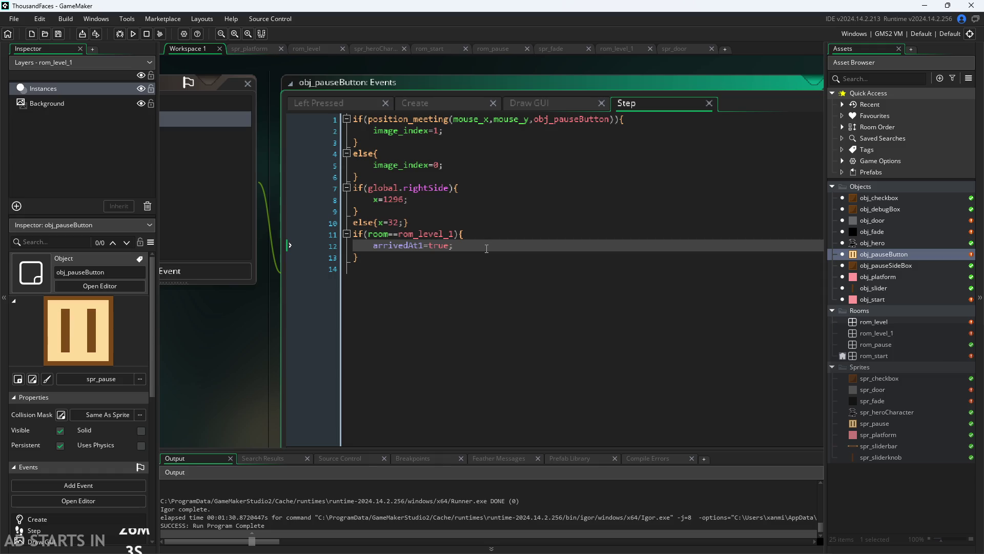
pyautogui.click(486, 258)
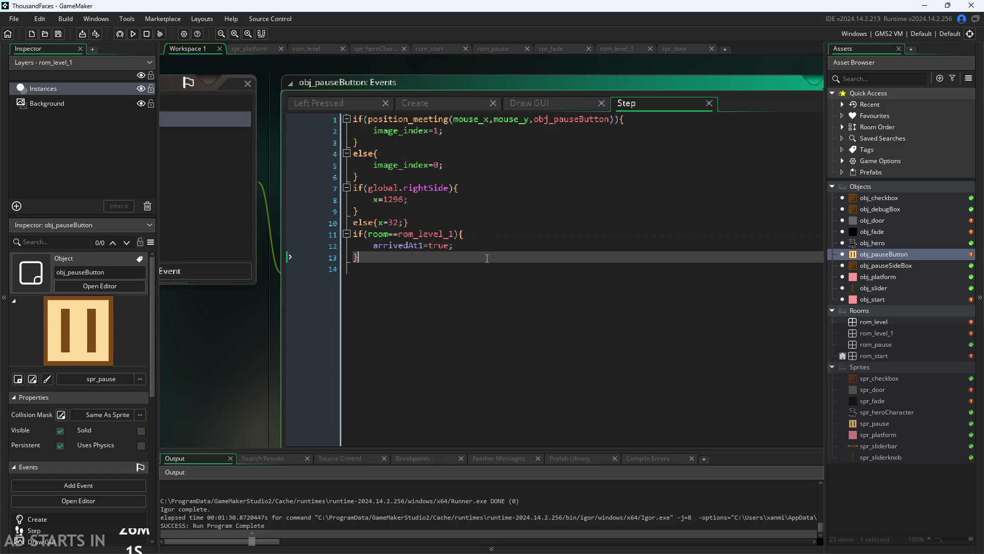
pyautogui.click(457, 109)
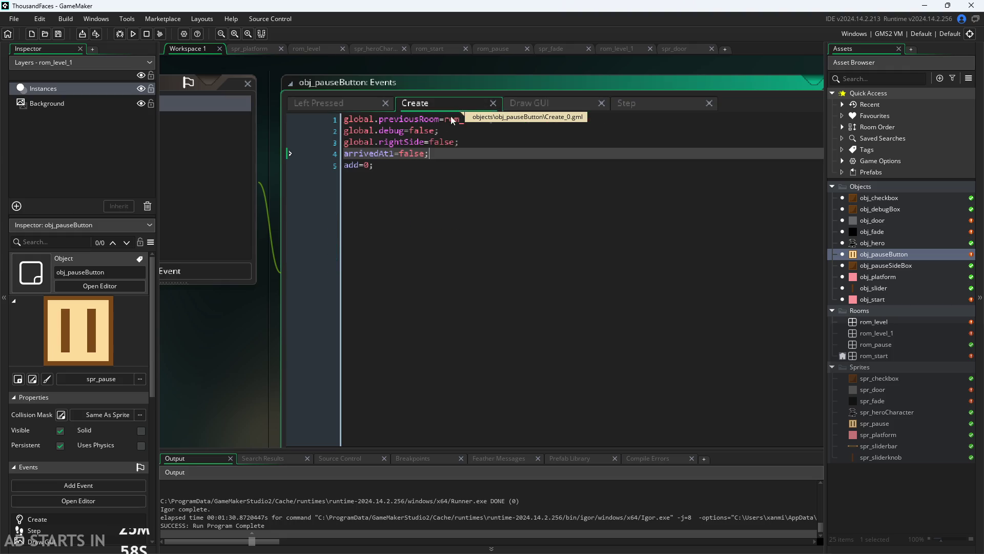
pyautogui.click(403, 166)
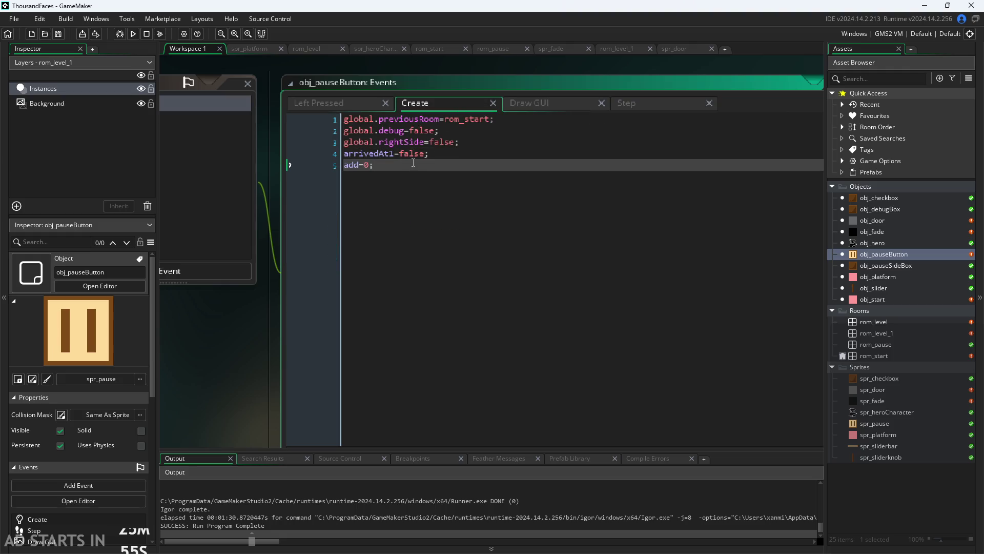
pyautogui.click(451, 157)
pyautogui.press('Return')
pyautogui.write('revRoom')
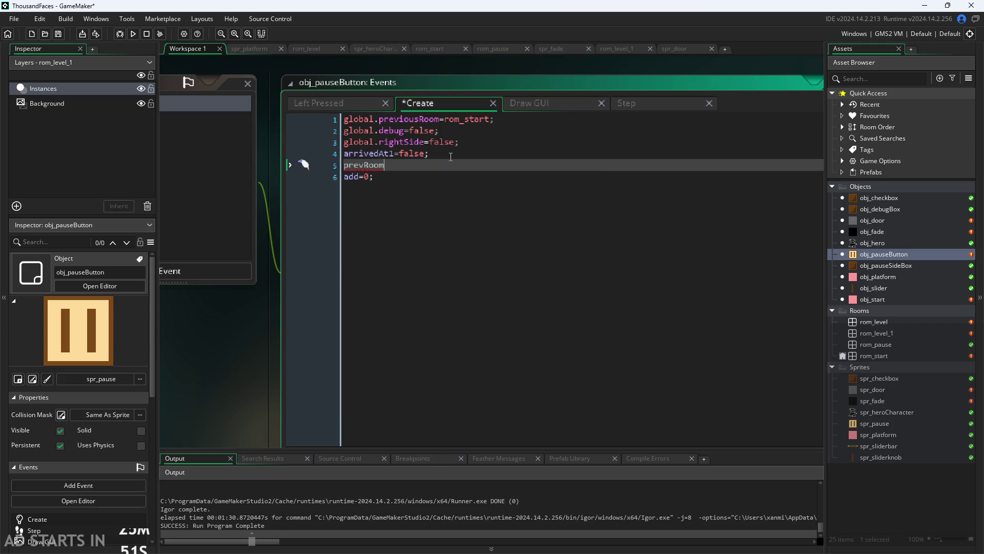
pyautogui.write('1=false;')
# - In Step add if(global.previousRoom==rom_level_1){prevRoom1=true;}, then select the arrivedAt1 draw line in Draw GUI
pyautogui.click(636, 106)
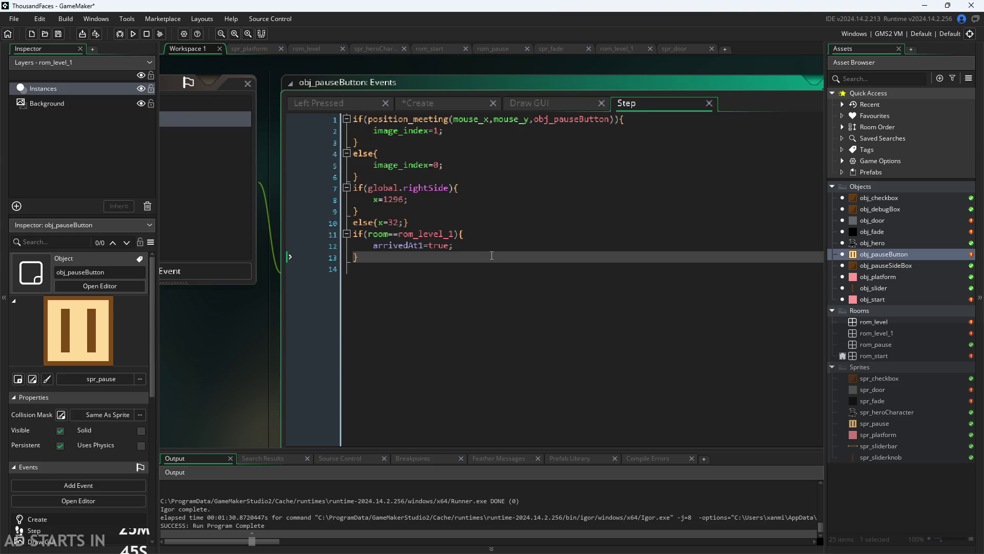
pyautogui.press('Return')
pyautogui.write('if(')
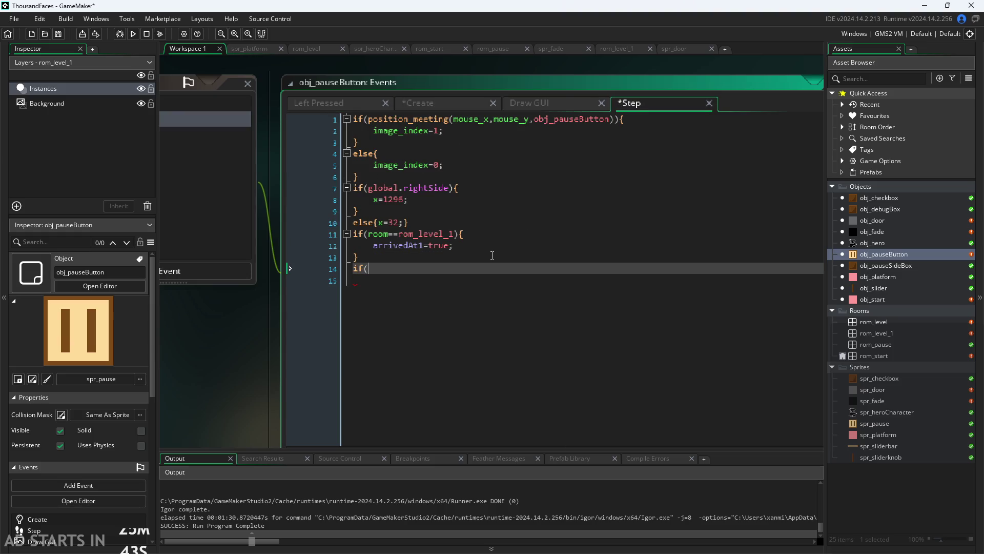
pyautogui.write('global.p')
pyautogui.press('Return')
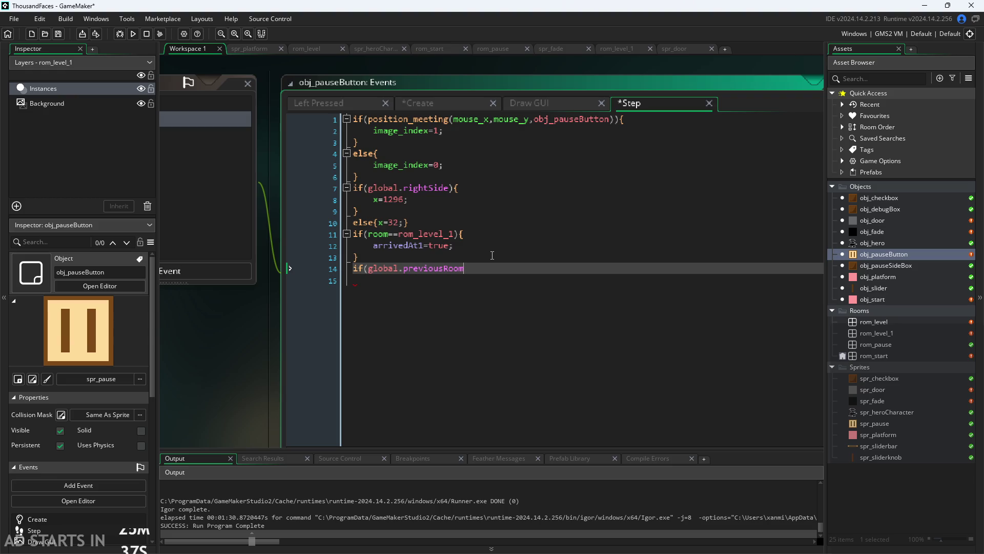
pyautogui.write('==')
pyautogui.write('rom')
pyautogui.press('Return')
pyautogui.write(')')
pyautogui.write('{')
pyautogui.press('Return')
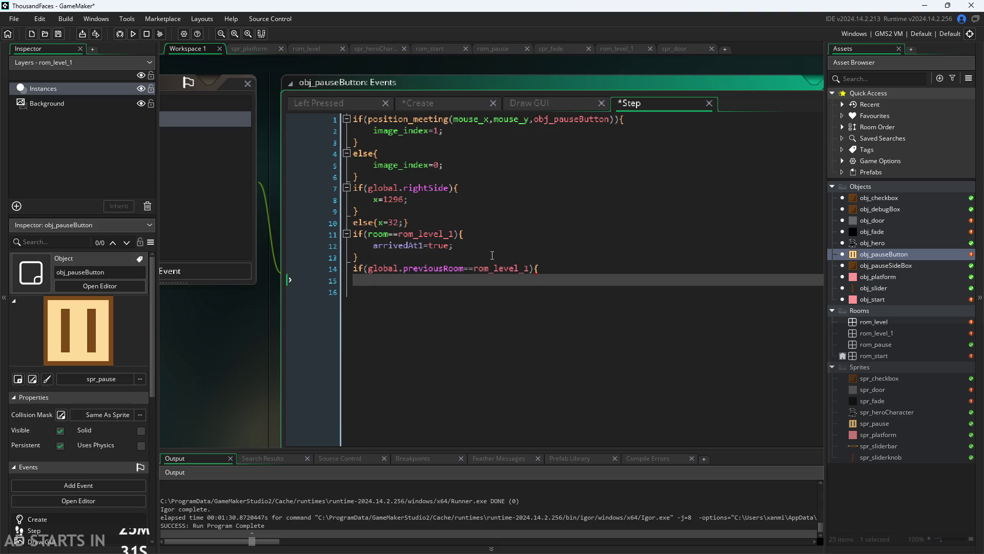
pyautogui.write('prevRoom1')
pyautogui.write('=true;l')
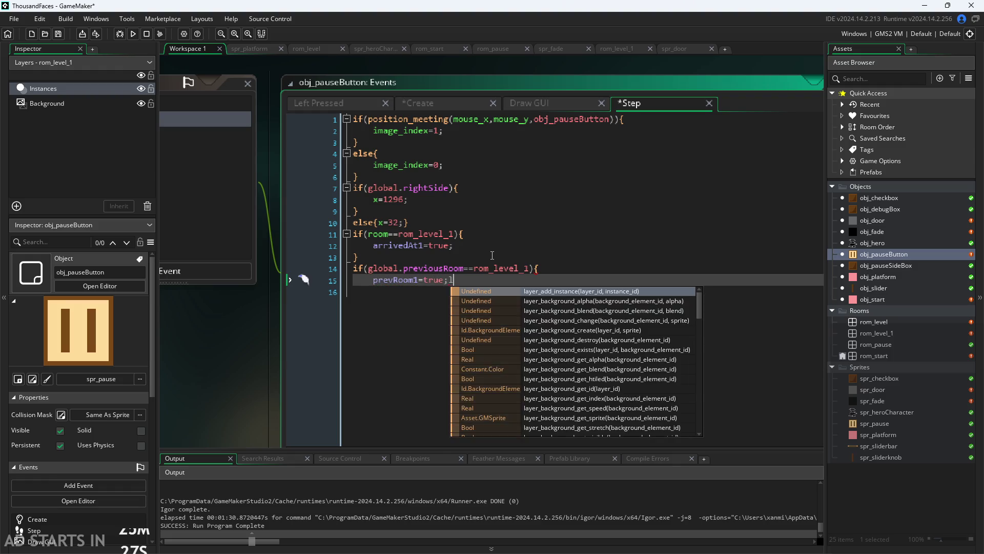
pyautogui.press('Return')
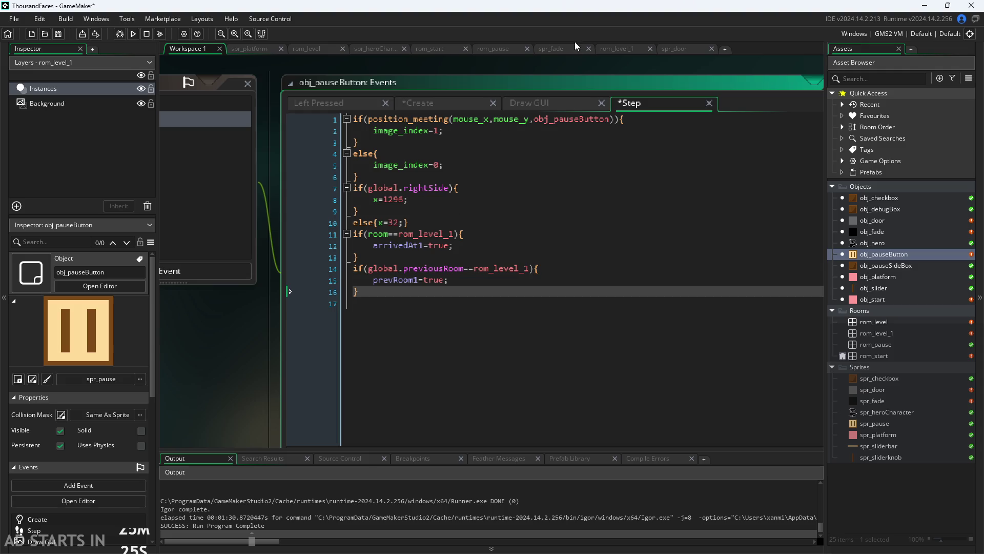
pyautogui.click(552, 104)
pyautogui.moveTo(642, 246); pyautogui.dragTo(383, 248)
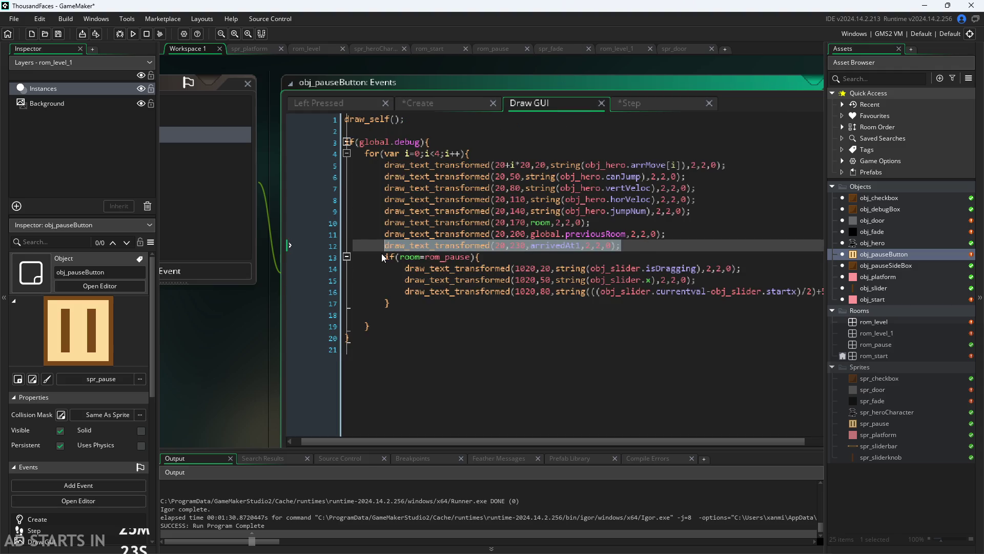
# - Duplicate the arrivedAt1 draw_text line to draw prevRoom1 at 20,260, save, and run with F5
pyautogui.hotkey('ctrl', 'c')
pyautogui.click(658, 248)
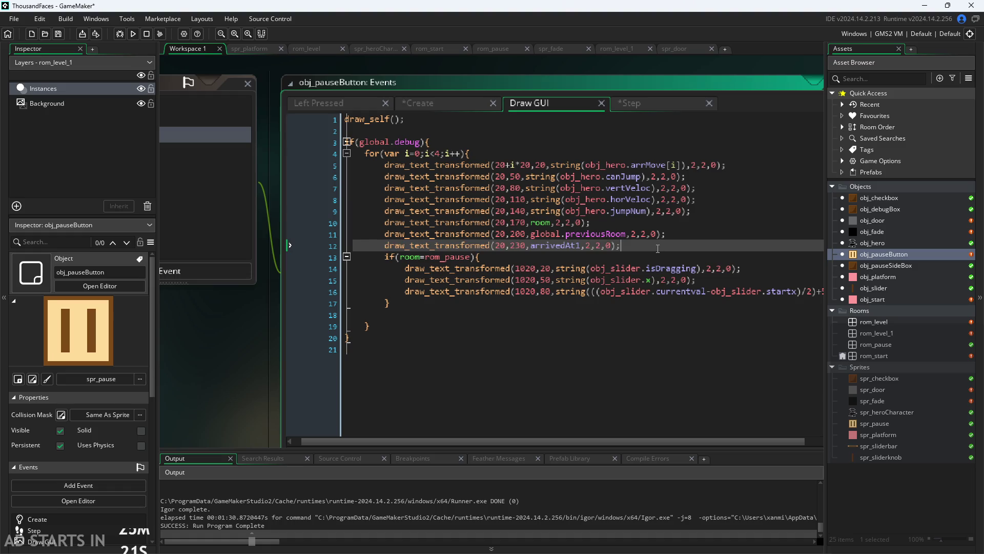
pyautogui.press('Return')
pyautogui.hotkey('ctrl', 'v')
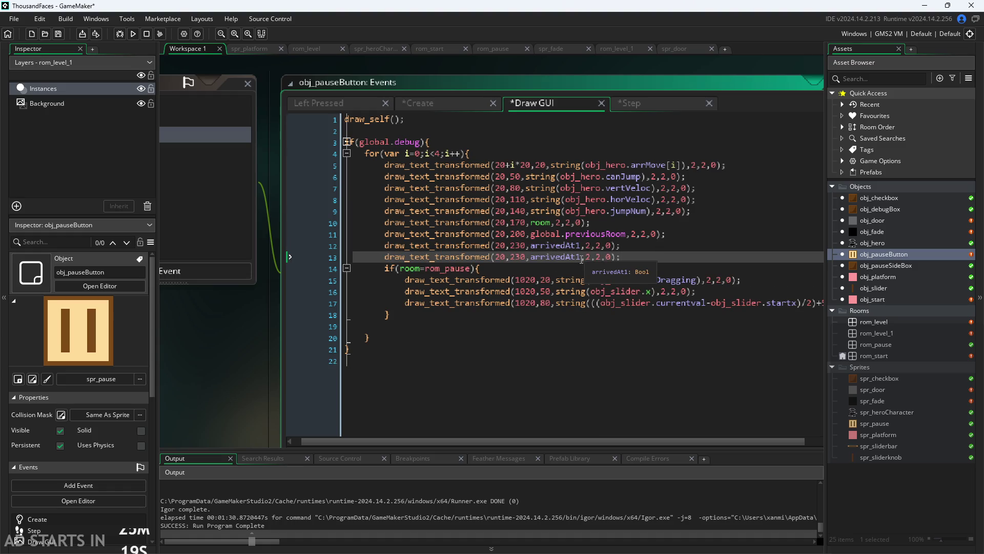
pyautogui.moveTo(585, 258); pyautogui.dragTo(533, 258)
pyautogui.write('prevRoom1')
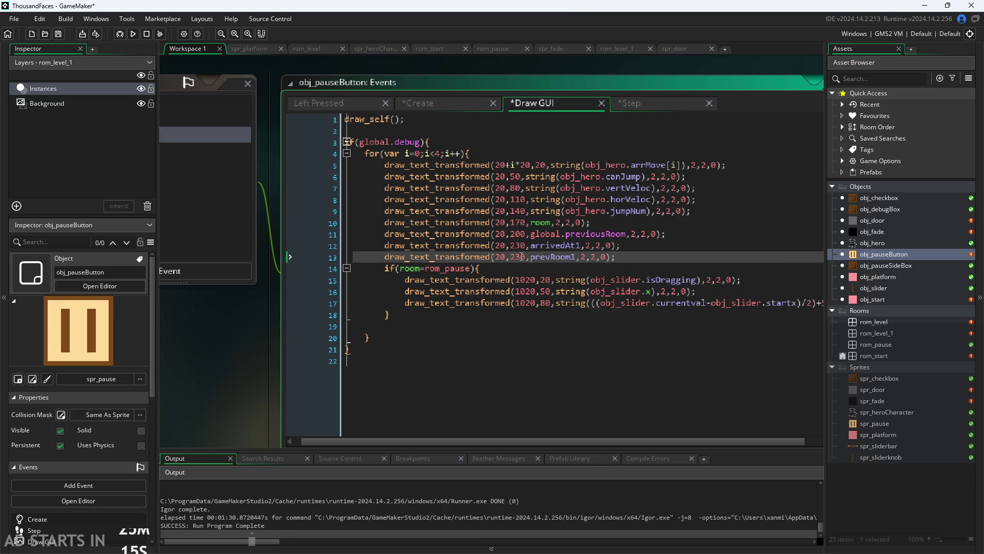
pyautogui.hotkey('ctrl', 's')
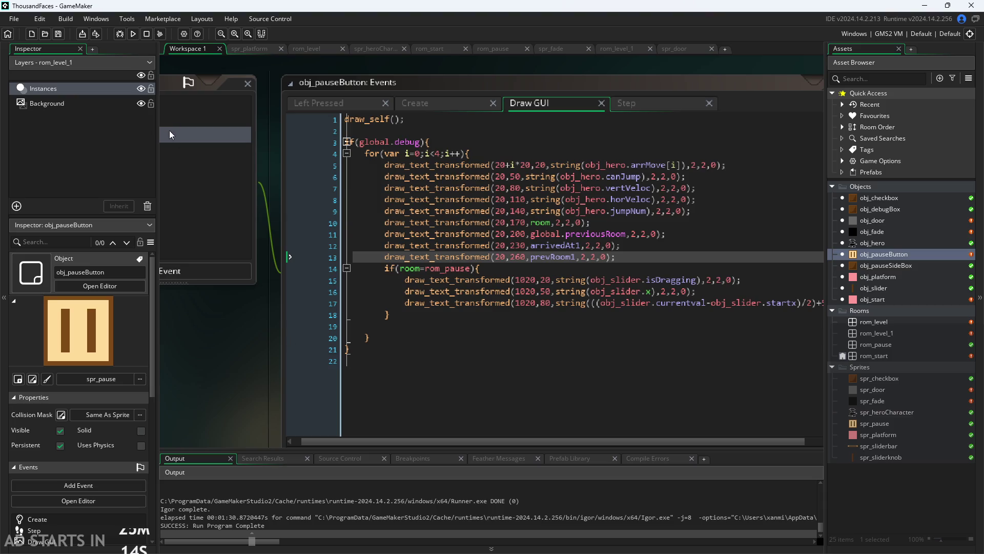
pyautogui.press('F5')
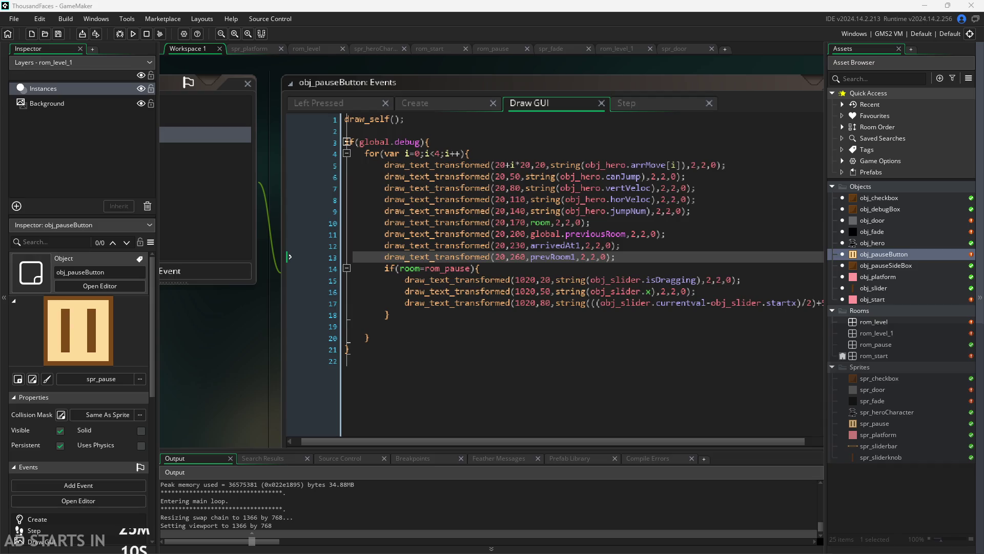
# - Walk and jump the hero, pause and resume, cross into the other level, then end the run
pyautogui.press('Right')
pyautogui.press('Up')
pyautogui.press('Escape')
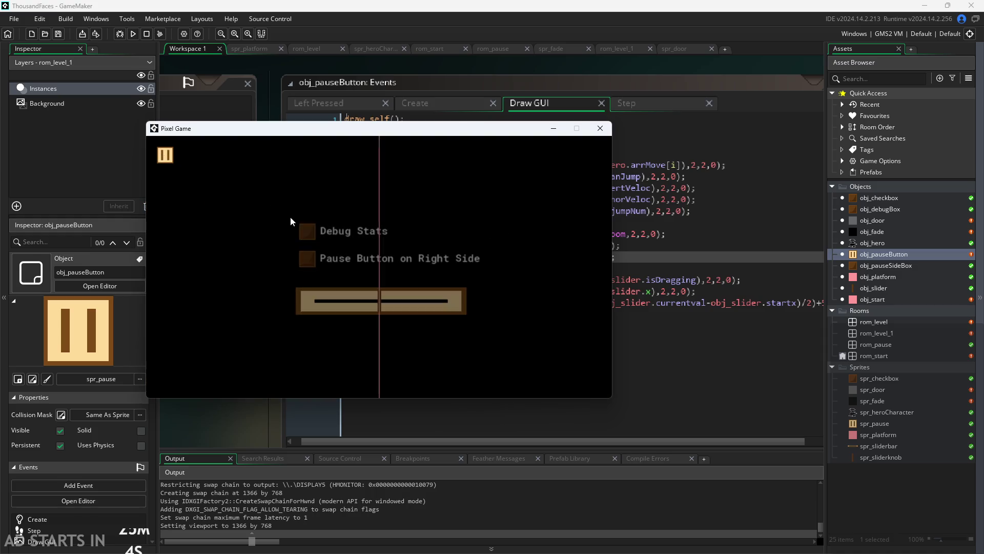
pyautogui.click(599, 157)
pyautogui.press('Right')
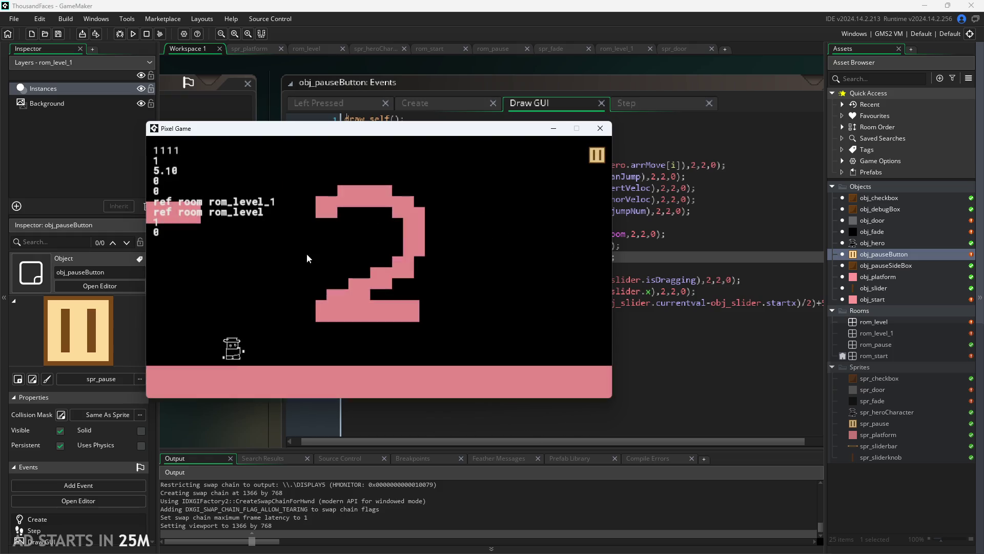
pyautogui.press('Left')
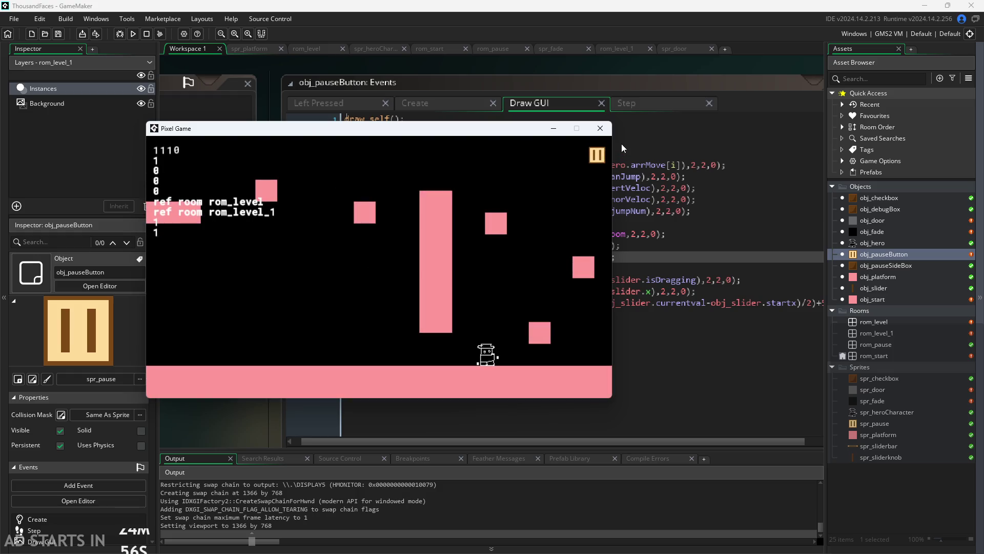
pyautogui.click(600, 127)
# - Relaunch the game and enable Debug Stats and Pause Button on Right Side in the pause menu
pyautogui.click(136, 38)
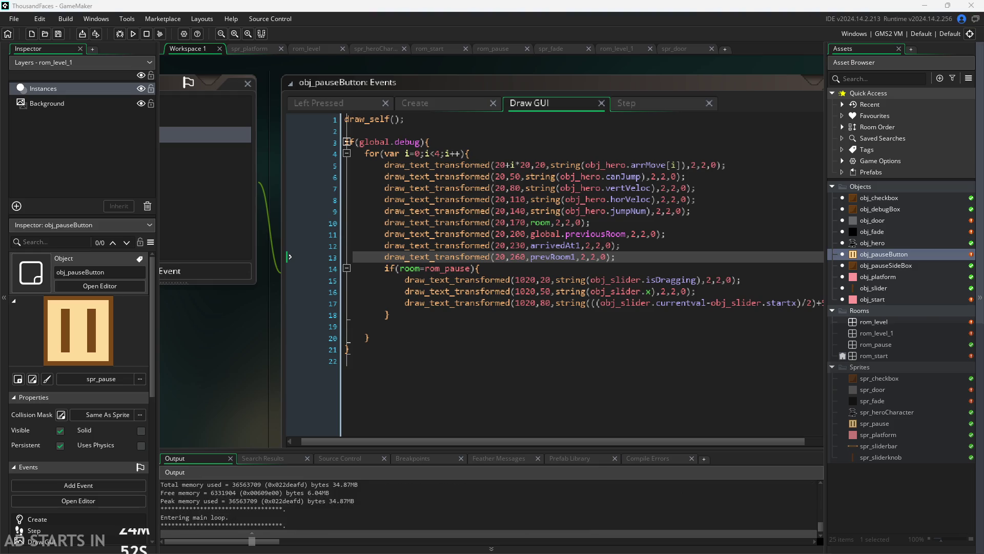
pyautogui.click(245, 259)
pyautogui.click(384, 330)
pyautogui.click(384, 358)
pyautogui.click(672, 258)
# - Walk right, pause and resume from rom_level_1 to watch prevRoom1 turn 1, then rerun with F5
pyautogui.press('Right')
pyautogui.press('Right')
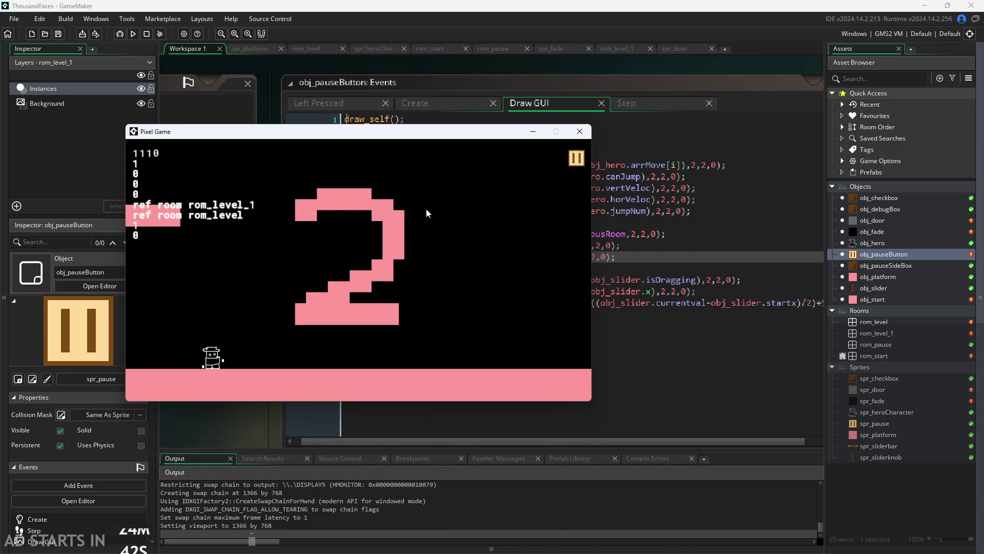
pyautogui.click(579, 161)
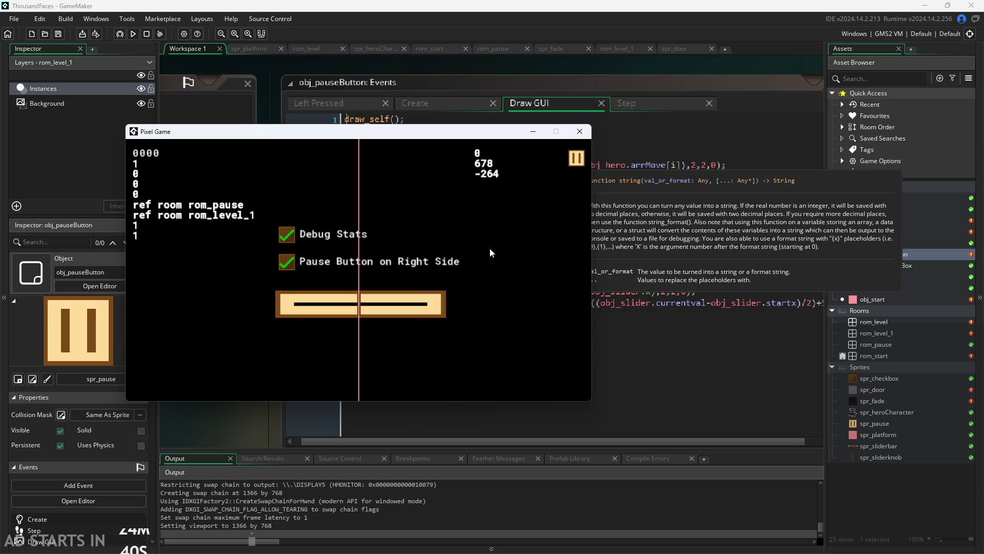
pyautogui.click(577, 158)
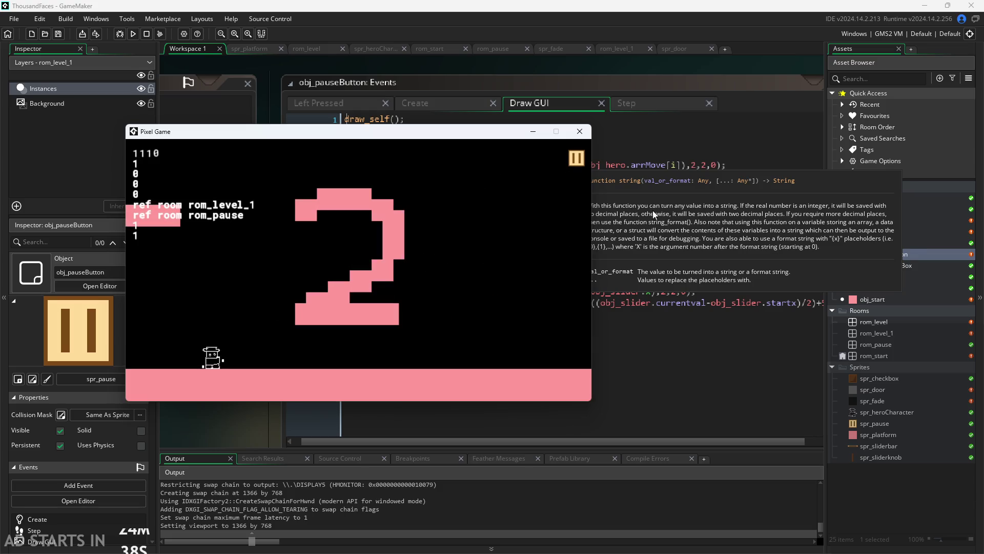
pyautogui.moveTo(459, 137); pyautogui.dragTo(582, 162)
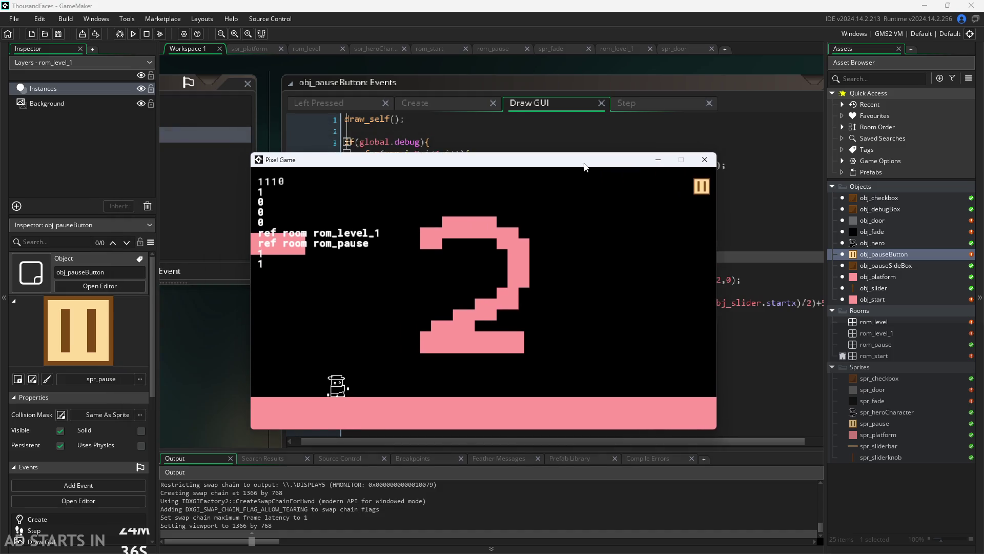
pyautogui.click(703, 162)
pyautogui.press('F5')
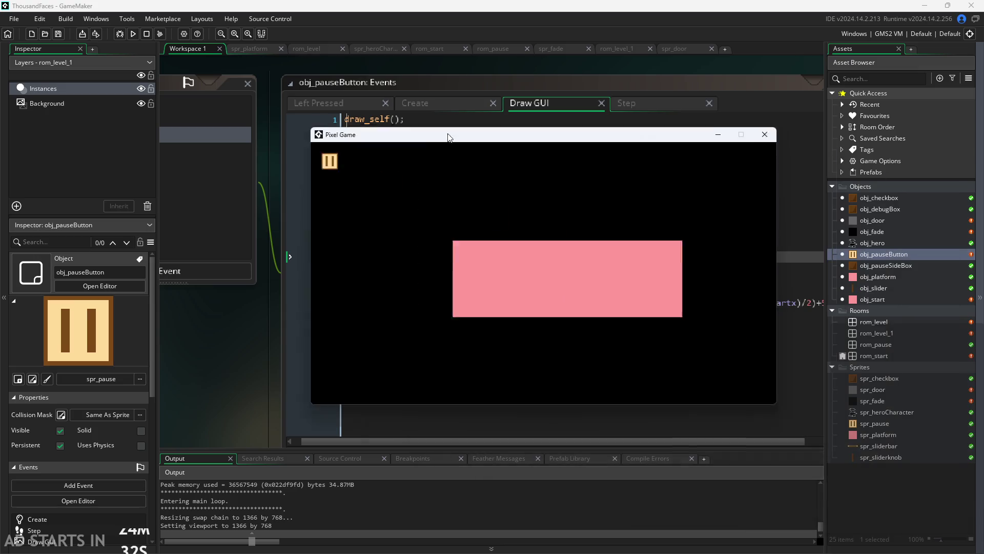
# - Toggle the pause menu, move the pause button to the right side, and walk the hero right
pyautogui.click(206, 159)
pyautogui.click(205, 159)
pyautogui.click(211, 161)
pyautogui.click(352, 263)
pyautogui.click(642, 160)
pyautogui.press('Right')
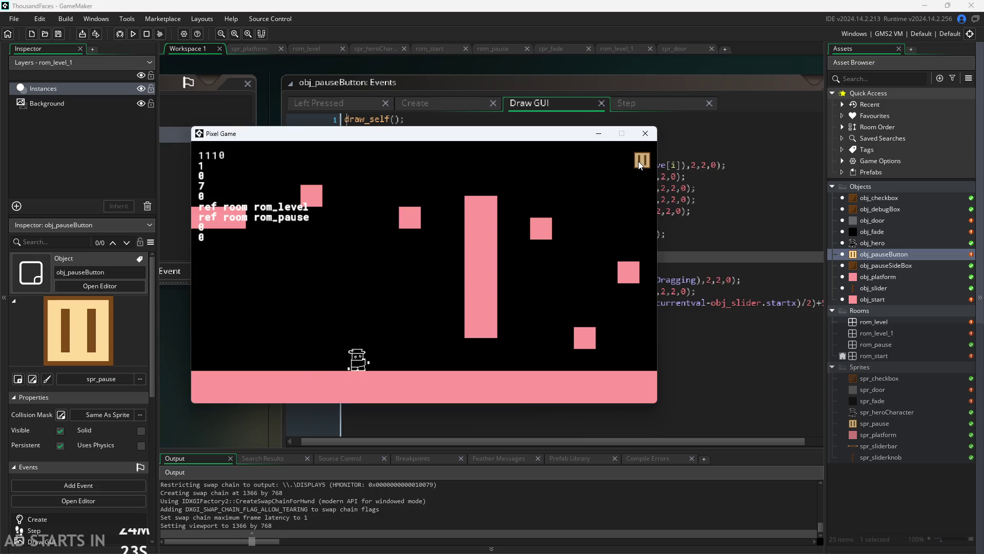
# - Switch repeatedly between rom_level and rom_pause watching arrivedAt1 and prevRoom1 stay 0, then close the game
pyautogui.click(639, 161)
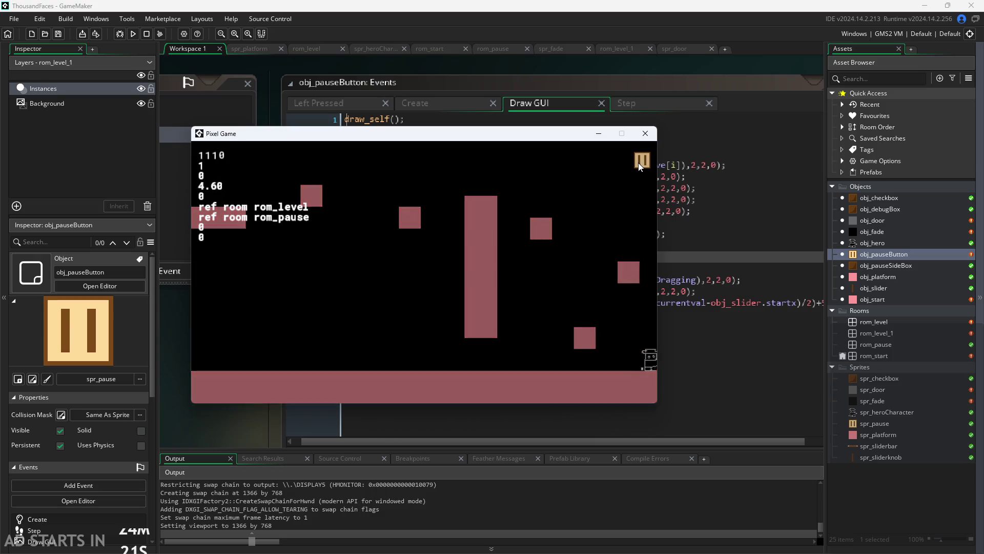
pyautogui.click(639, 162)
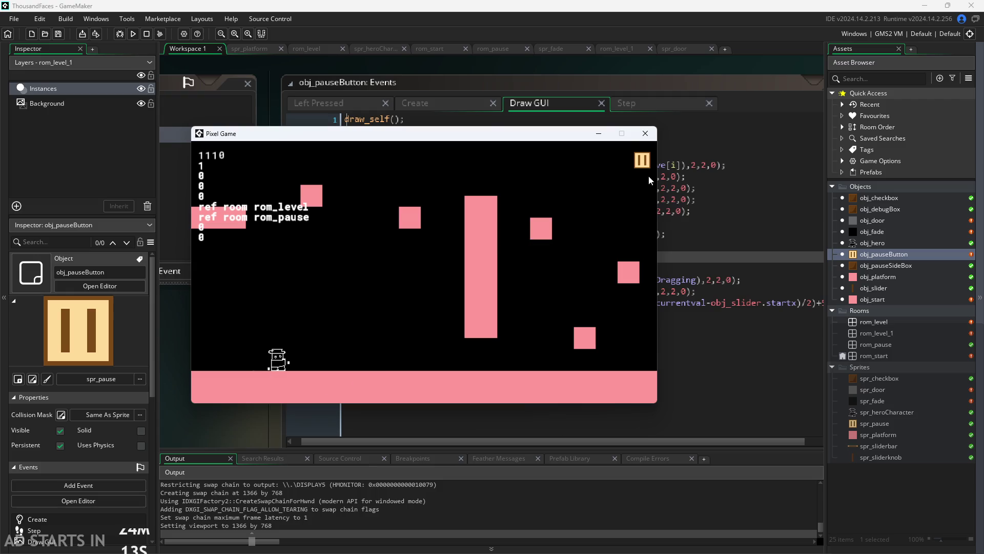
pyautogui.click(637, 155)
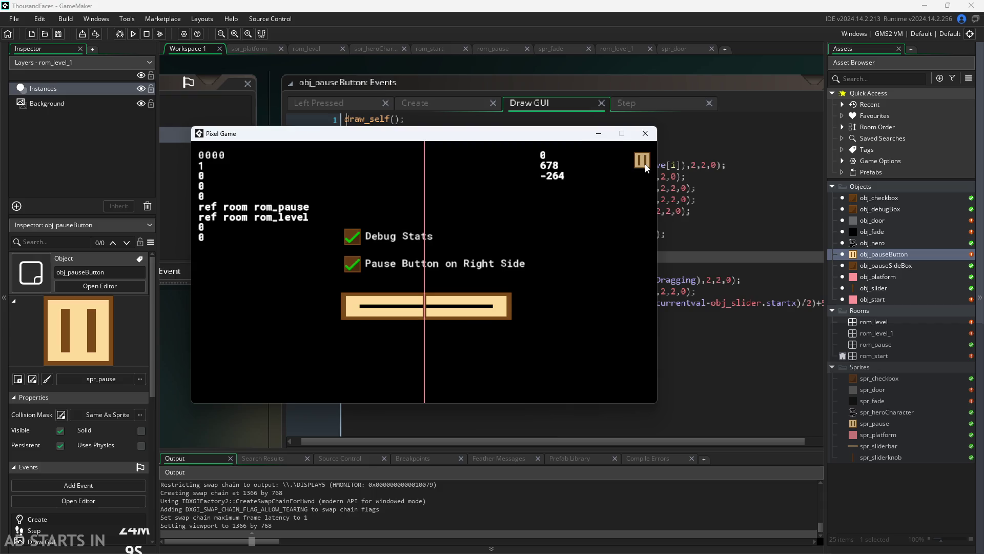
pyautogui.click(642, 161)
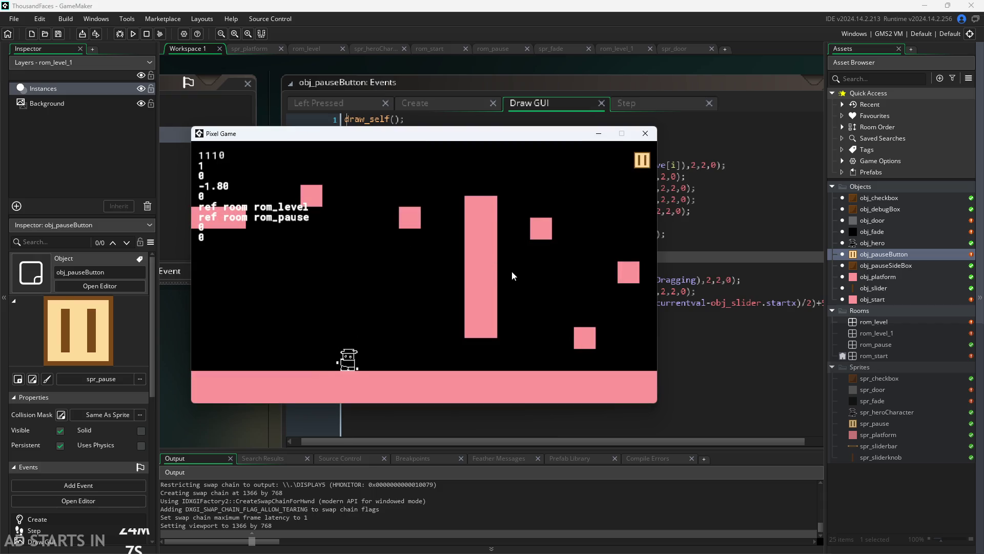
pyautogui.click(641, 161)
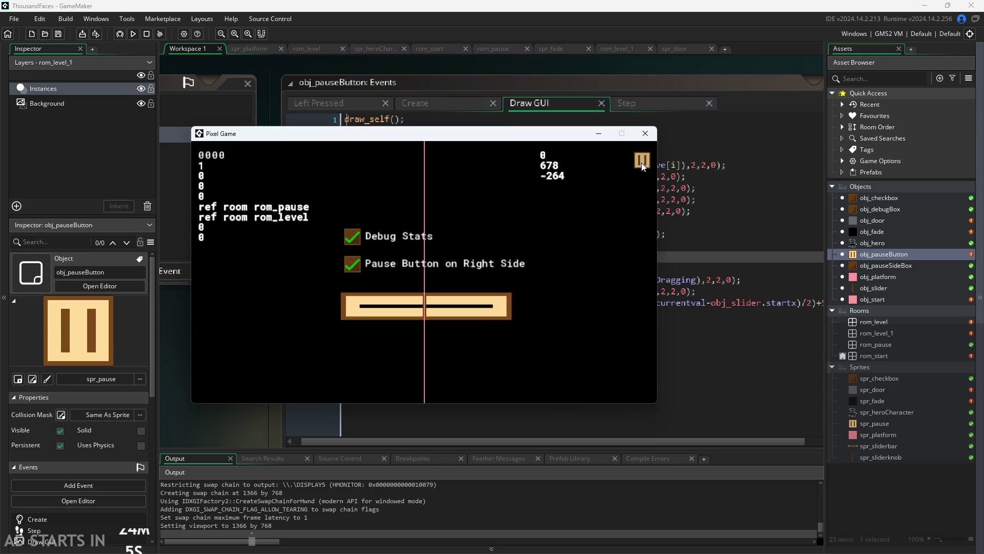
pyautogui.click(636, 161)
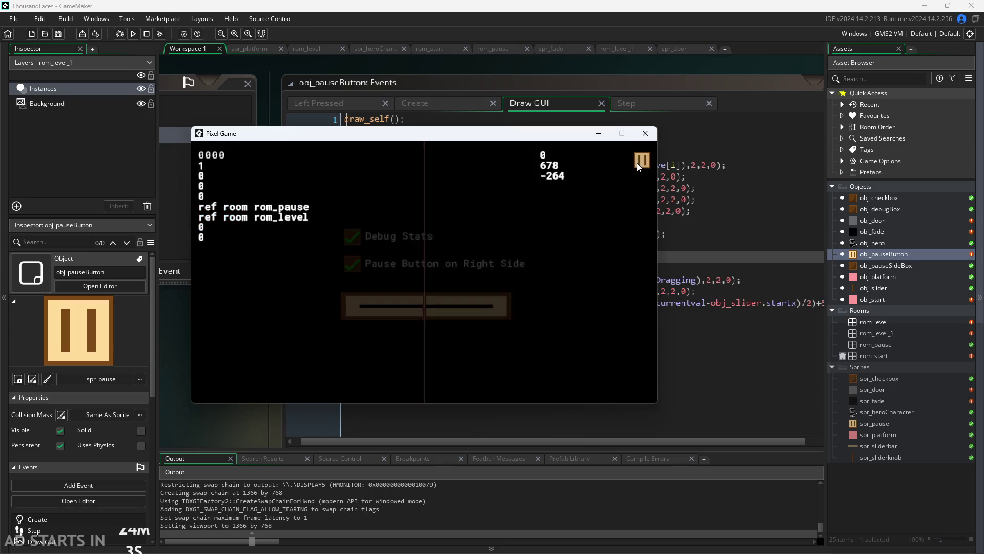
pyautogui.click(638, 163)
pyautogui.click(640, 161)
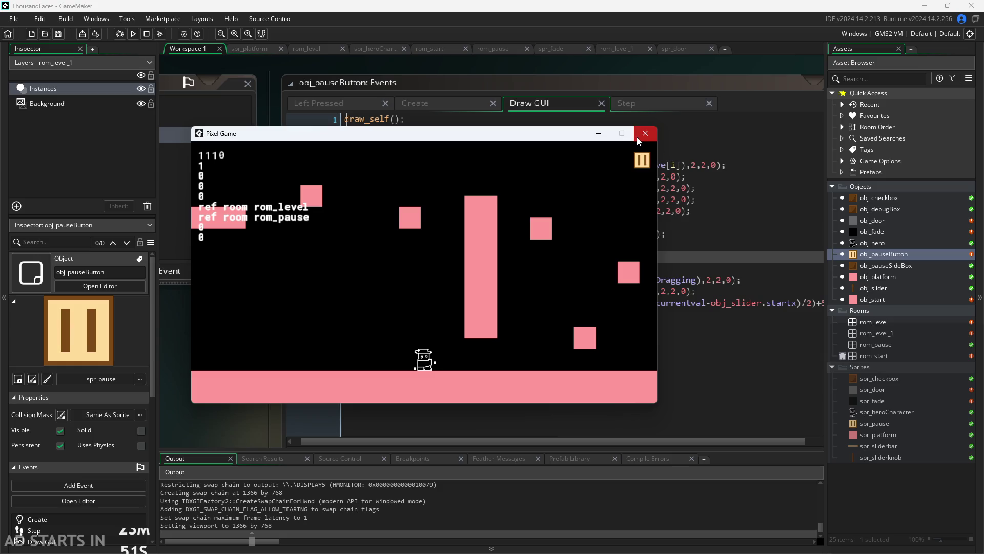
pyautogui.click(638, 136)
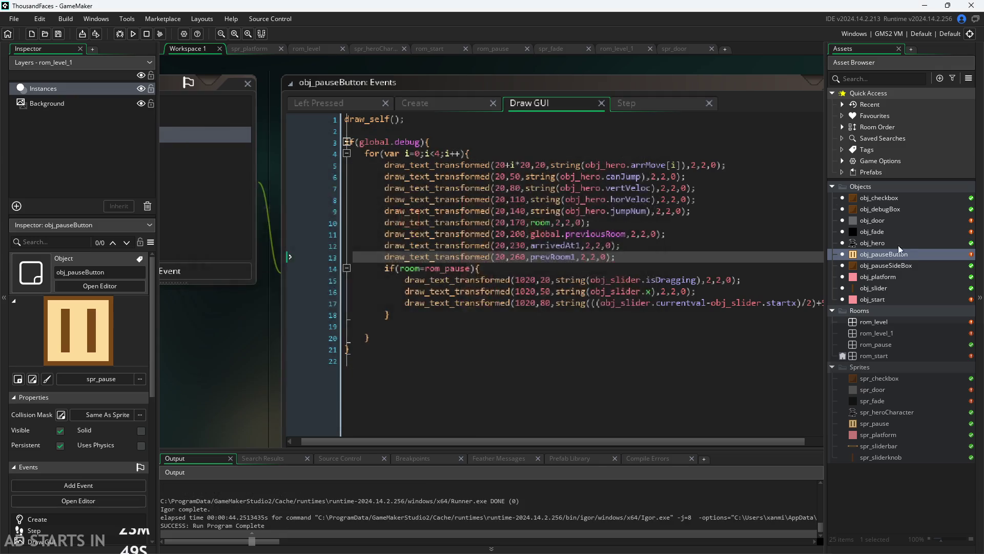
# - Open obj_fade and examine line 9's nextRoom and room != rom_pause condition in the Create code
pyautogui.doubleClick(879, 232)
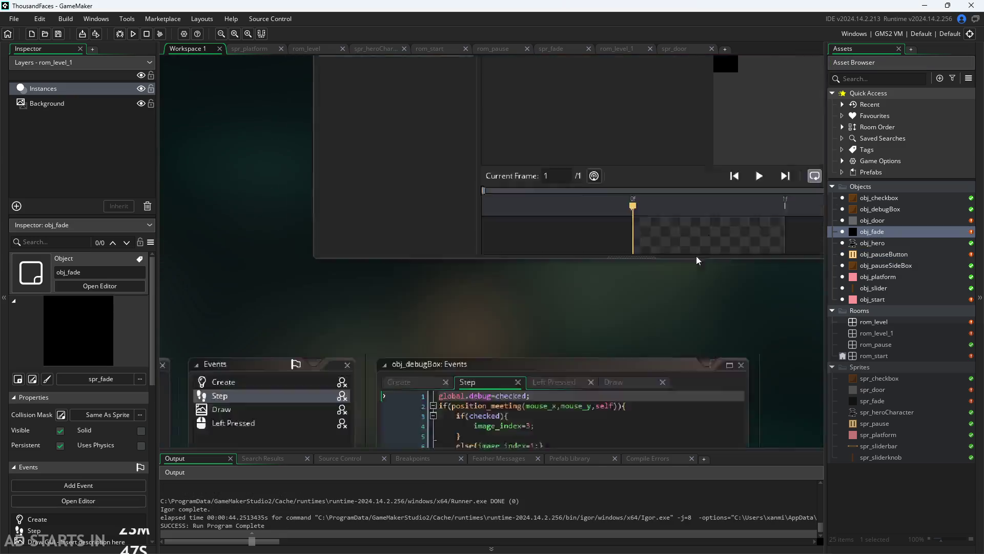
pyautogui.scroll(2, 464, 265)
pyautogui.scroll(1, 494, 255)
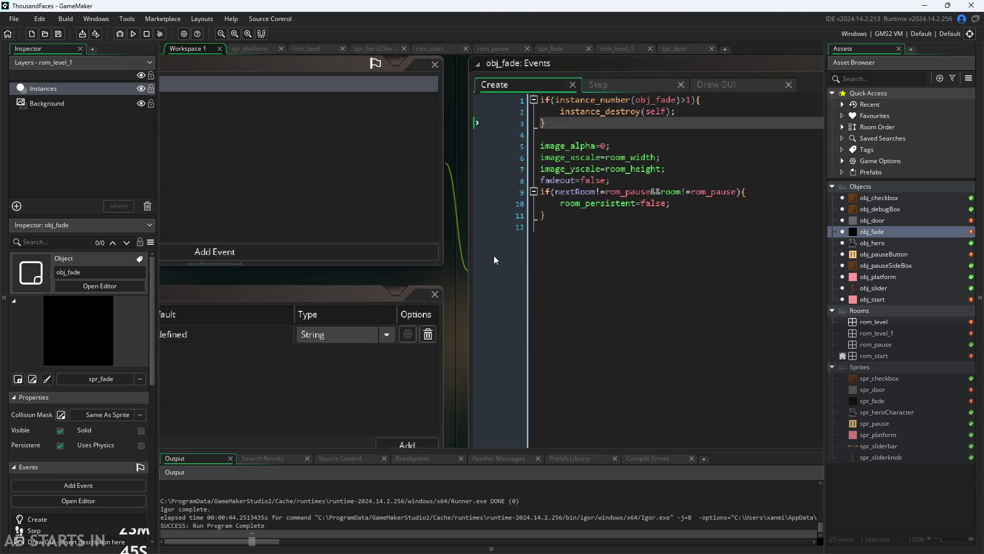
pyautogui.scroll(1, 466, 258)
pyautogui.scroll(2, 462, 269)
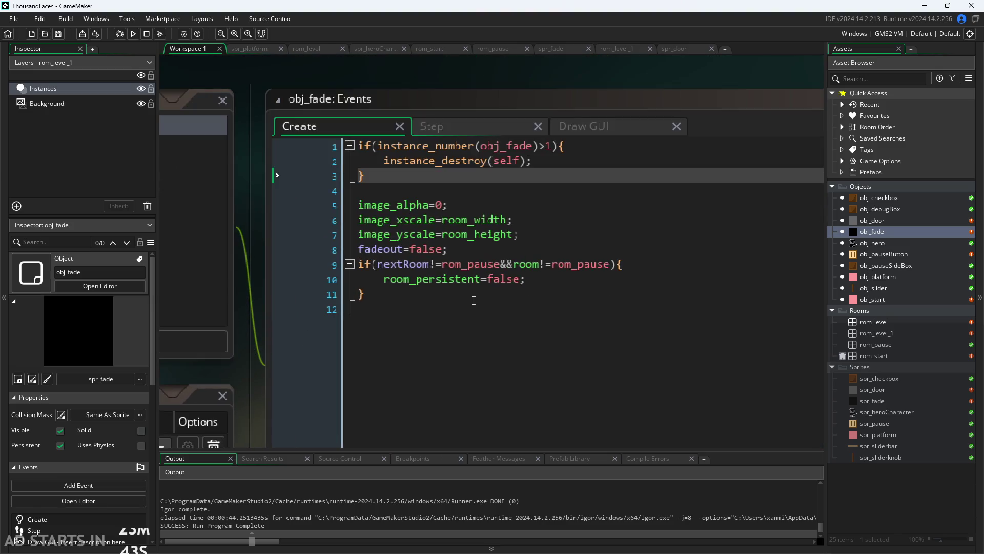
pyautogui.click(548, 279)
pyautogui.click(454, 264)
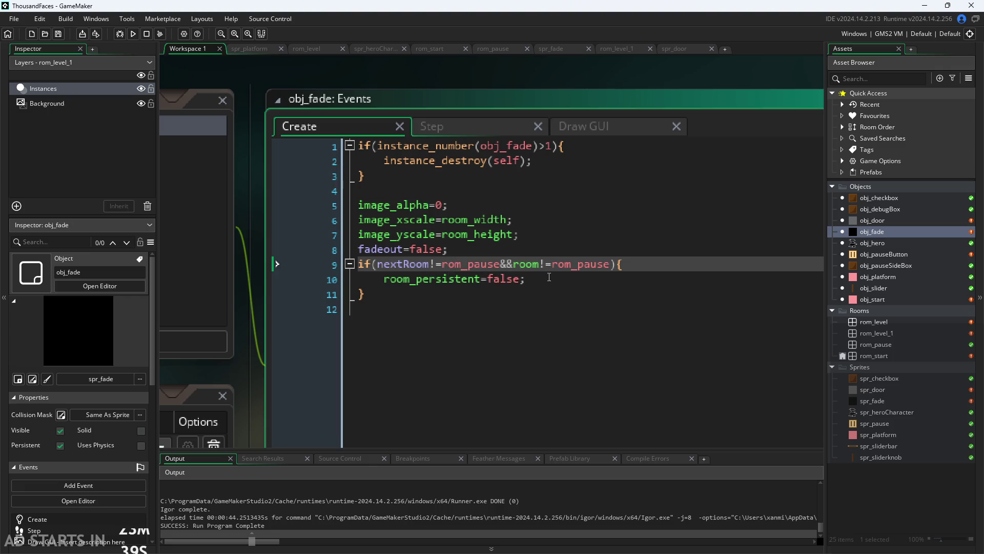
pyautogui.click(445, 266)
pyautogui.click(436, 264)
pyautogui.click(558, 265)
pyautogui.moveTo(581, 263)
pyautogui.moveTo(512, 264); pyautogui.dragTo(608, 264)
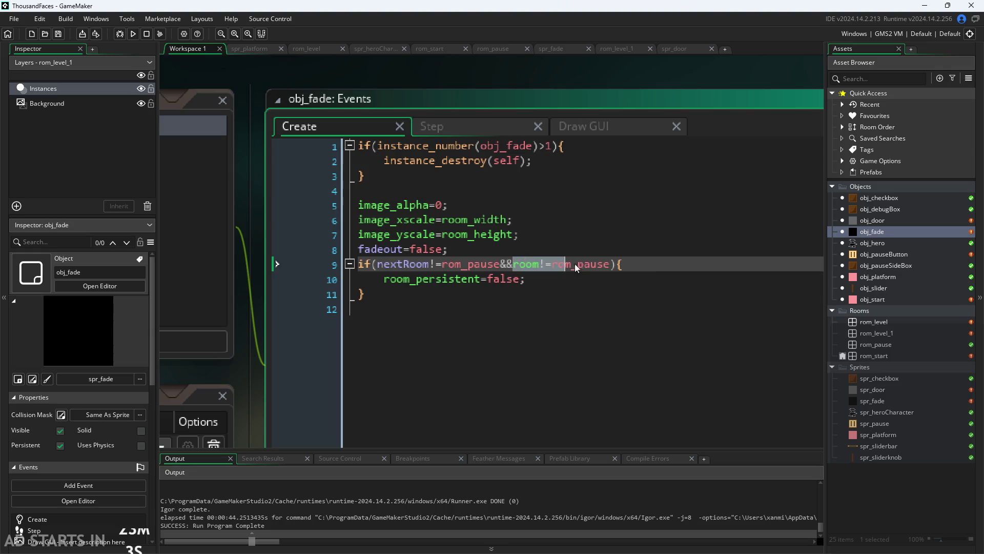
pyautogui.click(605, 266)
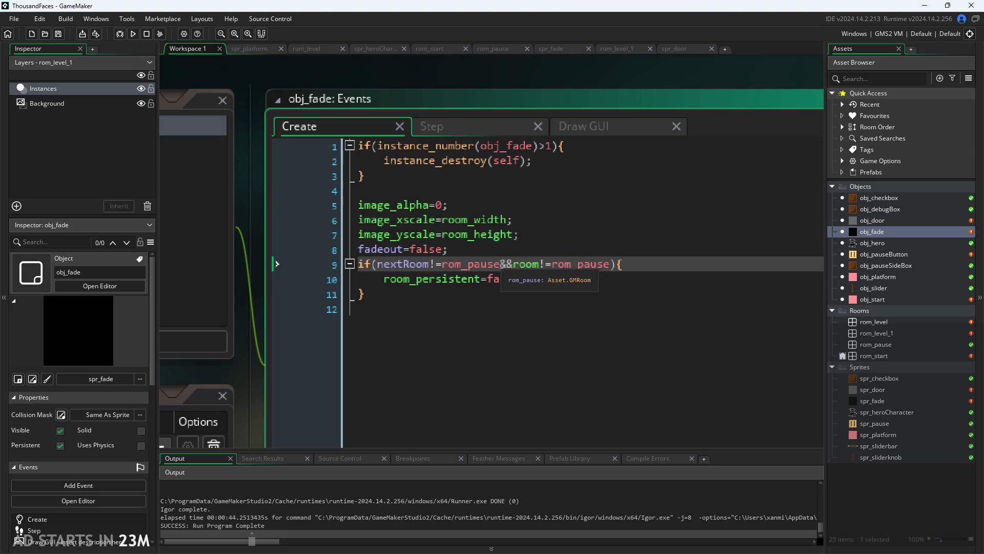
pyautogui.moveTo(502, 264); pyautogui.dragTo(495, 269)
pyautogui.press('Left')
pyautogui.click(428, 265)
pyautogui.click(396, 264)
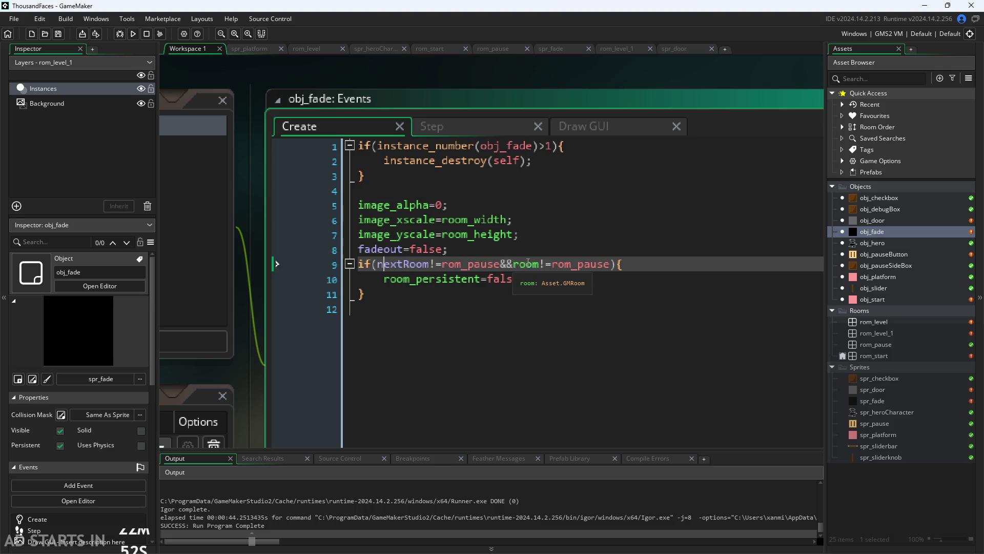
pyautogui.moveTo(403, 265)
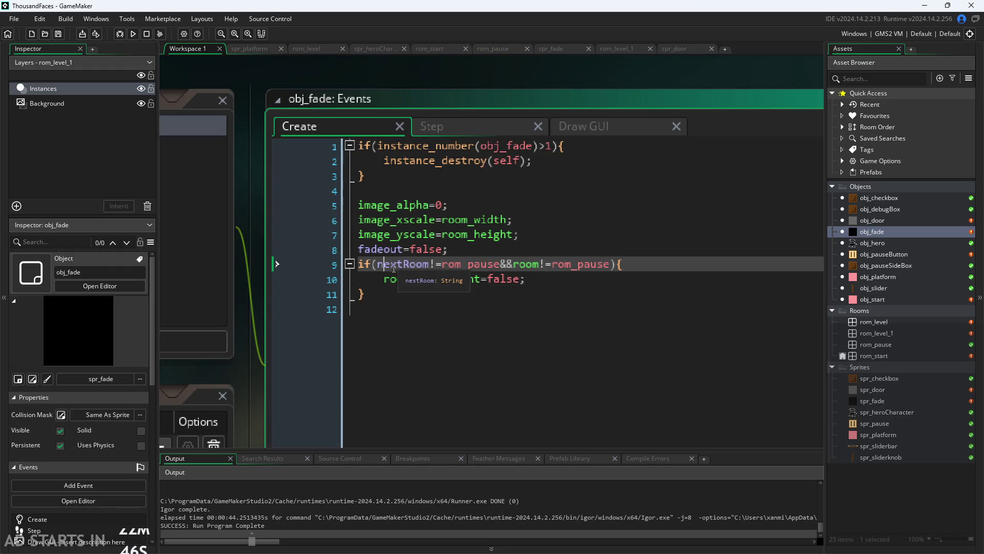
# - Compare line 9's condition with the room_persistent=false line, glance at the Step event, and select obj_pauseButton
pyautogui.click(437, 266)
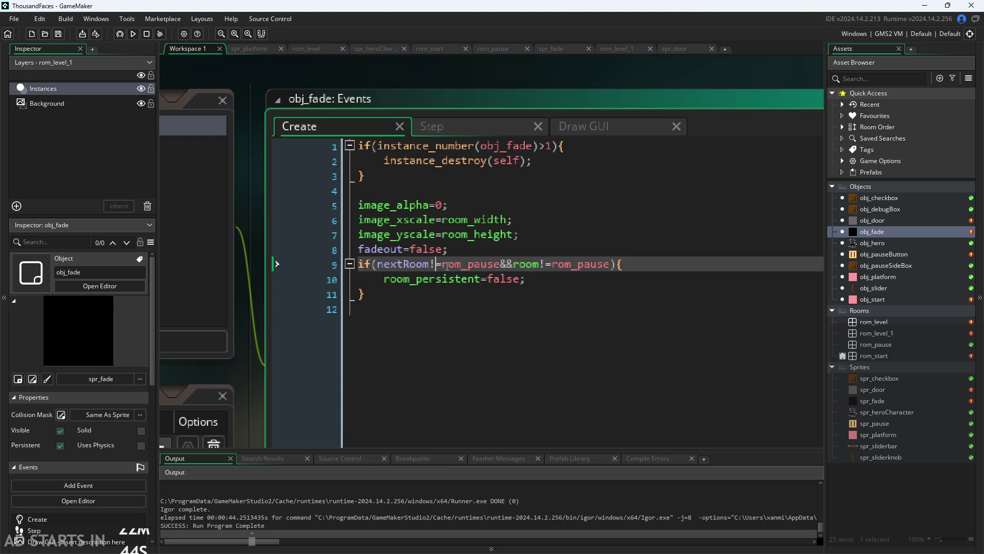
pyautogui.click(446, 278)
pyautogui.click(452, 278)
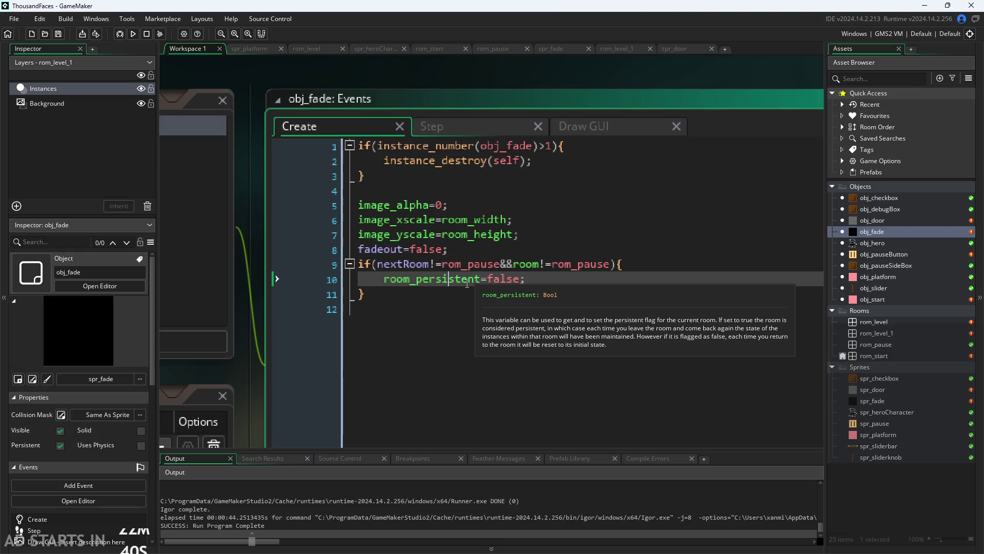
pyautogui.click(454, 264)
pyautogui.click(499, 279)
pyautogui.click(531, 265)
pyautogui.click(502, 280)
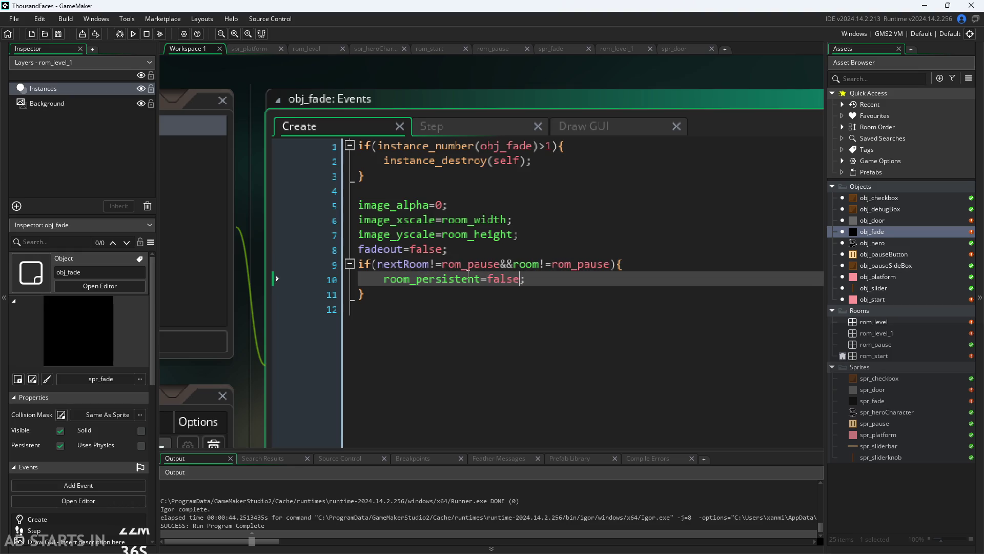
pyautogui.click(454, 264)
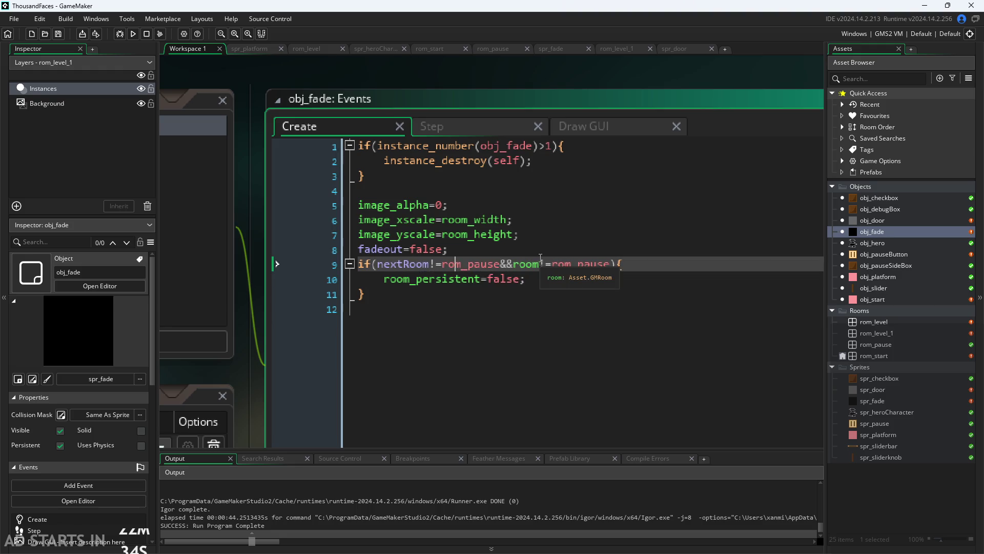
pyautogui.click(490, 279)
pyautogui.click(442, 264)
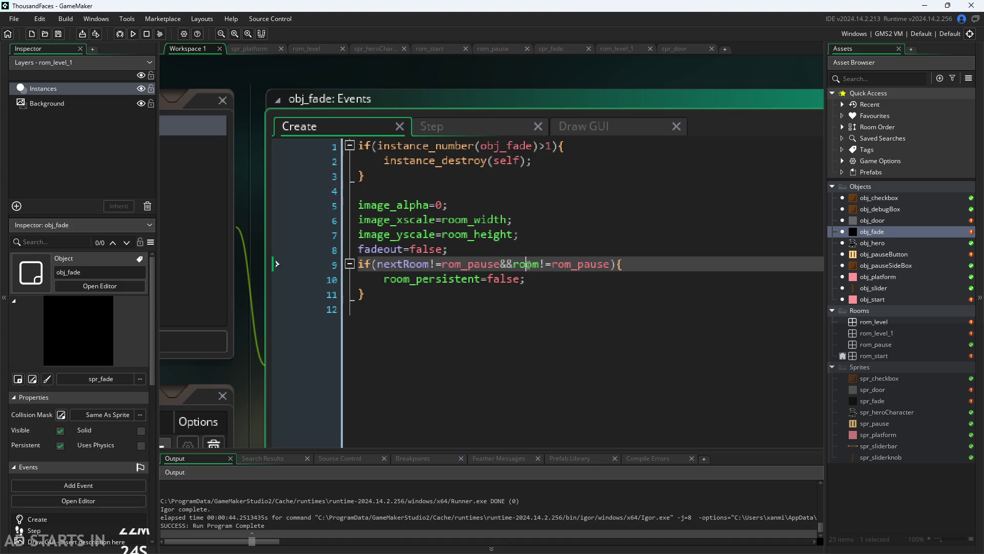
pyautogui.click(476, 129)
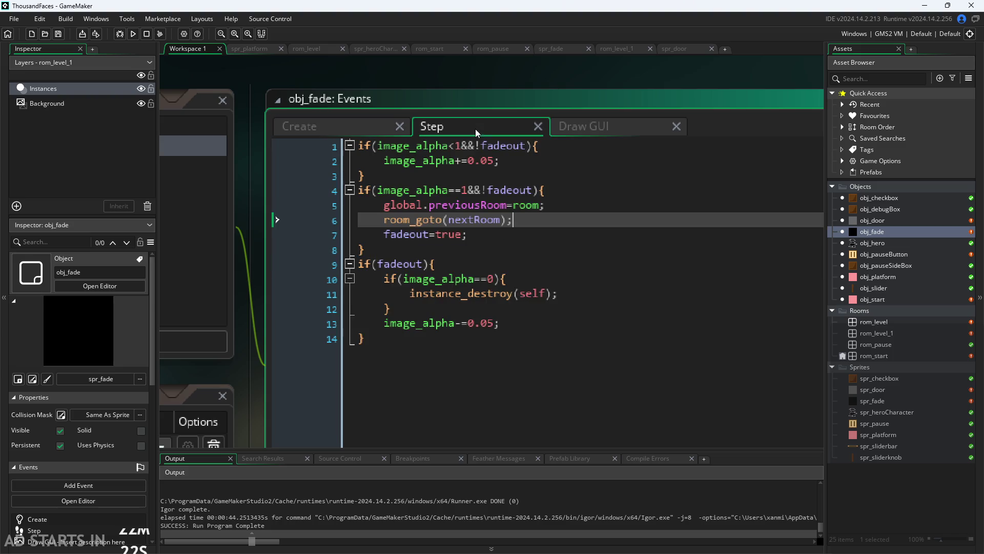
pyautogui.click(352, 115)
pyautogui.click(874, 258)
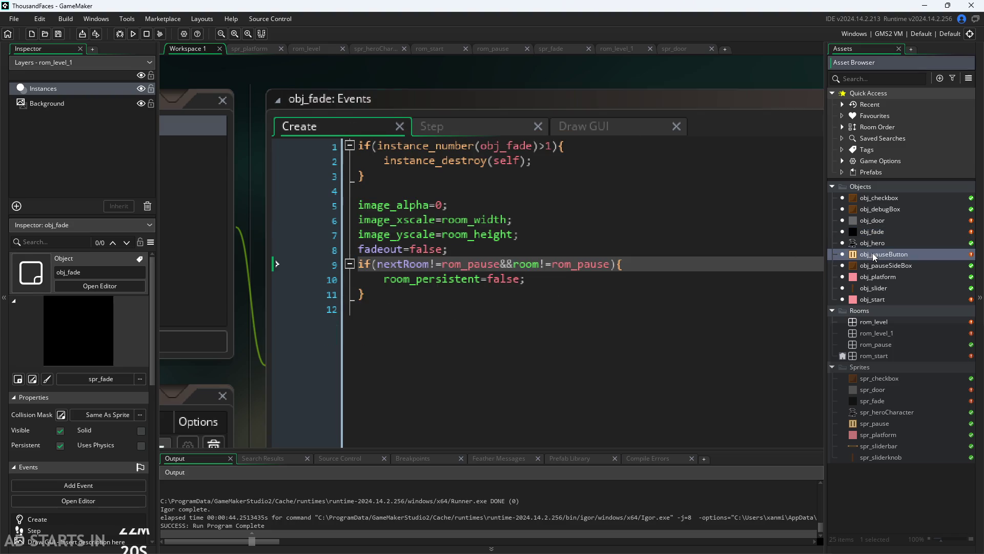
# - Add 'bothLevel=false;' after prevRoom1 in obj_pauseButton's Create code
pyautogui.doubleClick(875, 258)
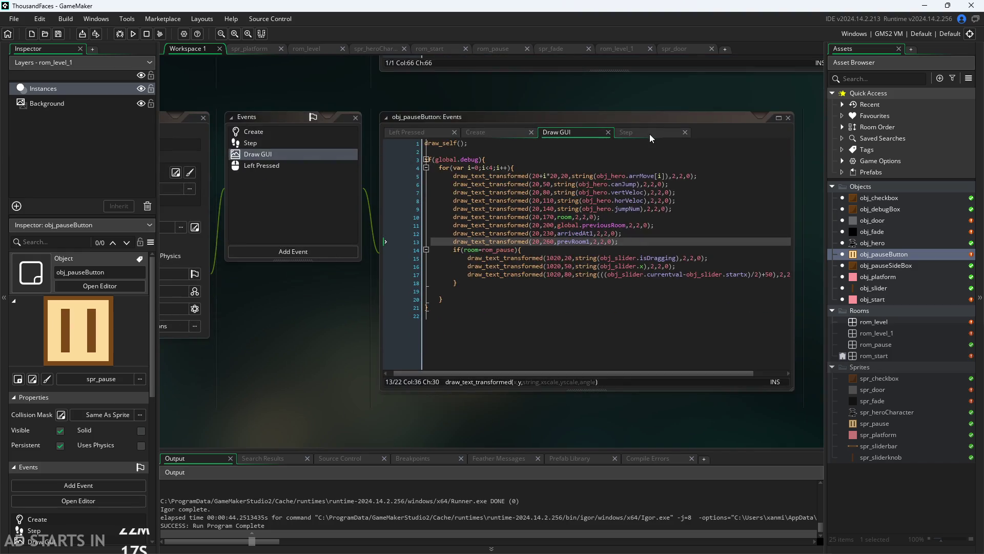
pyautogui.click(650, 132)
pyautogui.click(475, 134)
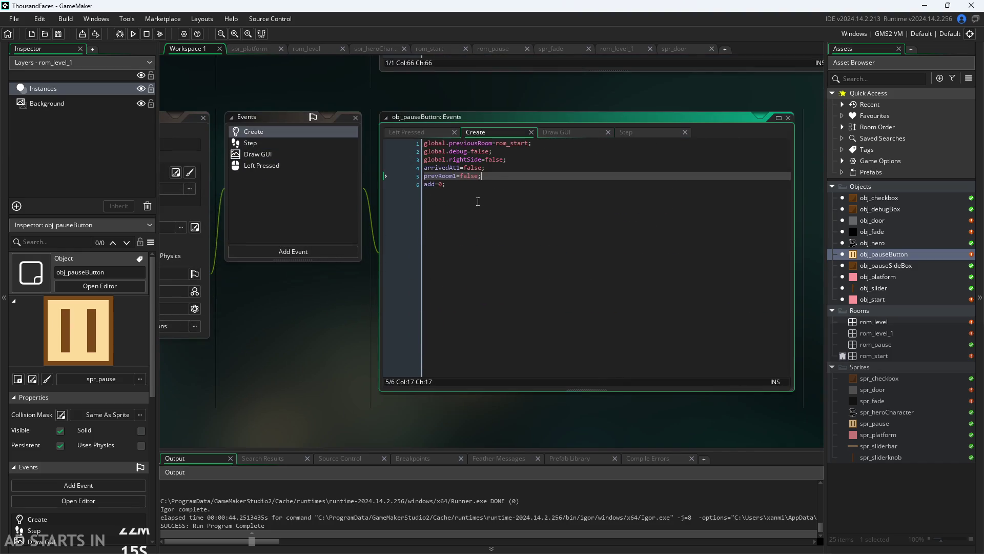
pyautogui.press('Return')
pyautogui.write('bothRoom')
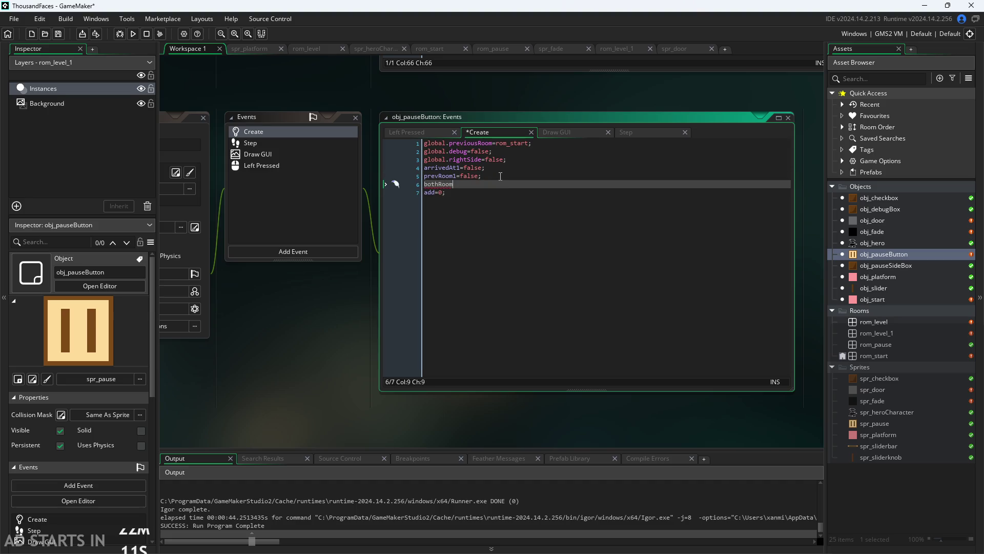
pyautogui.press('BackSpace')
pyautogui.press('BackSpace')
pyautogui.press('BackSpace')
pyautogui.write('el=false;')
pyautogui.scroll(2, 582, 99)
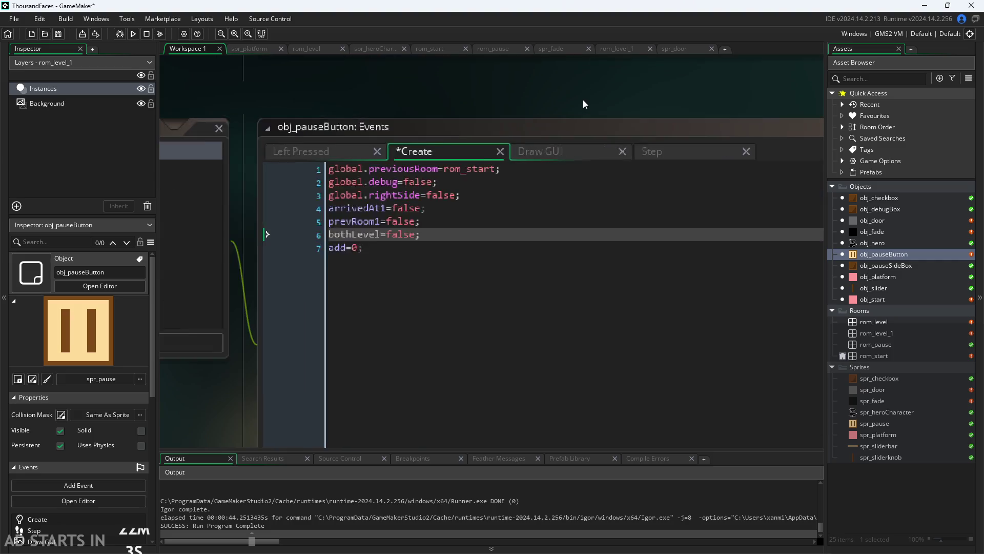
pyautogui.click(653, 146)
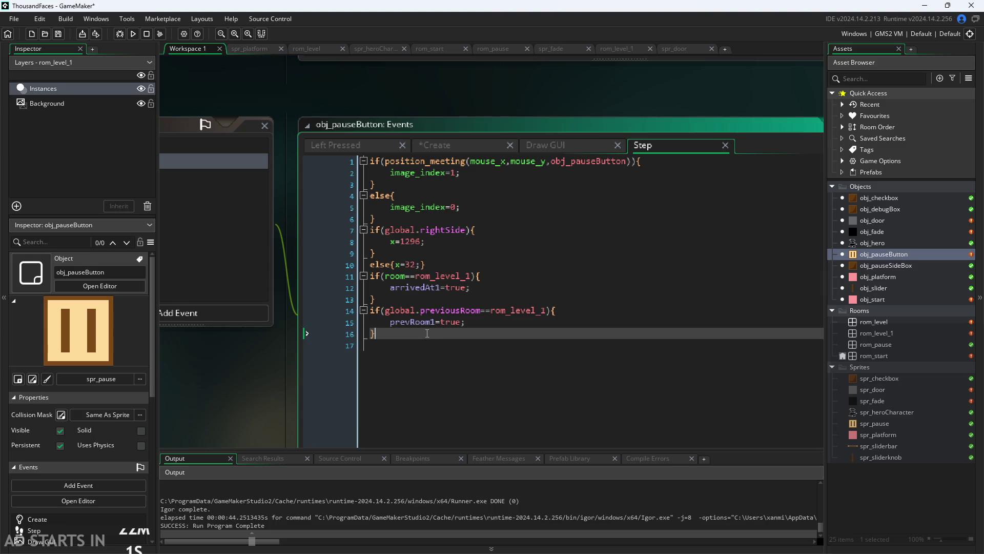
# - Add an if block setting bothLevel true when global.previousRoom and room are both rom_level
pyautogui.press('Return')
pyautogui.write('if(')
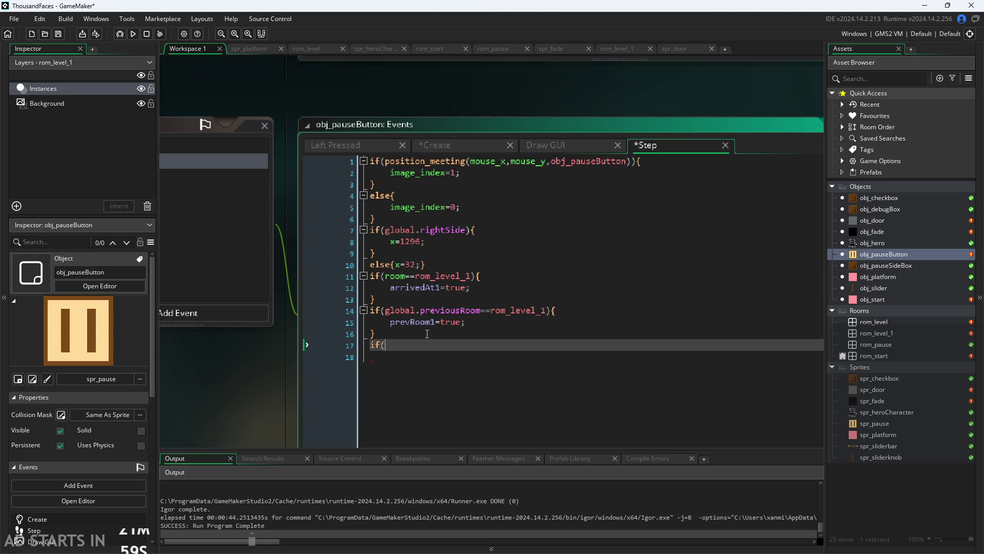
pyautogui.write('glo')
pyautogui.press('Return')
pyautogui.write('.')
pyautogui.press('Down')
pyautogui.press('Return')
pyautogui.write('reviousRoom==ro')
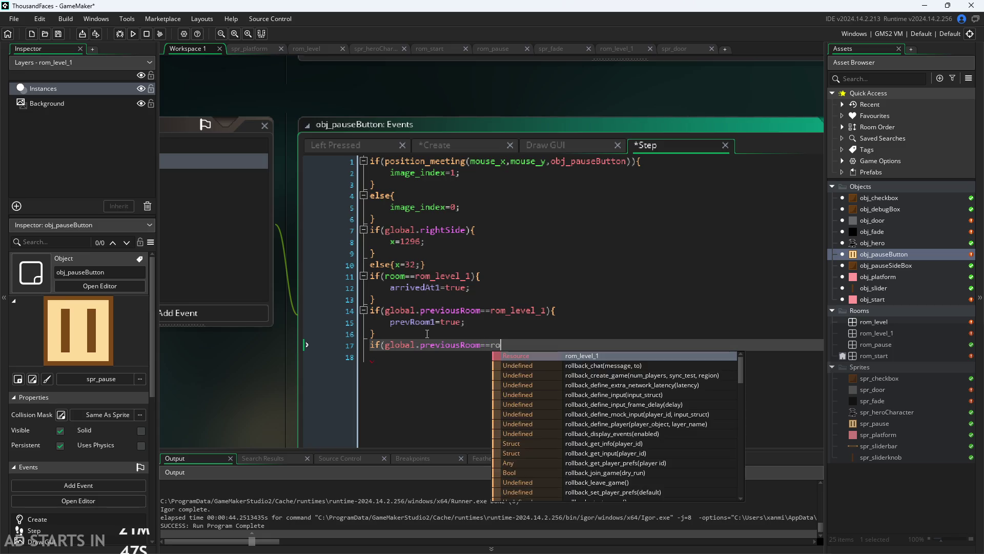
pyautogui.write('m')
pyautogui.press('Return')
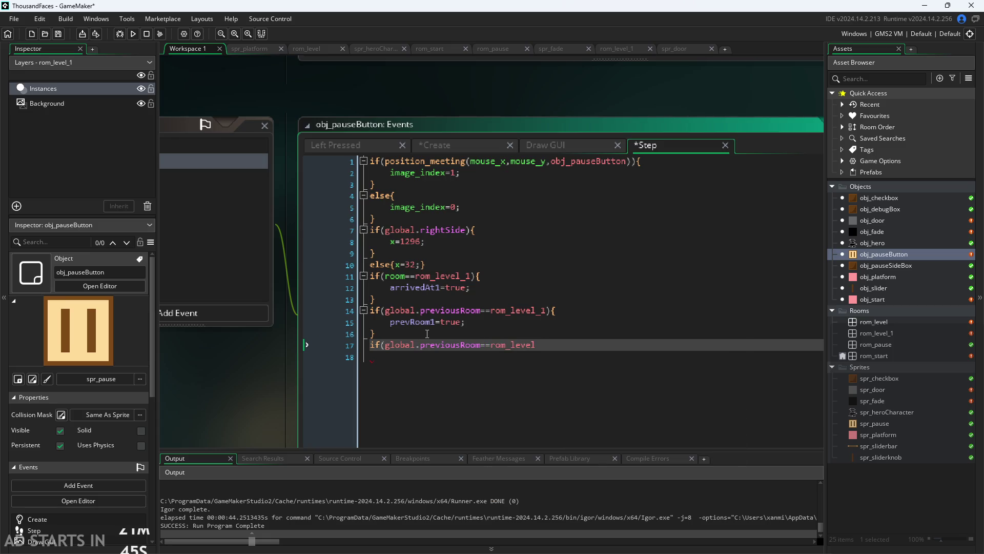
pyautogui.write('&&')
pyautogui.write('room')
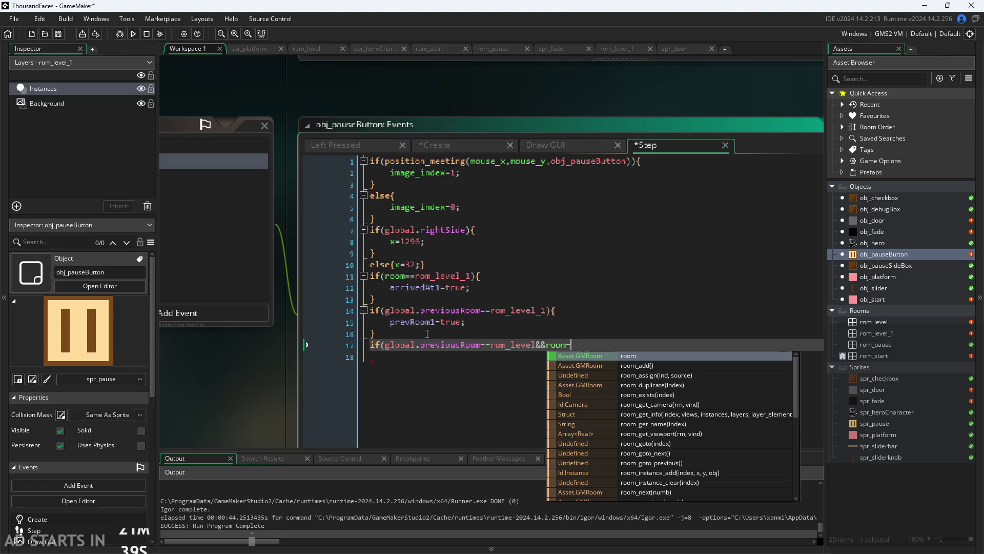
pyautogui.write('==rom')
pyautogui.press('Return')
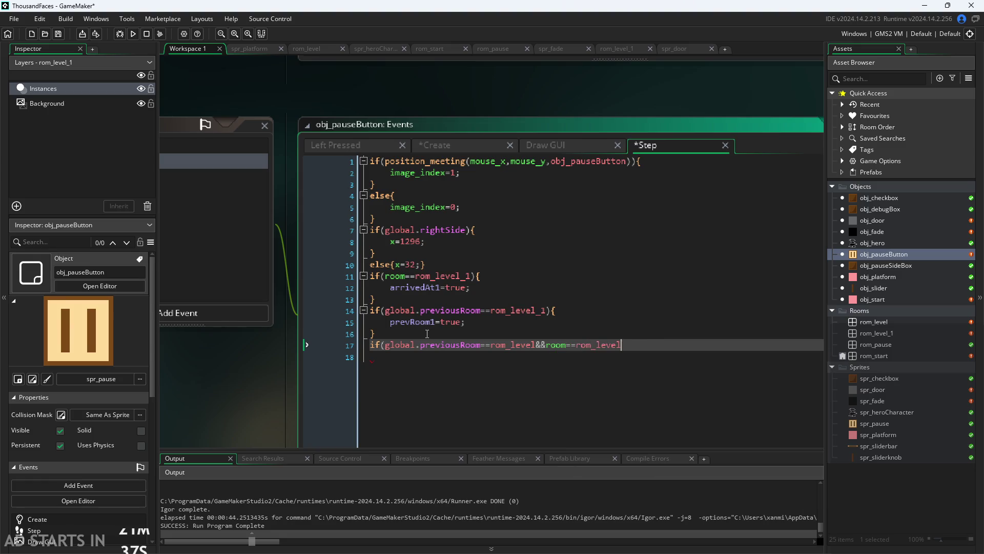
pyautogui.write('{')
pyautogui.press('Return')
pyautogui.write('bo')
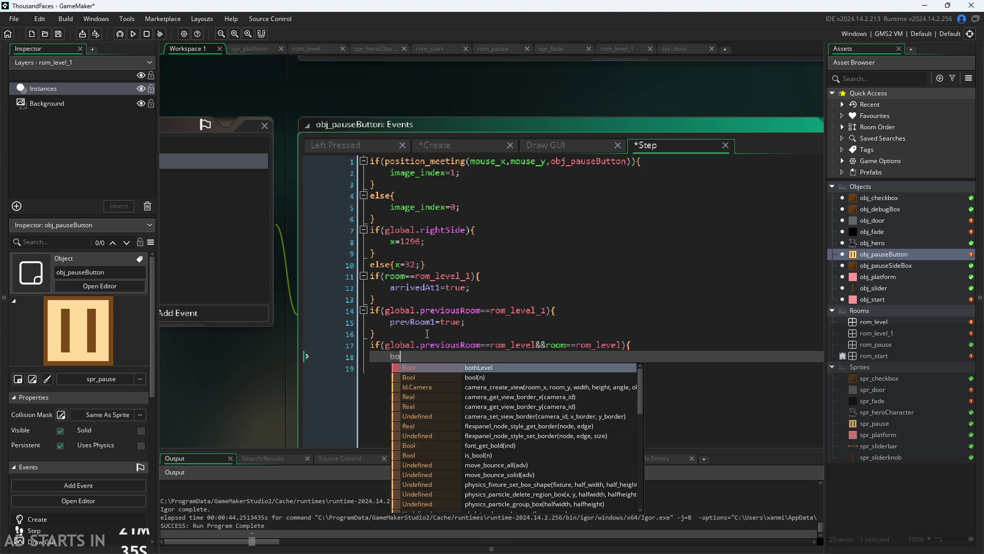
pyautogui.write('thLevel=true;')
pyautogui.press('Return')
pyautogui.write('}')
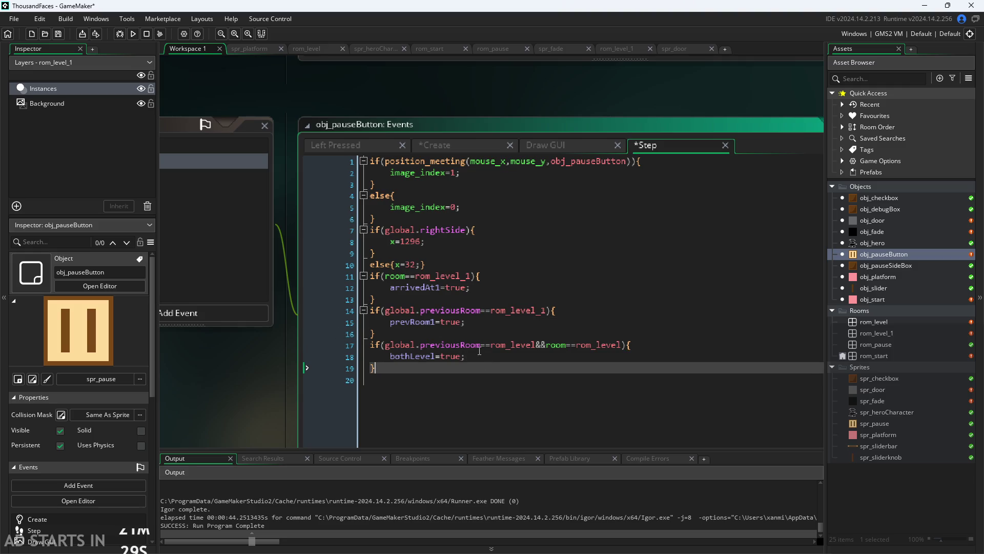
pyautogui.click(543, 146)
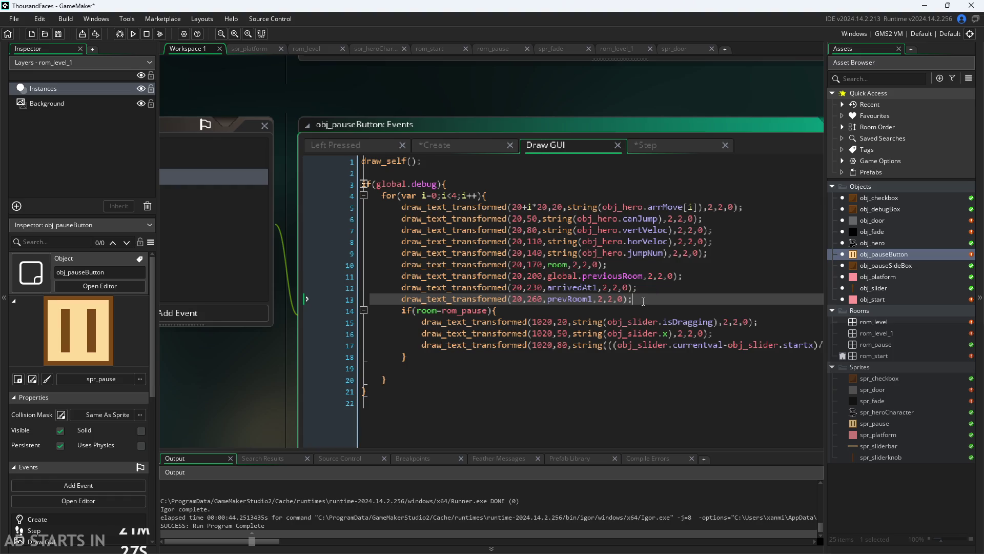
# - Duplicate the prevRoom1 draw_text_transformed line as a bothLevel readout at 20,290, then save and run
pyautogui.moveTo(648, 299); pyautogui.dragTo(402, 300)
pyautogui.hotkey('ctrl', 'c')
pyautogui.click(651, 299)
pyautogui.press('Return')
pyautogui.hotkey('ctrl', 'v')
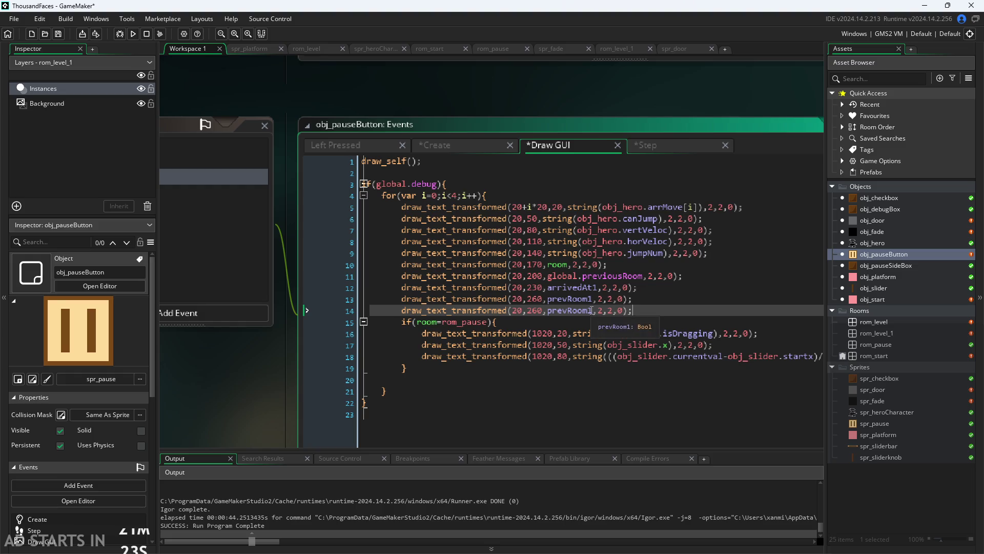
pyautogui.moveTo(587, 311); pyautogui.dragTo(547, 311)
pyautogui.press('BackSpace')
pyautogui.press('Delete')
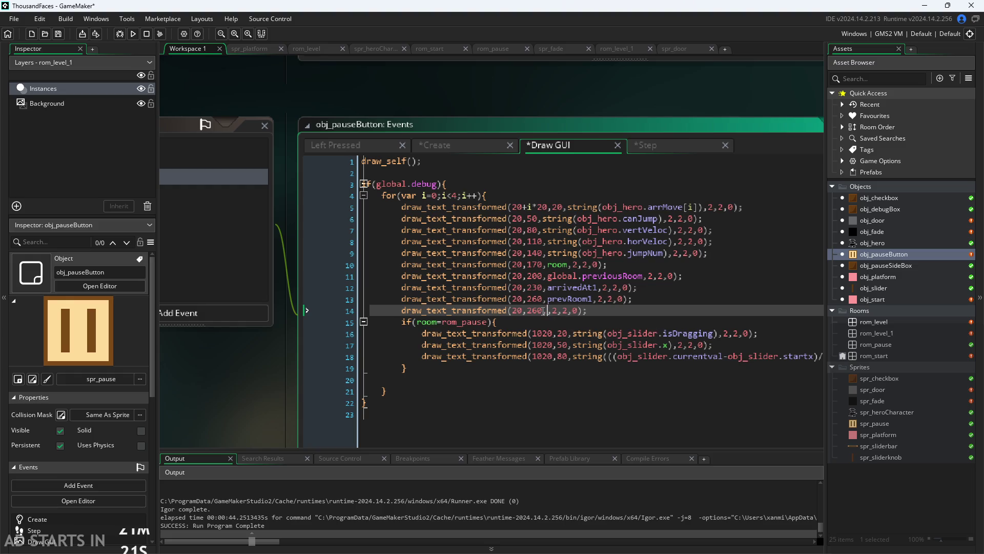
pyautogui.write('bo')
pyautogui.press('Return')
pyautogui.doubleClick(542, 316)
pyautogui.write('290')
pyautogui.hotkey('ctrl', 's')
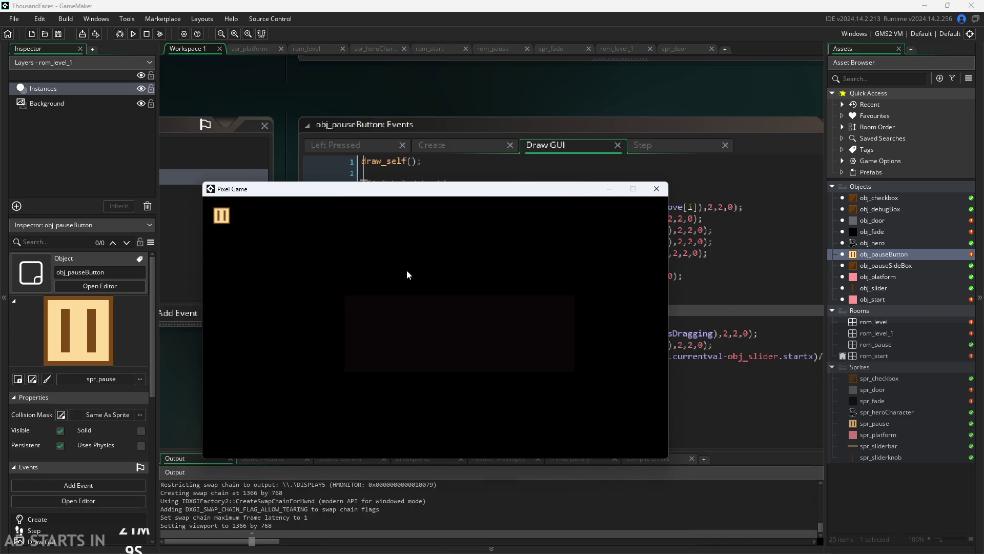
# - Enable debug stats and right-side pause, start the game, walk right, then pause and resume from the level
pyautogui.click(363, 292)
pyautogui.click(363, 318)
pyautogui.click(653, 216)
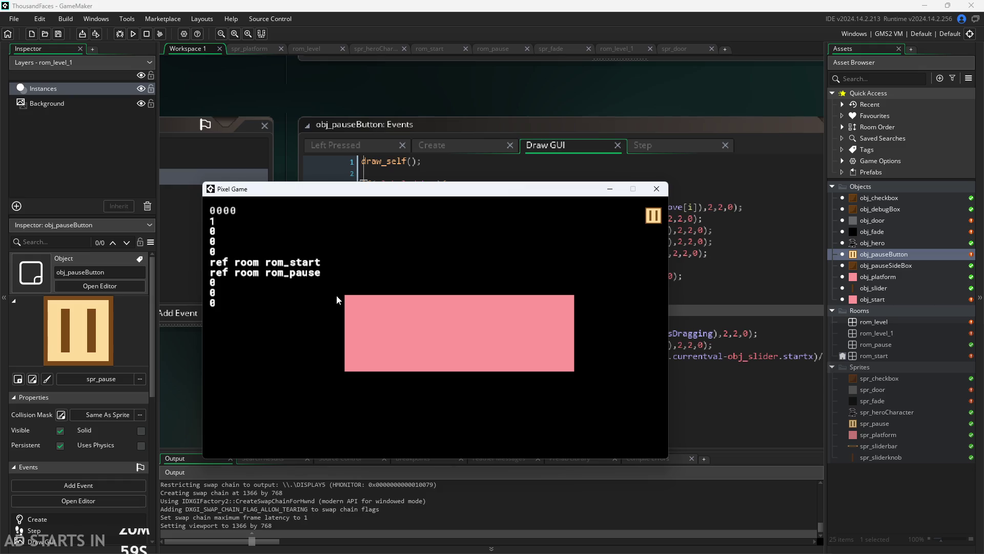
pyautogui.click(379, 326)
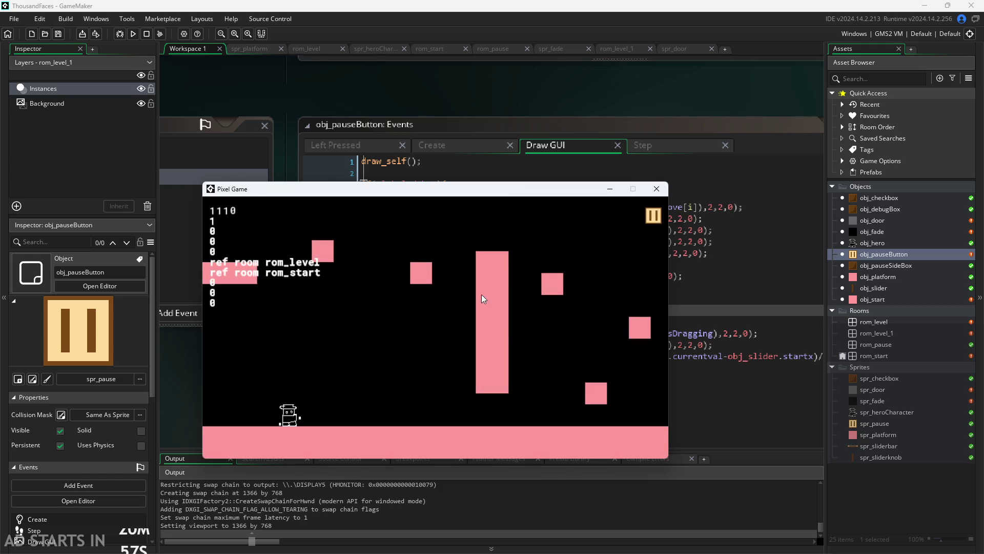
pyautogui.press('Right')
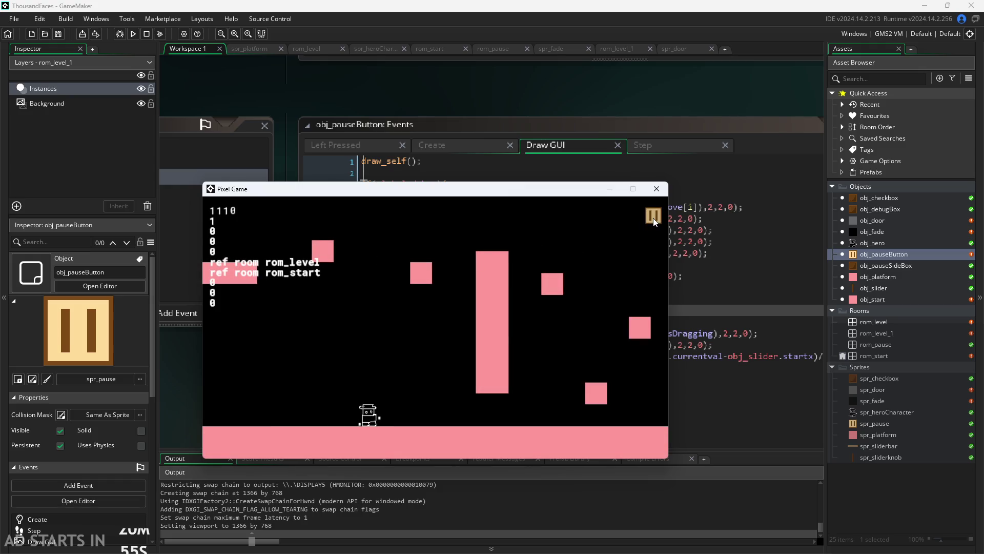
pyautogui.click(653, 218)
pyautogui.click(654, 218)
# - Take the hero through the door and back, pause to check bothLevel stays 0, then close the game
pyautogui.press('Right')
pyautogui.press('Right')
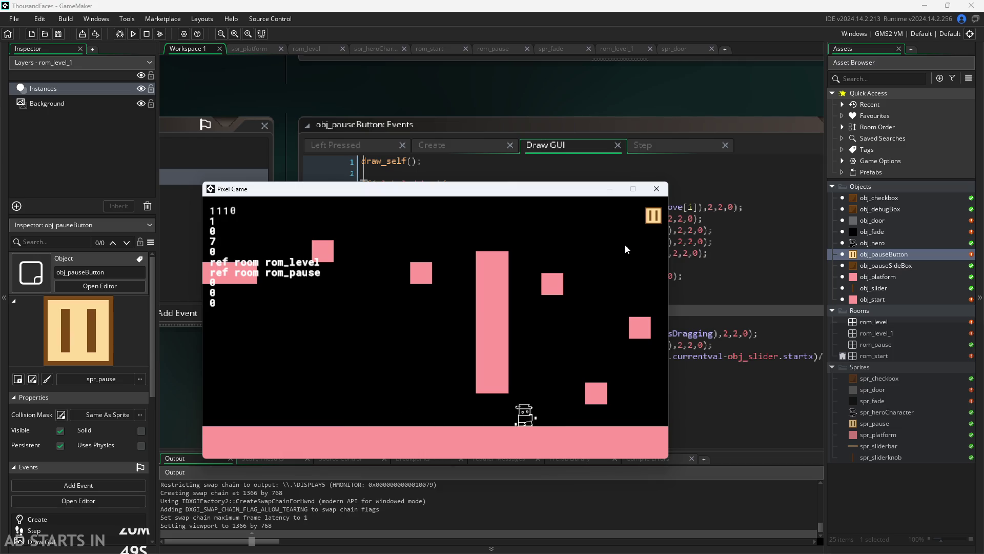
pyautogui.press('Left')
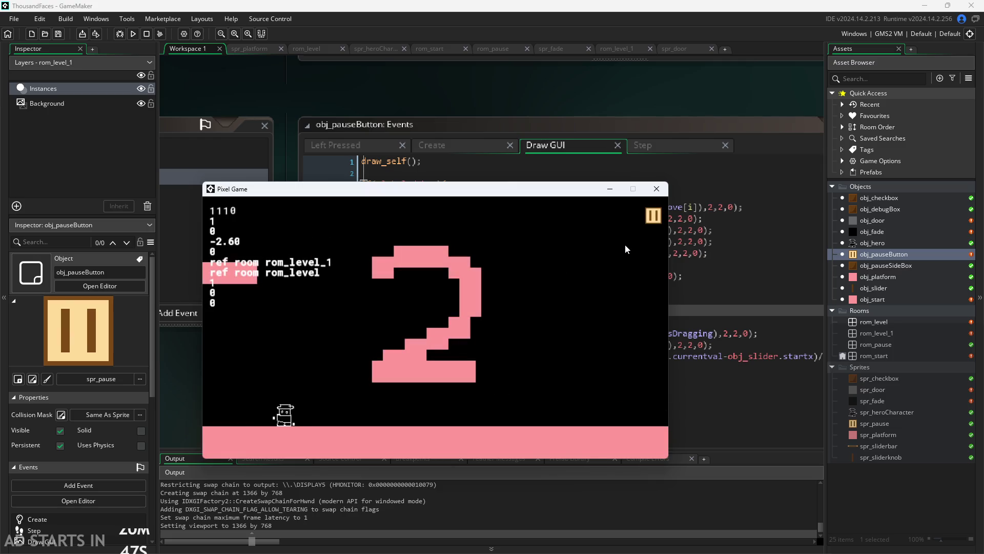
pyautogui.press('Right')
pyautogui.click(651, 218)
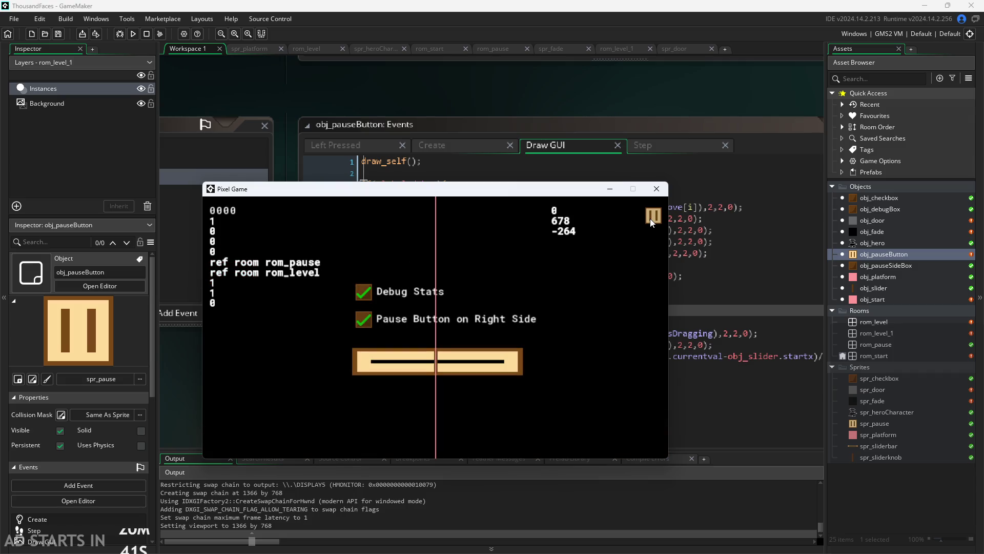
pyautogui.click(650, 219)
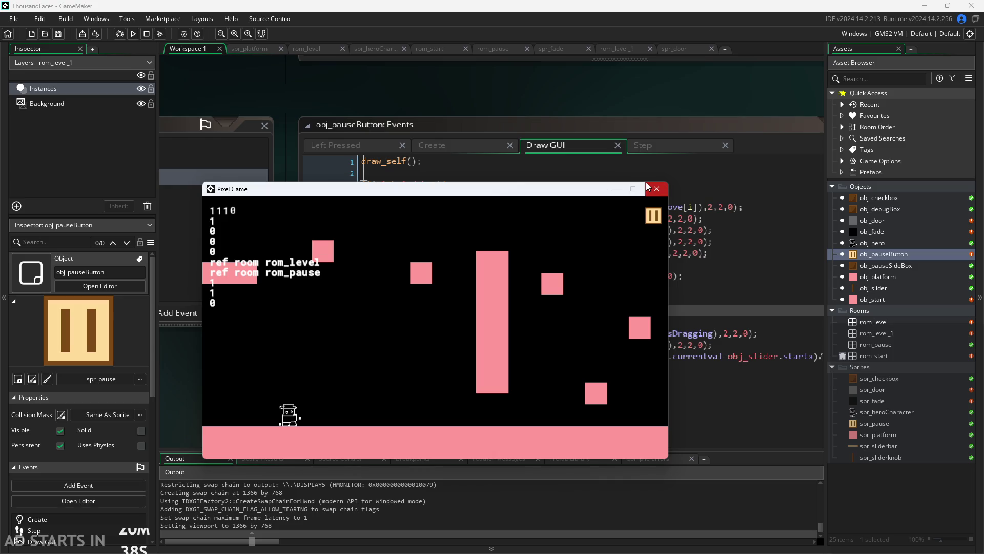
pyautogui.moveTo(588, 191)
pyautogui.mouseDown()
pyautogui.moveTo(668, 408)
pyautogui.moveTo(602, 225)
pyautogui.mouseUp()
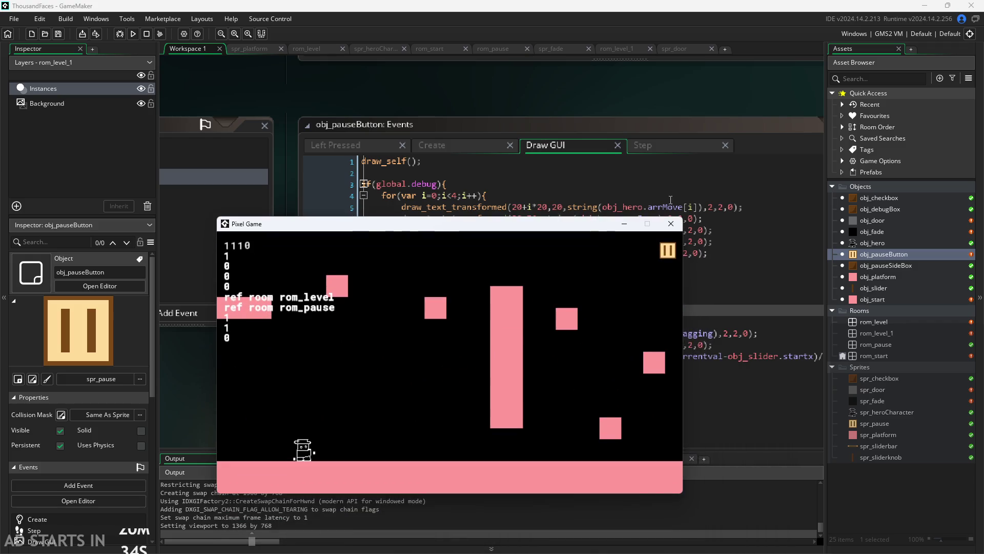
pyautogui.click(671, 224)
pyautogui.click(642, 146)
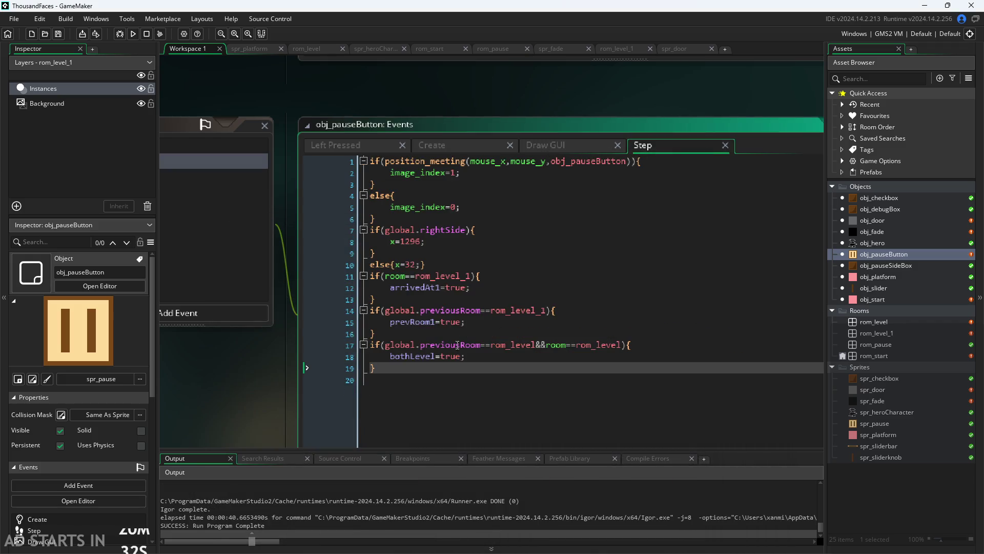
# - Open obj_fade's Create code, review the nextRoom != rom_pause comparison and the nextRoom variable definition
pyautogui.doubleClick(873, 231)
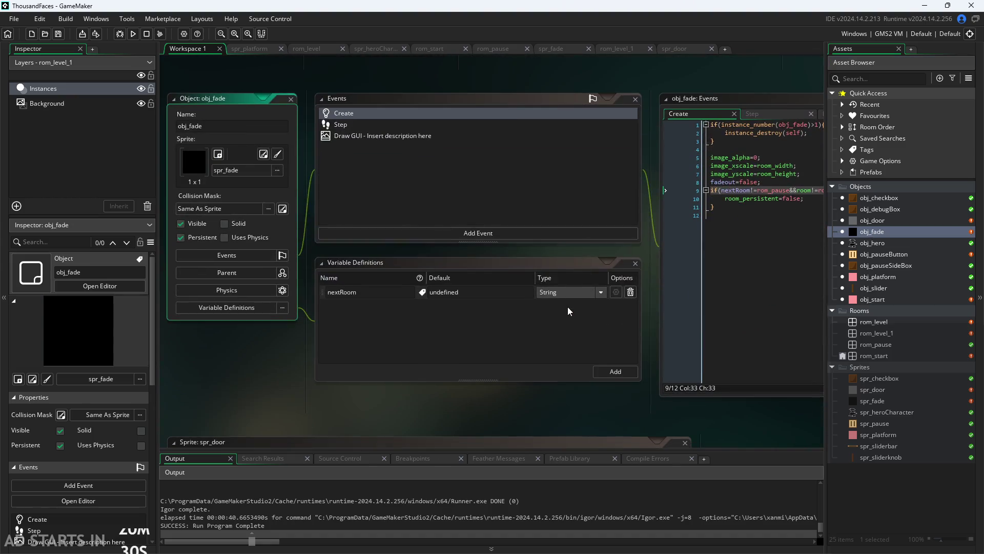
pyautogui.moveTo(676, 237); pyautogui.dragTo(538, 301)
pyautogui.keyDown('ctrl'); pyautogui.scroll(1, 538, 302); pyautogui.keyUp('ctrl')
pyautogui.keyDown('ctrl'); pyautogui.scroll(1, 466, 275); pyautogui.keyUp('ctrl')
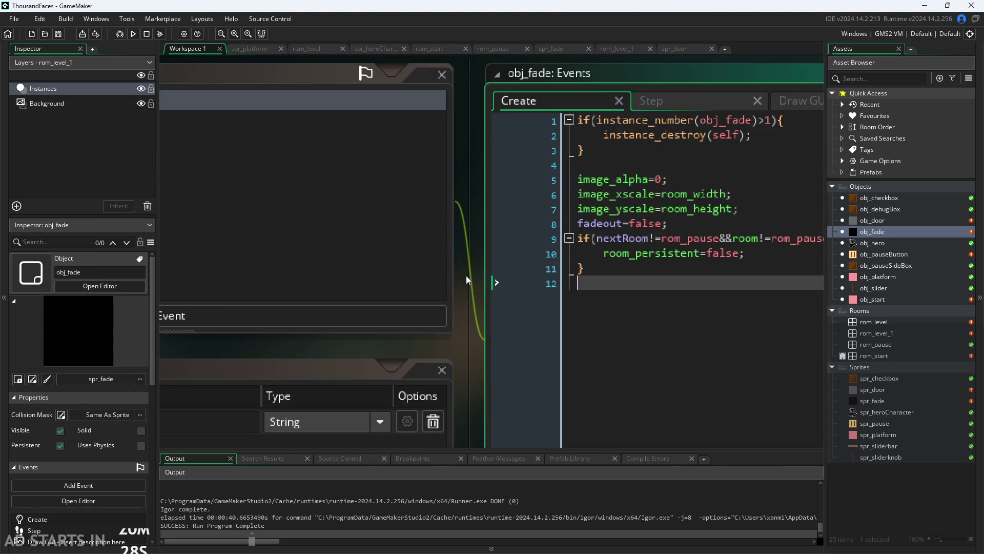
pyautogui.keyDown('ctrl'); pyautogui.scroll(1, 466, 276); pyautogui.keyUp('ctrl')
pyautogui.keyDown('ctrl'); pyautogui.scroll(1, 461, 290); pyautogui.keyUp('ctrl')
pyautogui.doubleClick(500, 252)
pyautogui.click(465, 270)
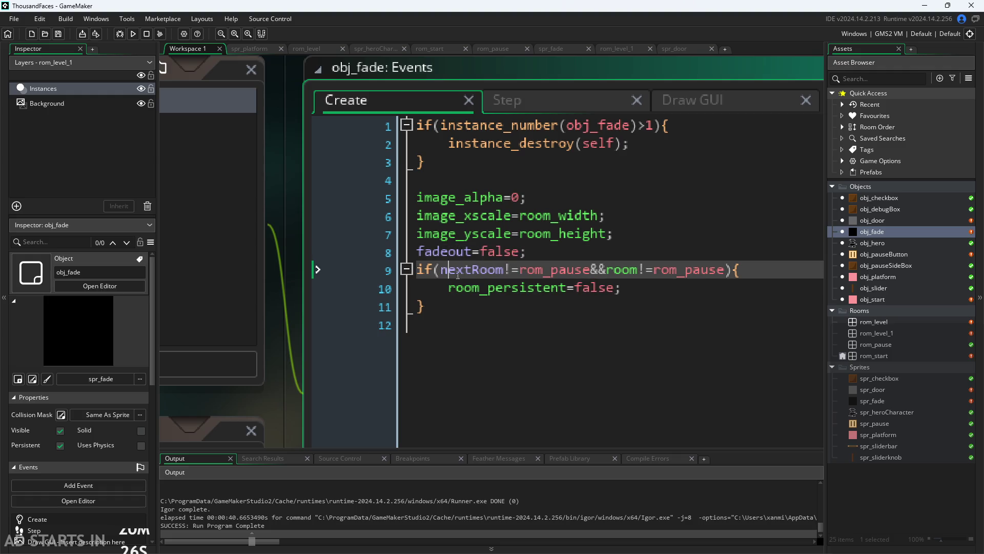
pyautogui.moveTo(440, 269); pyautogui.dragTo(590, 270)
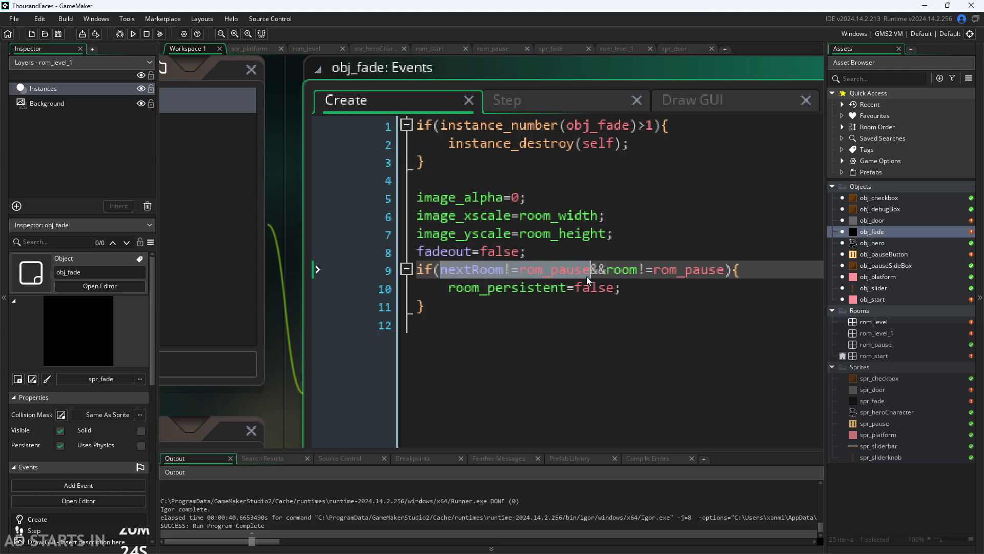
pyautogui.click(467, 270)
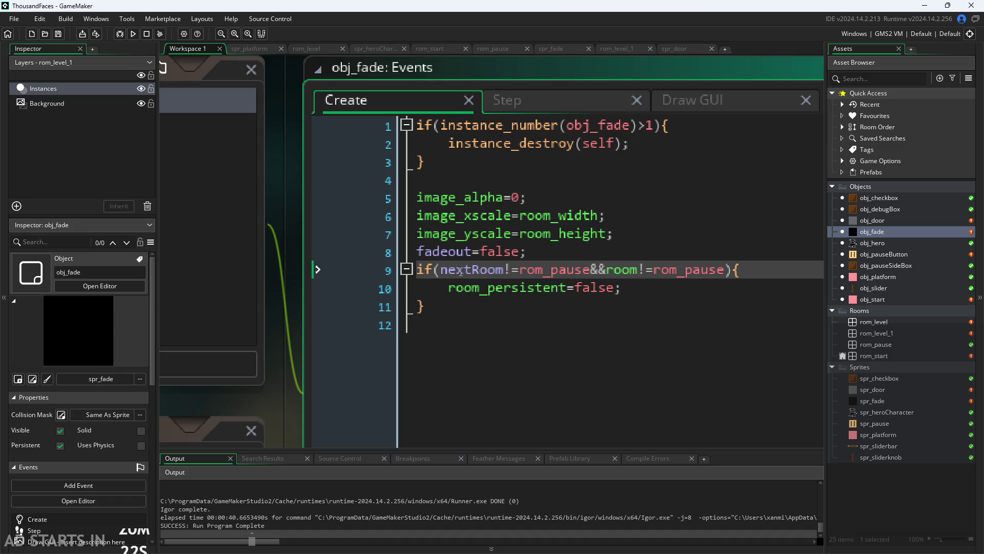
pyautogui.keyDown('ctrl'); pyautogui.scroll(-1, 390, 277); pyautogui.keyUp('ctrl')
pyautogui.hscroll(2, 320, 292)
pyautogui.hscroll(2, 257, 262)
pyautogui.moveTo(175, 289)
pyautogui.mouseDown()
pyautogui.moveTo(725, 171)
pyautogui.moveTo(684, 233)
pyautogui.mouseUp()
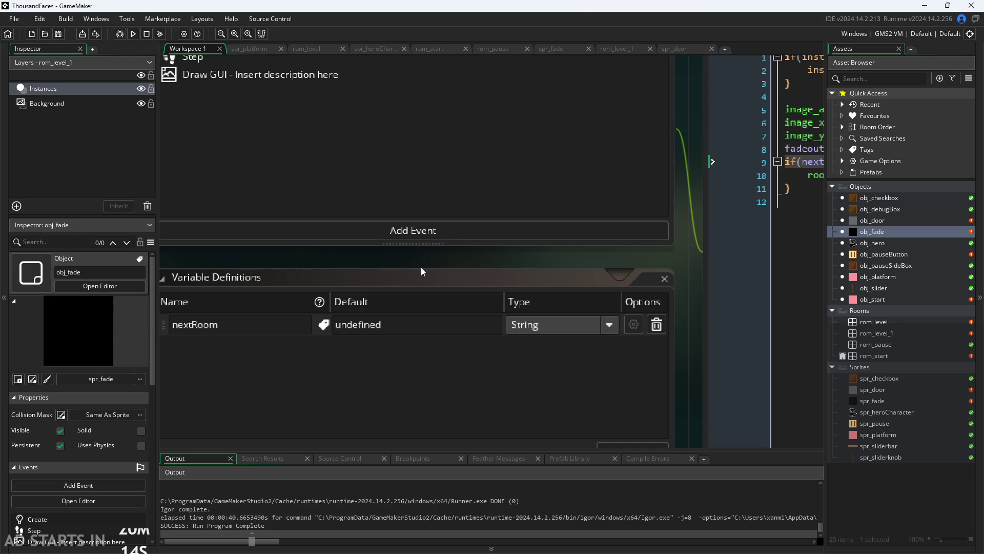
pyautogui.scroll(-1, 421, 267)
pyautogui.scroll(1, 629, 220)
pyautogui.moveTo(628, 220)
pyautogui.mouseDown()
pyautogui.moveTo(412, 239)
pyautogui.moveTo(301, 233)
pyautogui.moveTo(141, 255)
pyautogui.mouseUp()
pyautogui.scroll(1, 412, 240)
pyautogui.scroll(1, 301, 233)
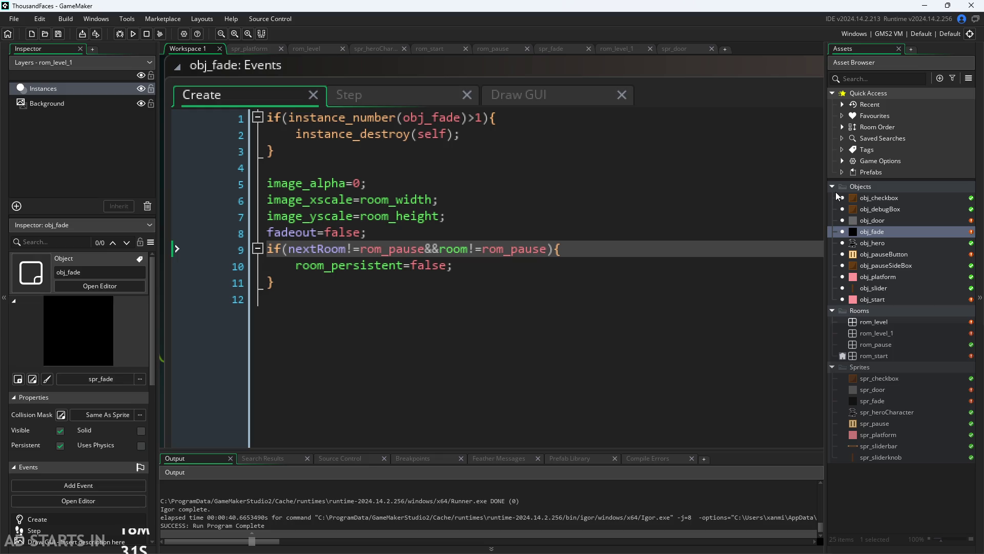
# - Review the nextRoom condition and room_persistent lines in the obj_fade Create code
pyautogui.click(481, 287)
pyautogui.press('Up')
pyautogui.press('Up')
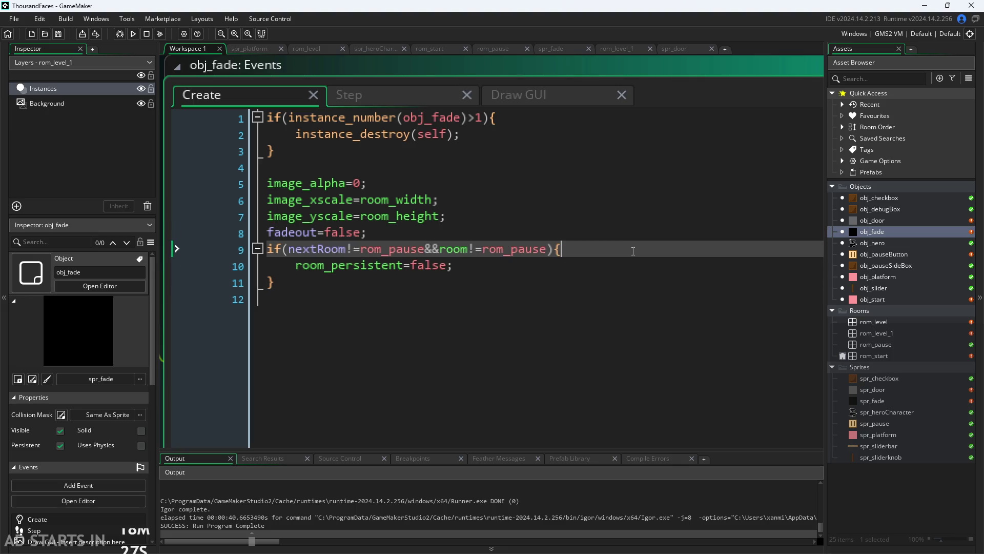
pyautogui.click(615, 268)
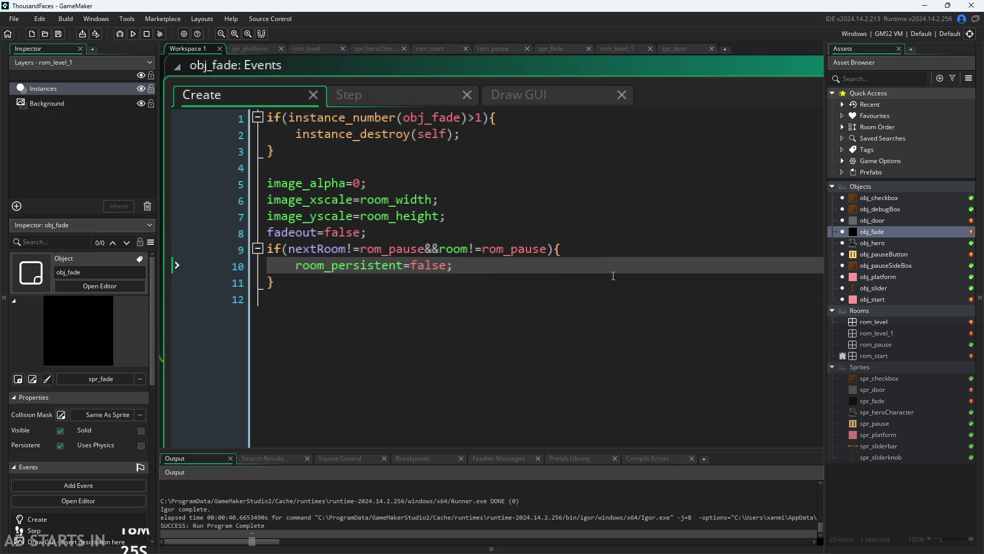
pyautogui.click(598, 282)
pyautogui.click(592, 264)
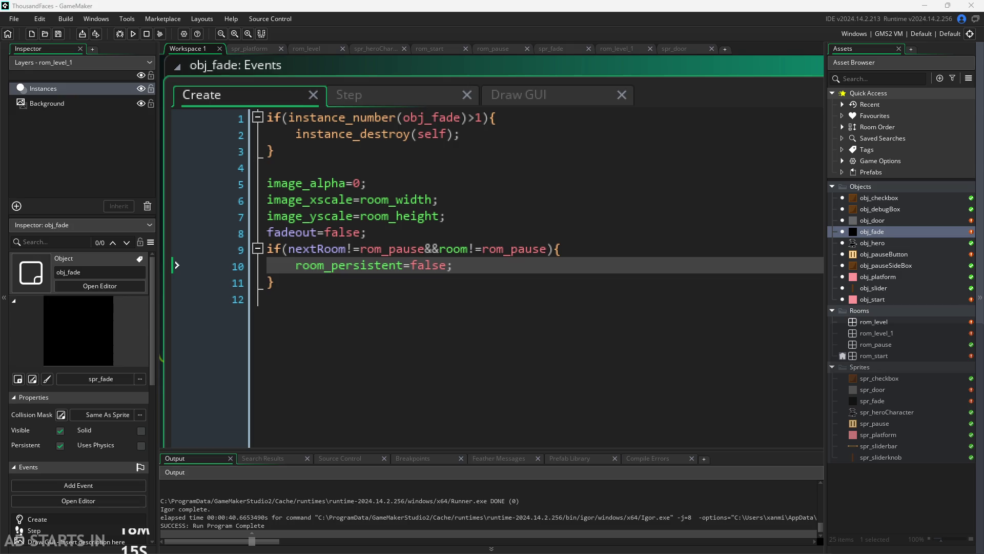
pyautogui.click(470, 276)
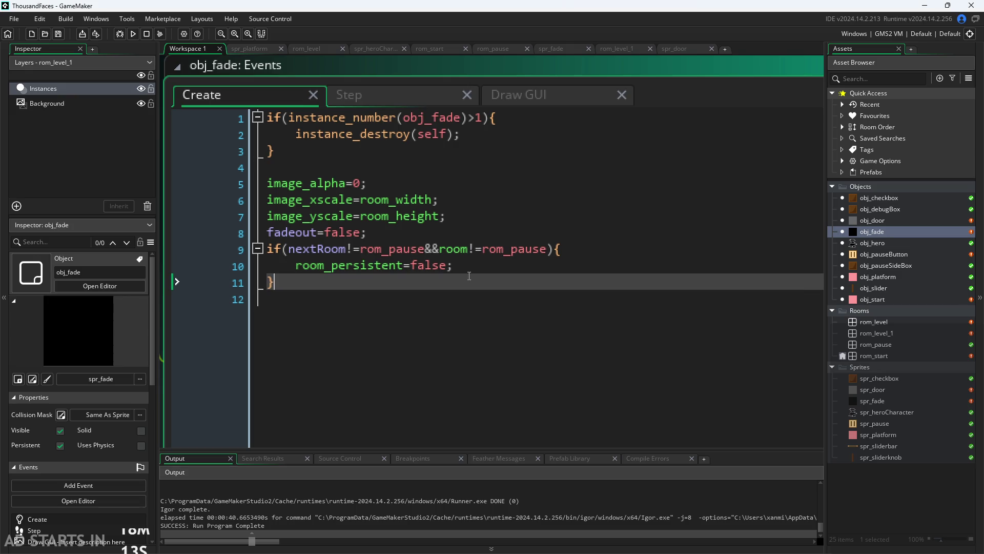
pyautogui.click(473, 266)
pyautogui.click(376, 266)
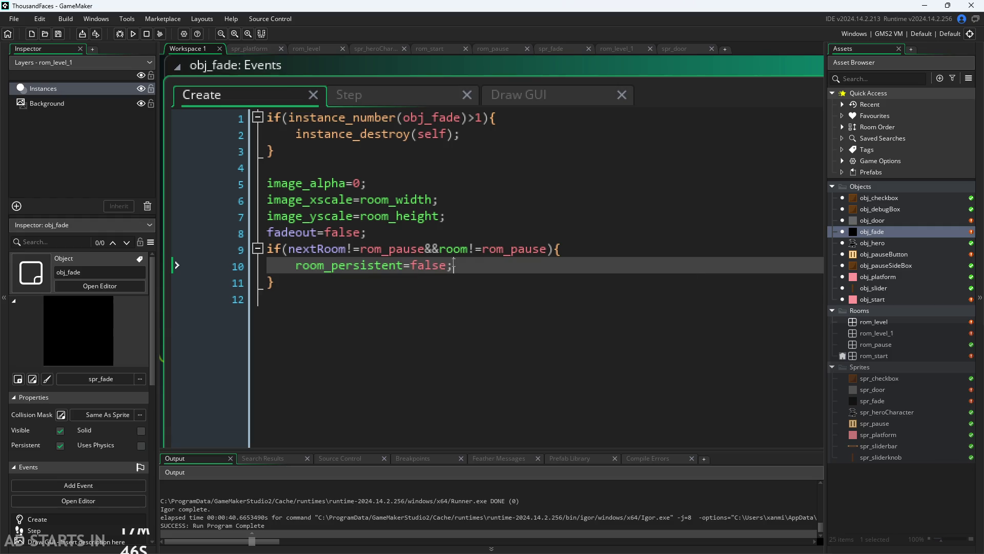
pyautogui.press('Up')
pyautogui.press('Up')
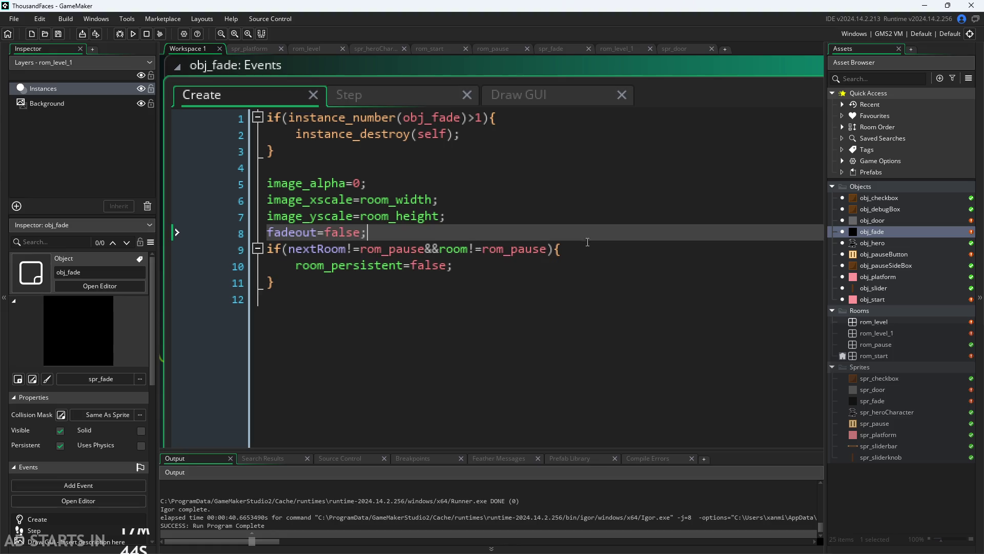
pyautogui.click(576, 254)
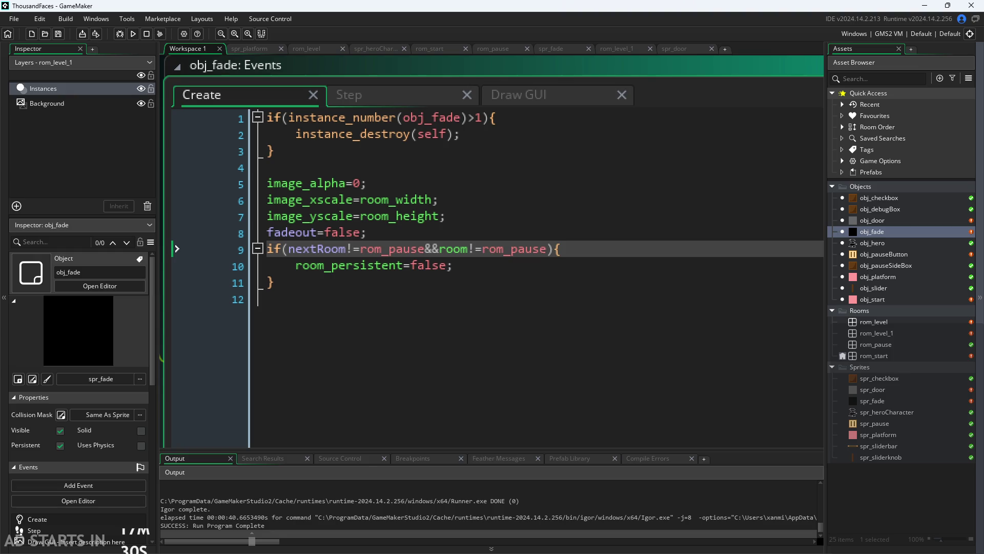
pyautogui.press('Down')
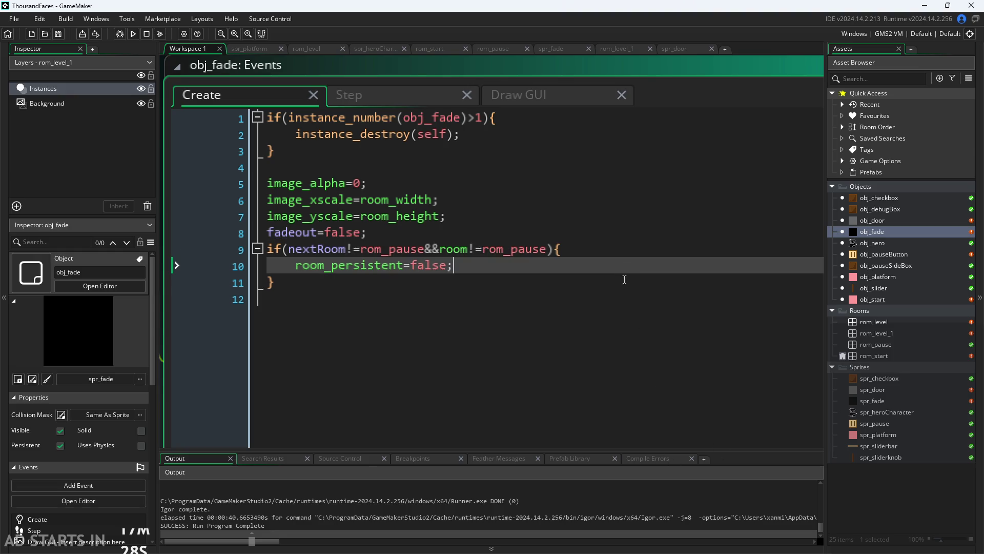
pyautogui.press('Down')
pyautogui.click(620, 266)
pyautogui.click(629, 254)
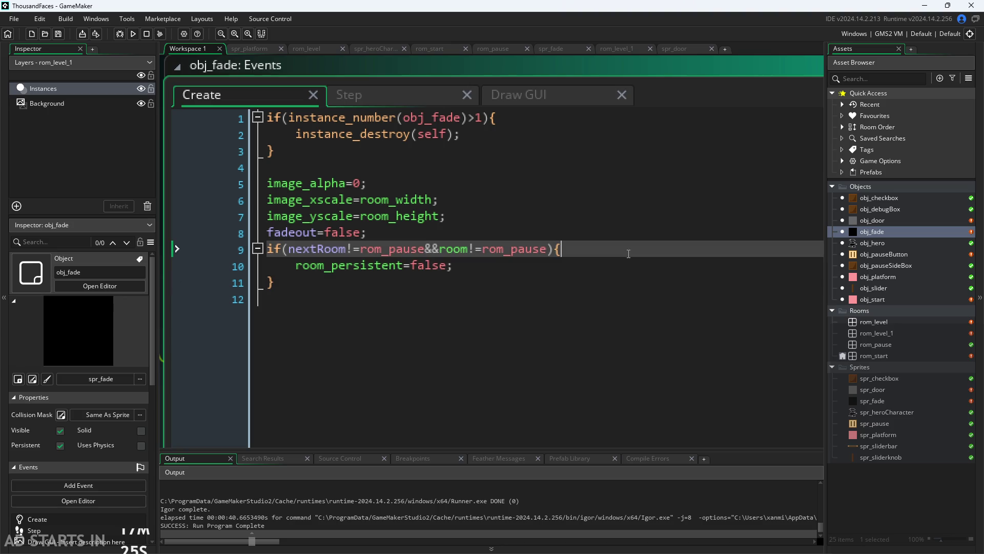
# - Inspect the rom_pause and room comparisons in the duplicate-instance check
pyautogui.click(360, 252)
pyautogui.press('Left')
pyautogui.moveTo(512, 248)
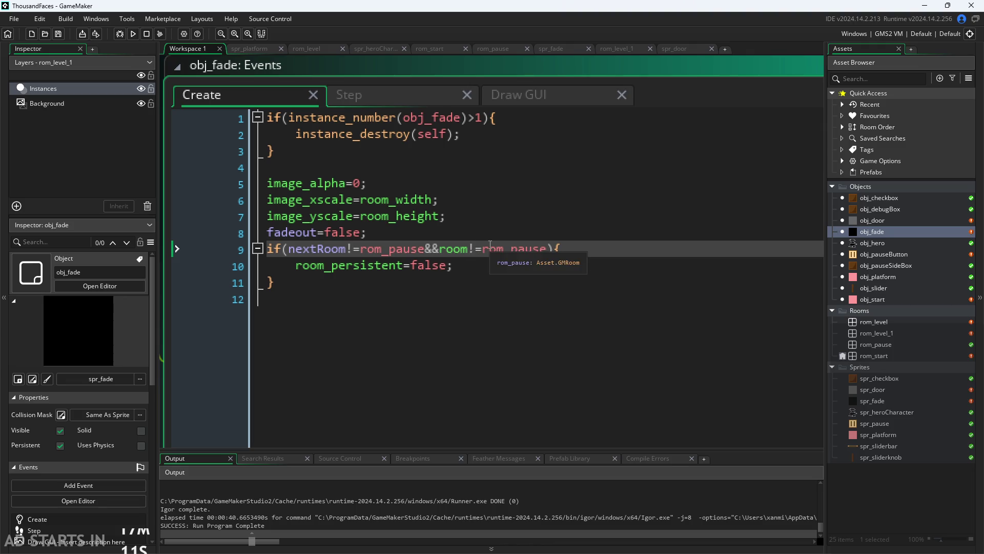
pyautogui.click(469, 248)
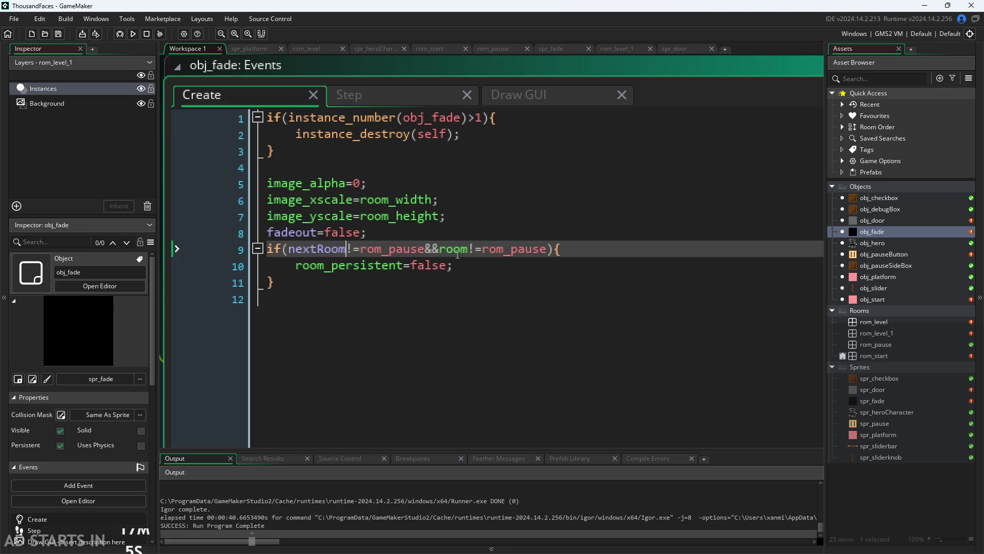
pyautogui.click(464, 252)
pyautogui.press('Left')
pyautogui.scroll(-1, 333, 72)
pyautogui.moveTo(172, 118); pyautogui.dragTo(204, 217)
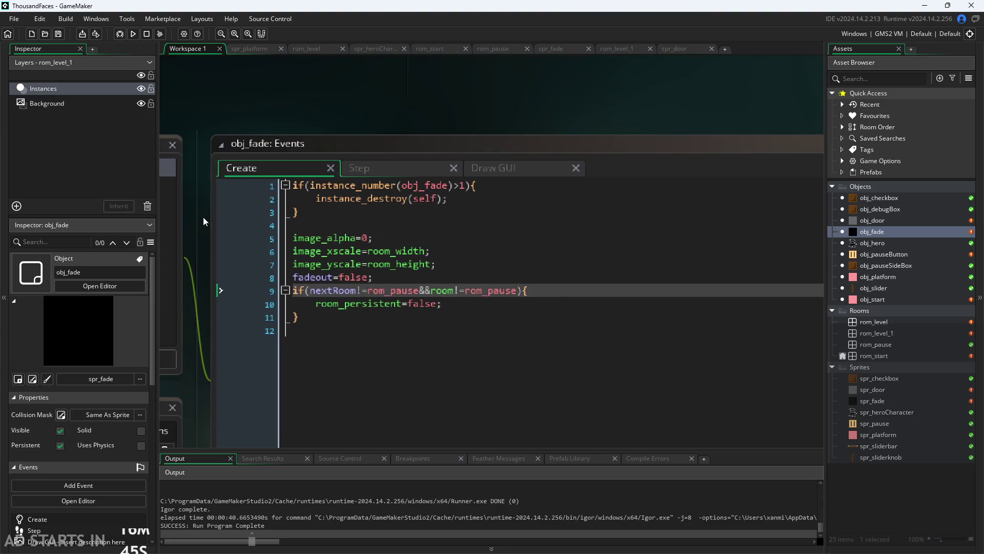
pyautogui.scroll(-2, 203, 216)
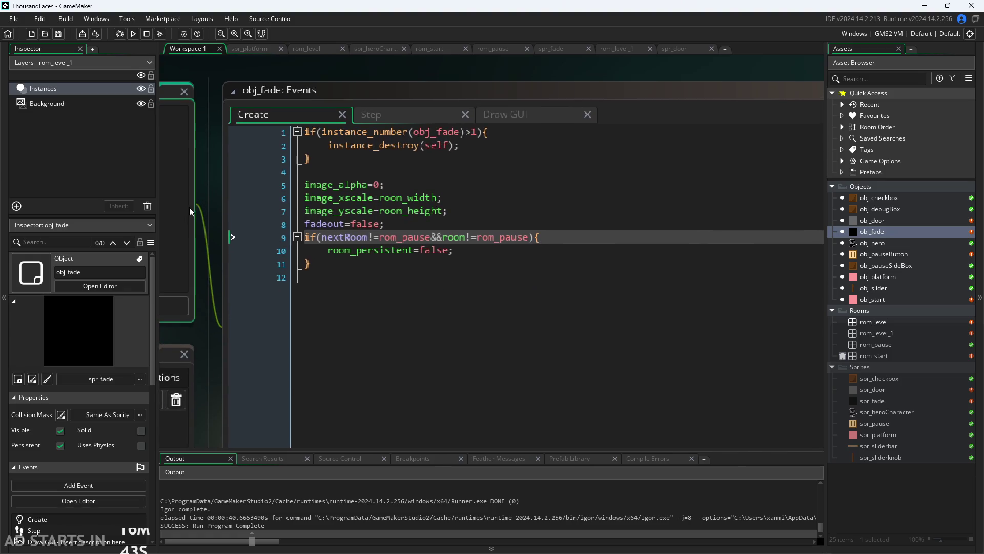
pyautogui.click(408, 252)
pyautogui.scroll(-2, 557, 65)
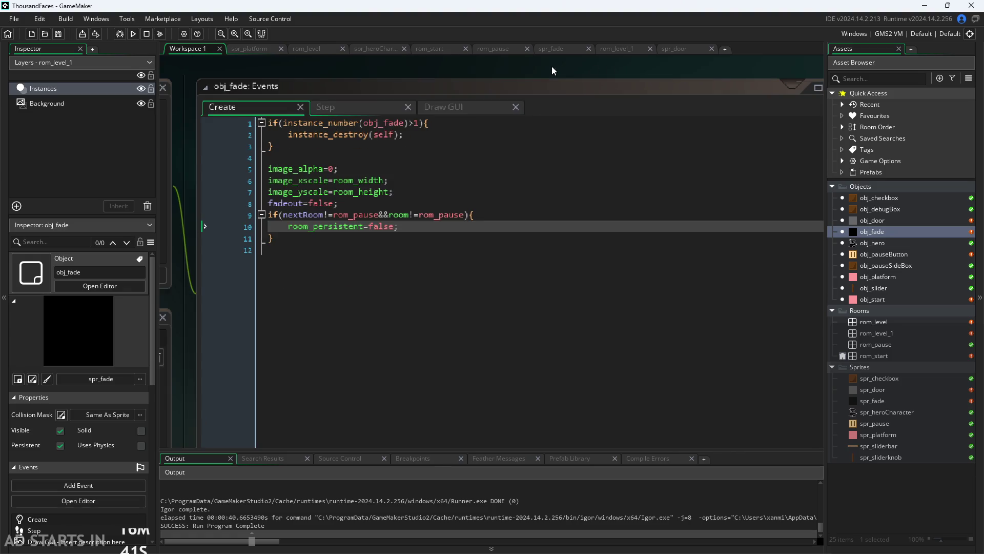
pyautogui.scroll(1, 588, 72)
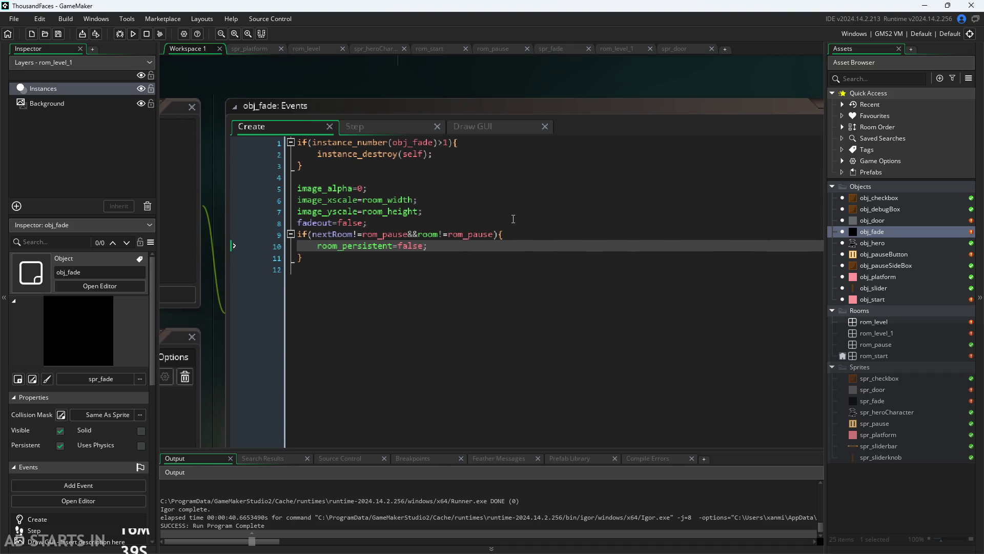
pyautogui.click(443, 247)
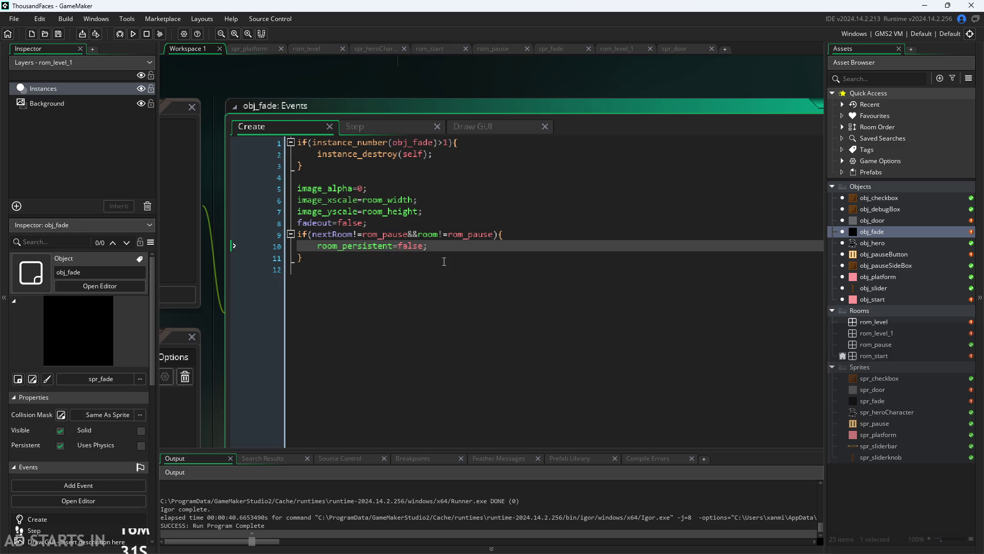
pyautogui.press('Up')
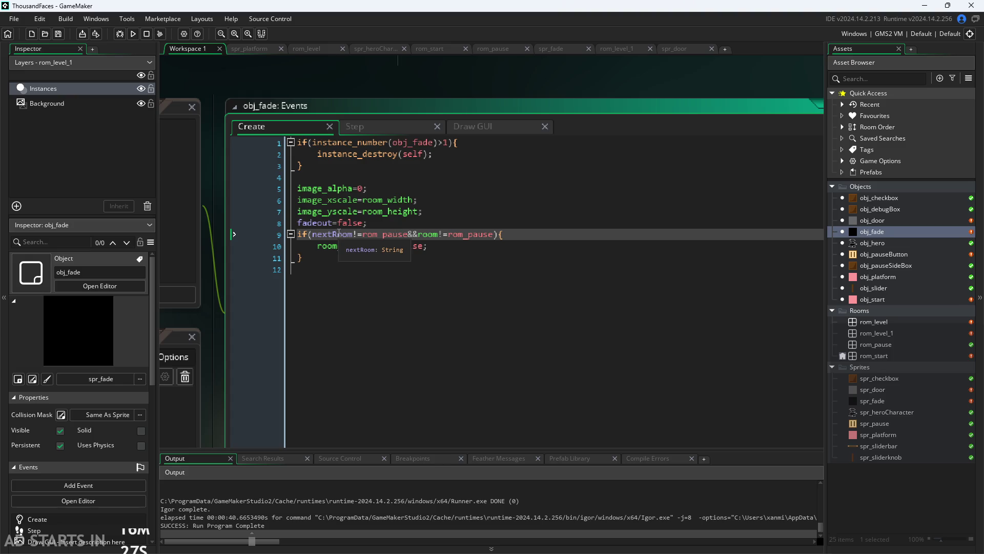
pyautogui.click(429, 235)
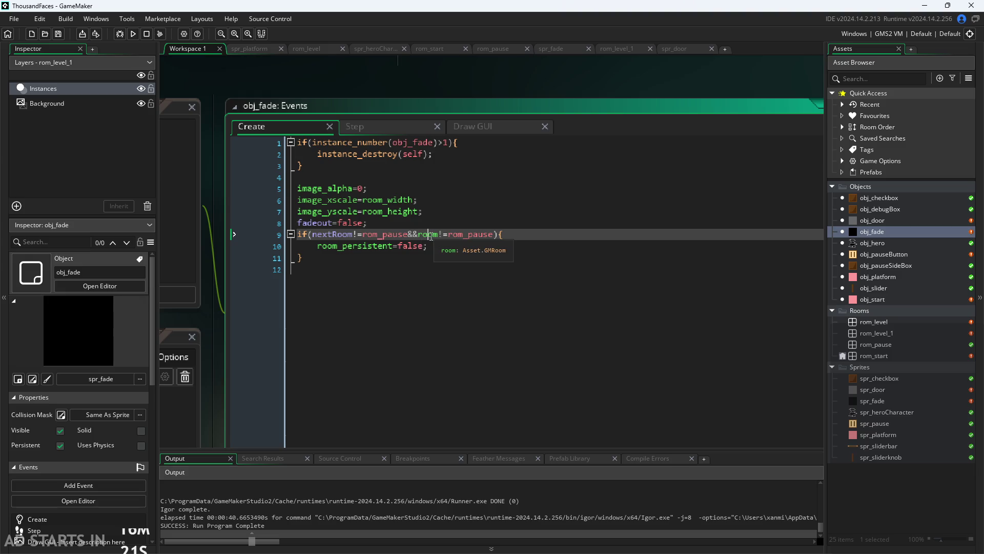
pyautogui.click(329, 234)
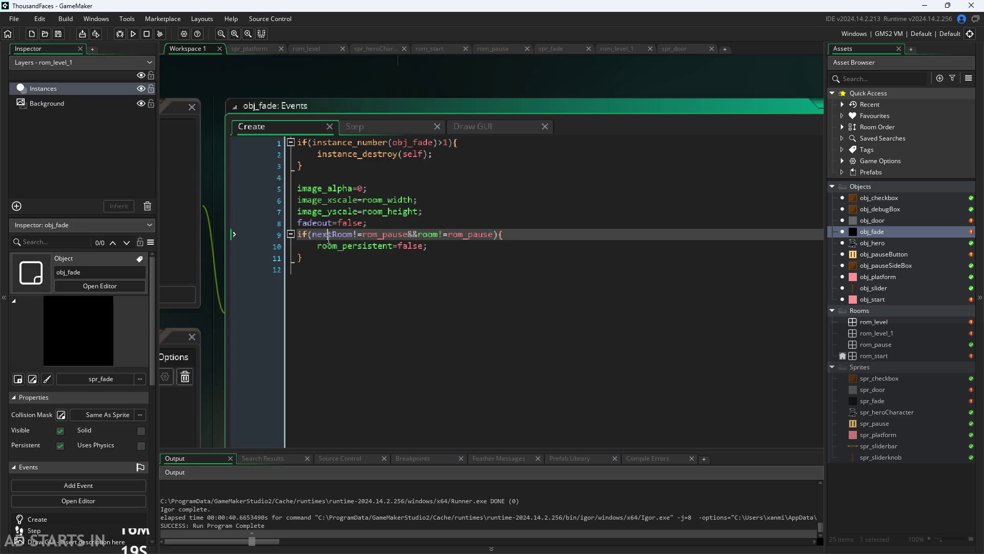
pyautogui.scroll(-2, 353, 98)
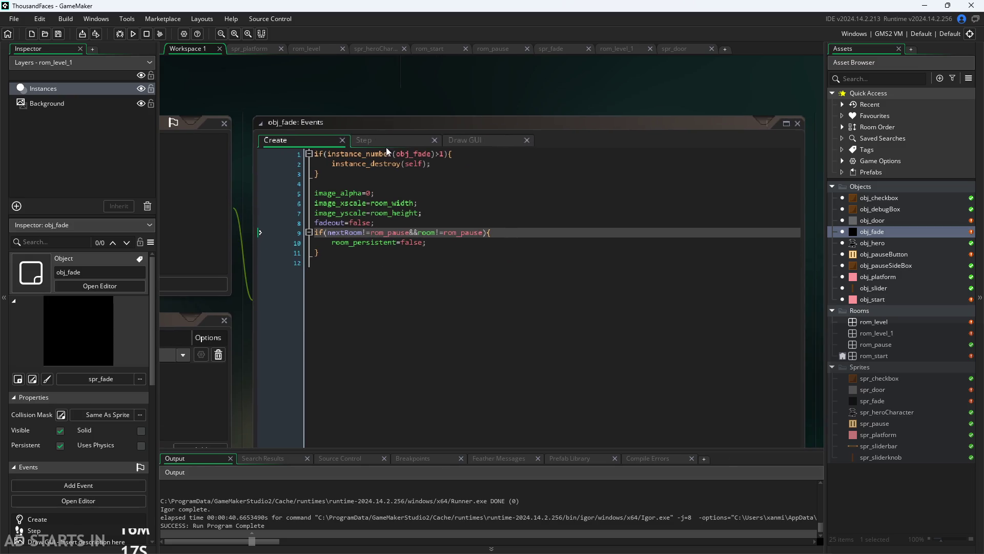
pyautogui.scroll(2, 409, 164)
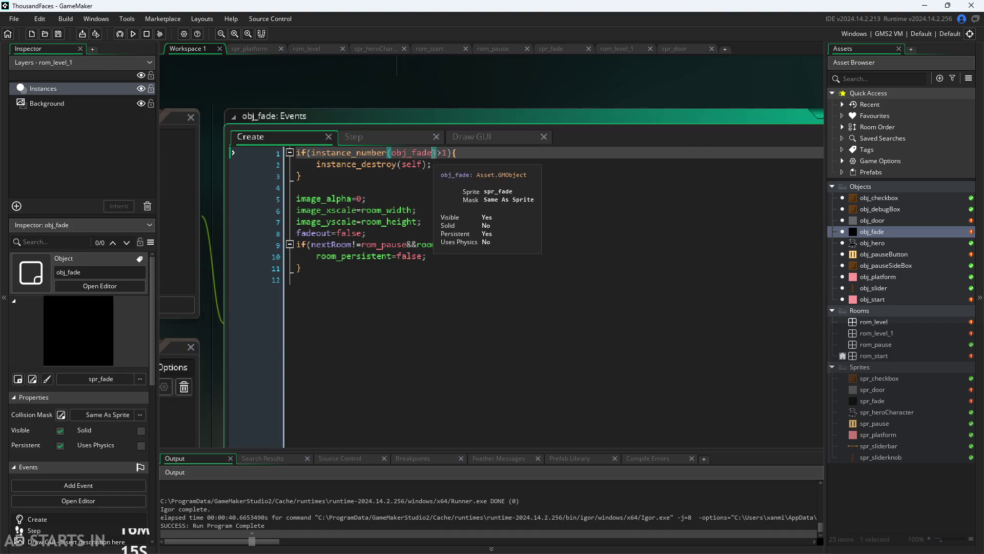
pyautogui.click(434, 164)
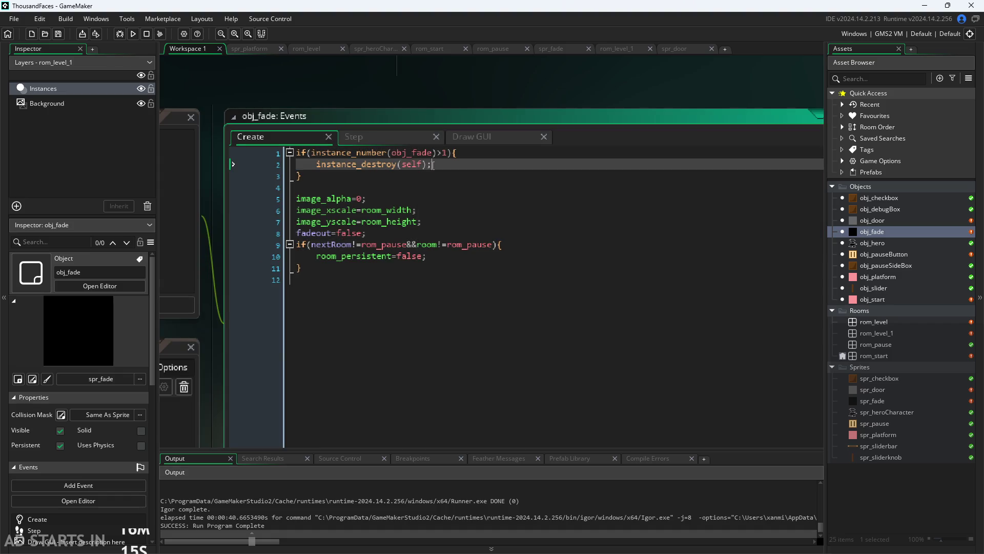
# - Add an else{ after the duplicate check and a closing } at the end, then save
pyautogui.click(350, 175)
pyautogui.press('Return')
pyautogui.write('else{')
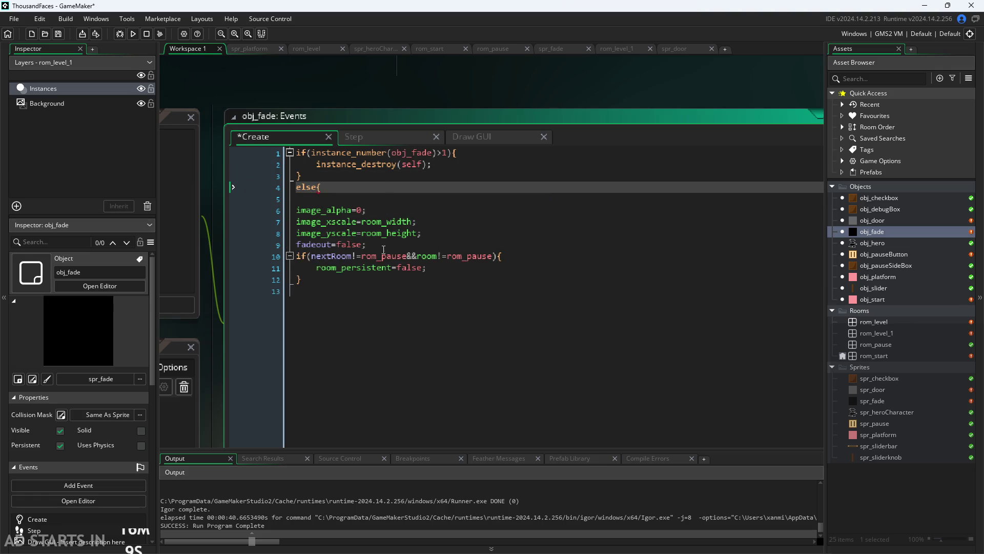
pyautogui.click(343, 281)
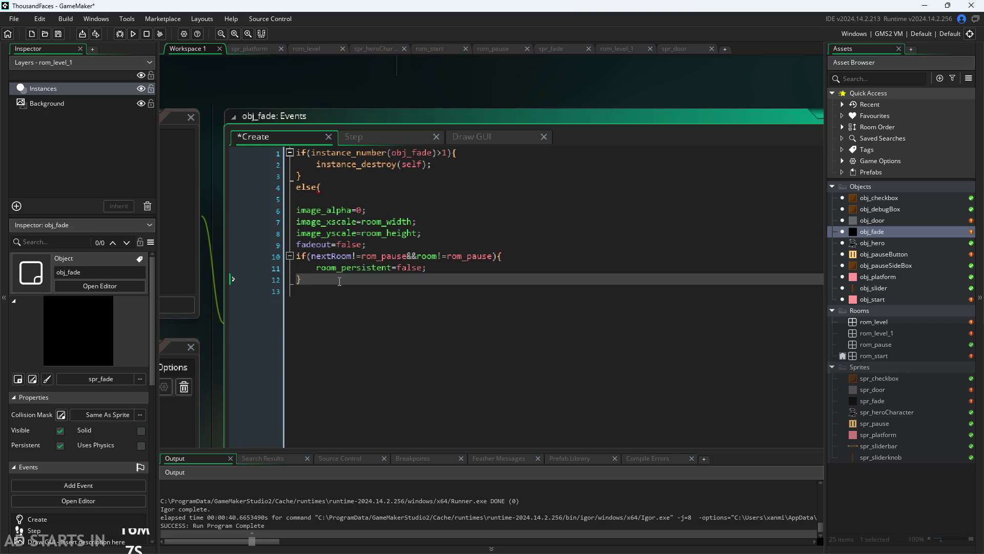
pyautogui.press('Return')
pyautogui.write('}')
pyautogui.hotkey('ctrl', 's')
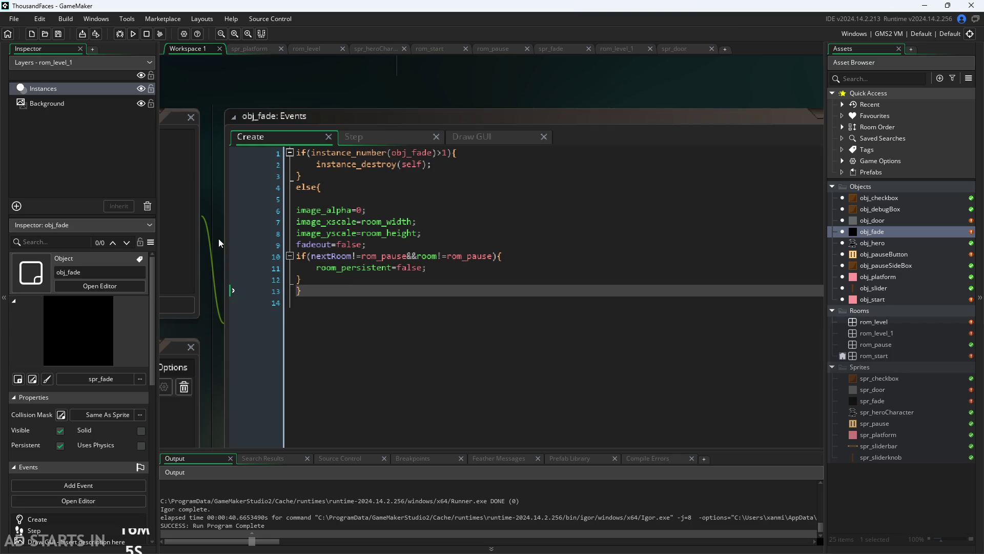
pyautogui.click(415, 154)
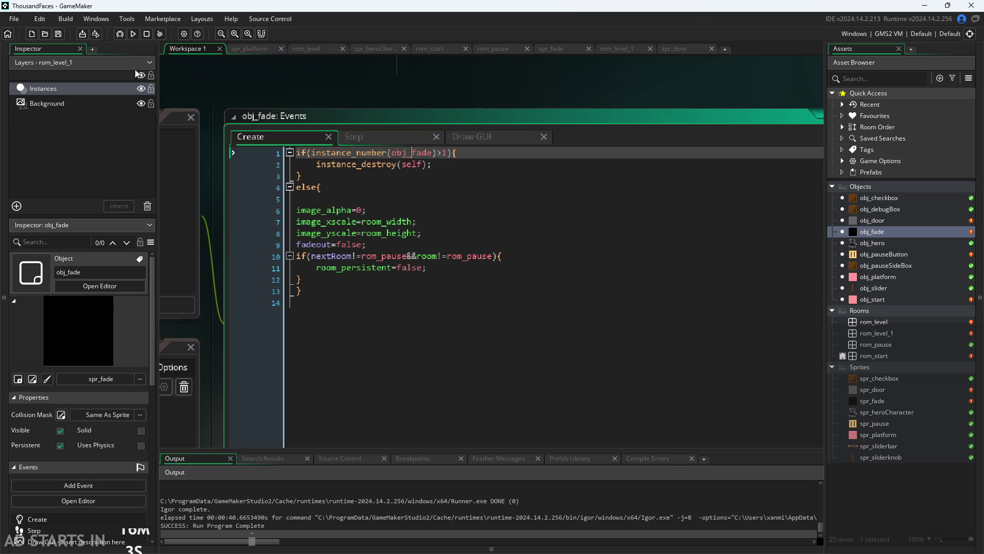
# - Run the game, start it, and enable Debug Stats and the right-side pause button
pyautogui.click(133, 34)
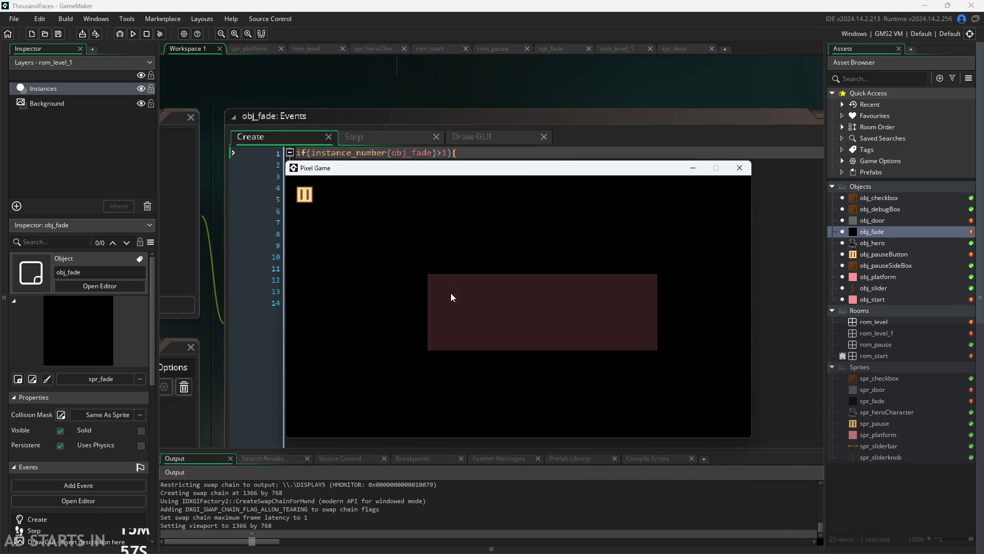
pyautogui.click(451, 293)
pyautogui.click(304, 194)
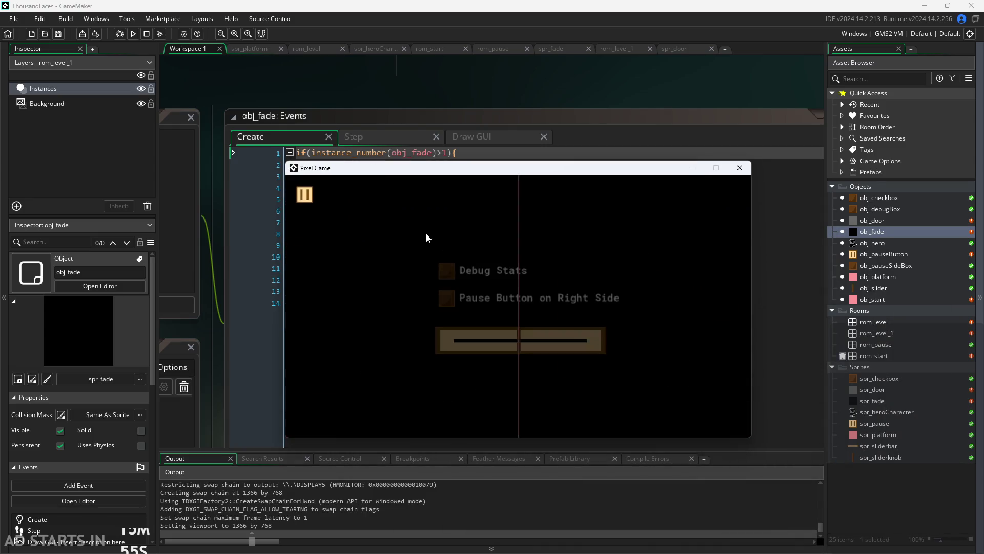
pyautogui.click(446, 271)
pyautogui.click(448, 299)
pyautogui.click(729, 196)
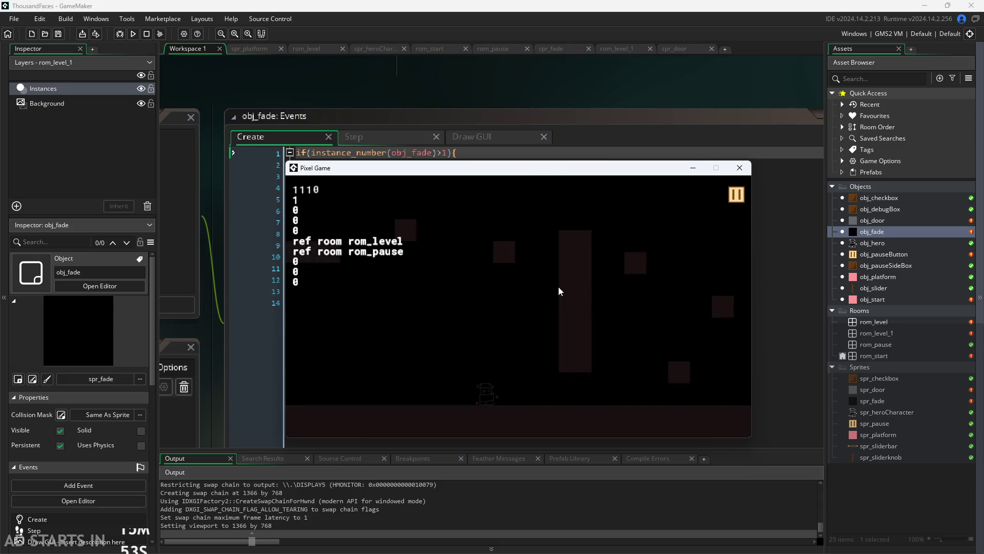
# - Walk the hero left and right, pausing and resuming the level repeatedly
pyautogui.press('Right')
pyautogui.click(730, 195)
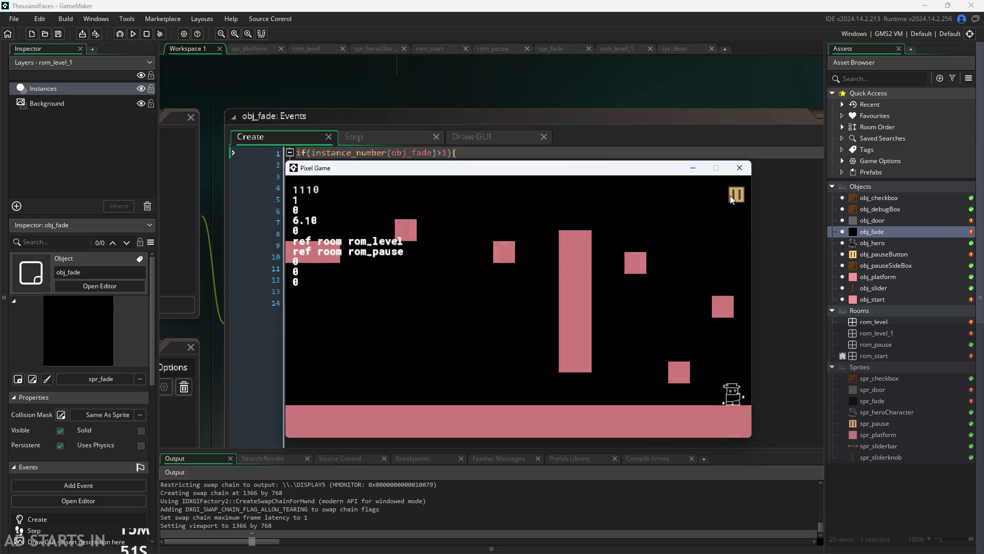
pyautogui.click(729, 195)
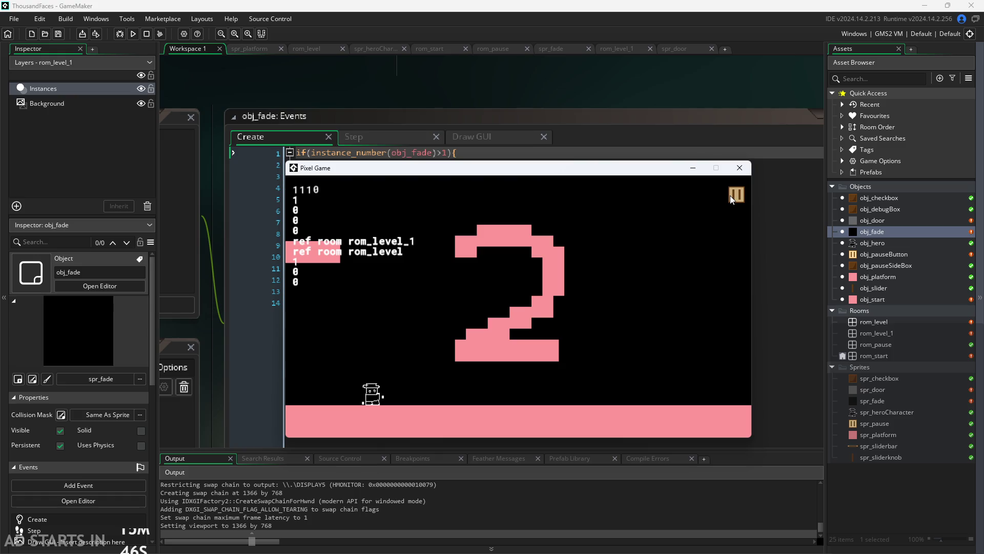
pyautogui.press('Left')
pyautogui.click(734, 198)
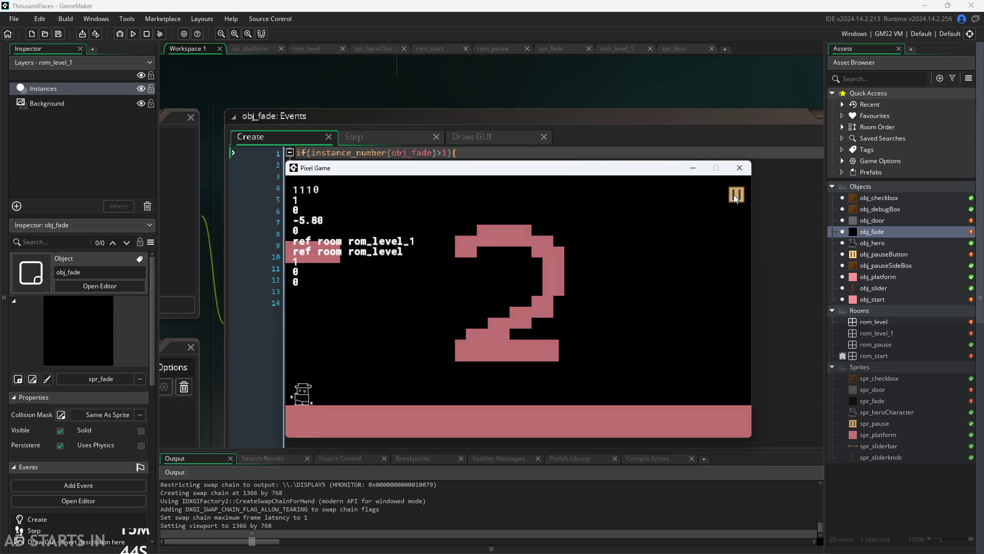
pyautogui.click(734, 197)
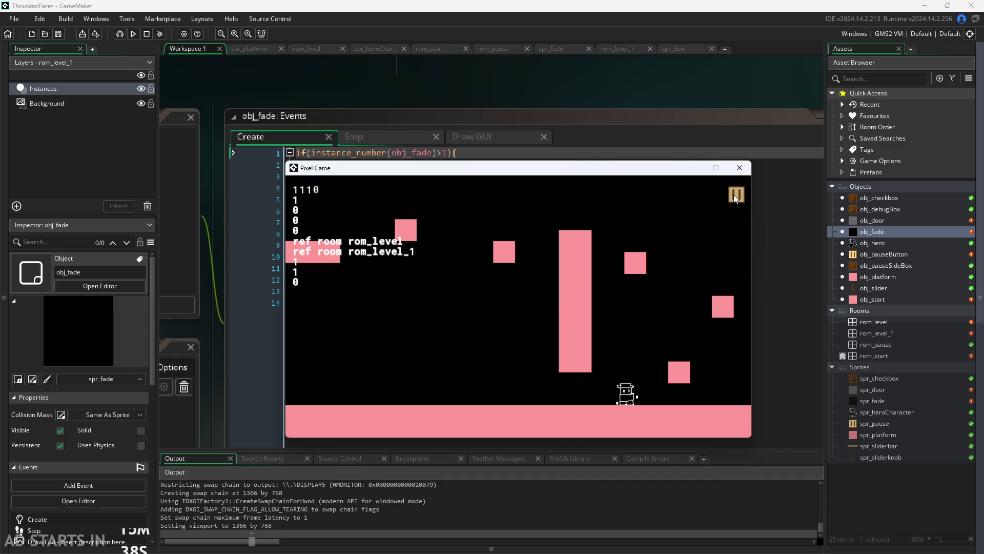
pyautogui.press('Left')
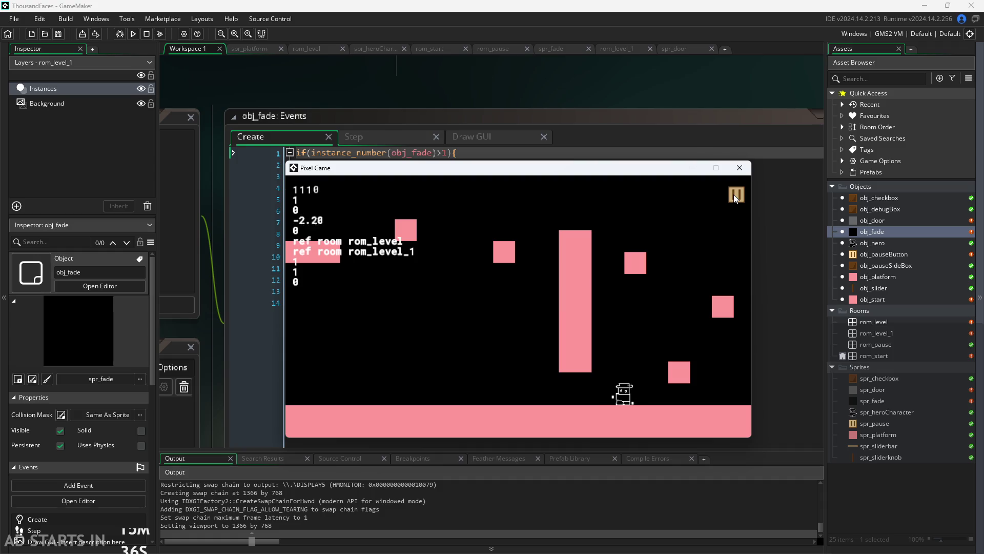
pyautogui.click(735, 197)
pyautogui.click(735, 197)
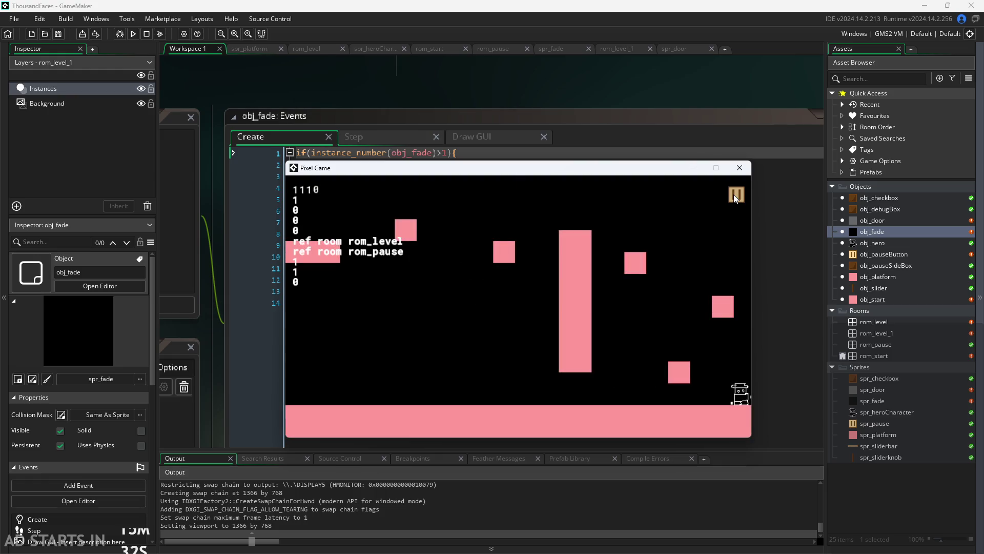
# - Pause once more, resume into level 2, then close the running game
pyautogui.press('Left')
pyautogui.press('Right')
pyautogui.click(735, 197)
pyautogui.click(735, 198)
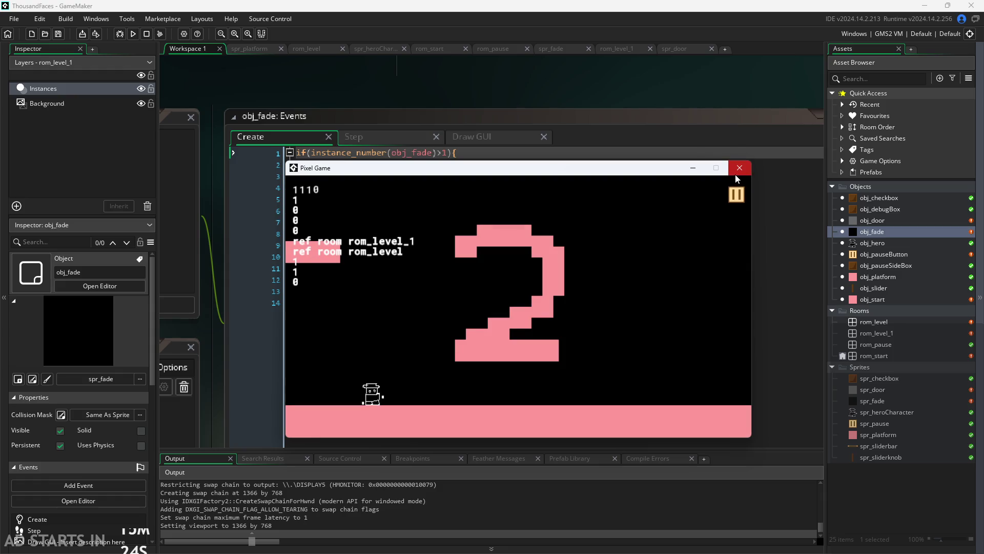
pyautogui.click(739, 169)
# - Indent the setup lines inside the else branch and remove the blank line under else
pyautogui.click(337, 280)
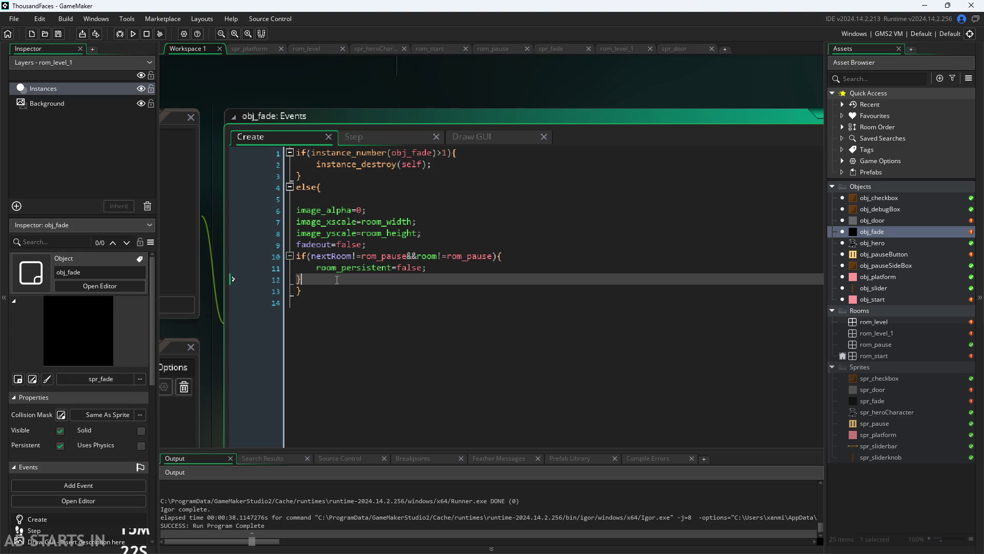
pyautogui.click(369, 269)
pyautogui.click(400, 256)
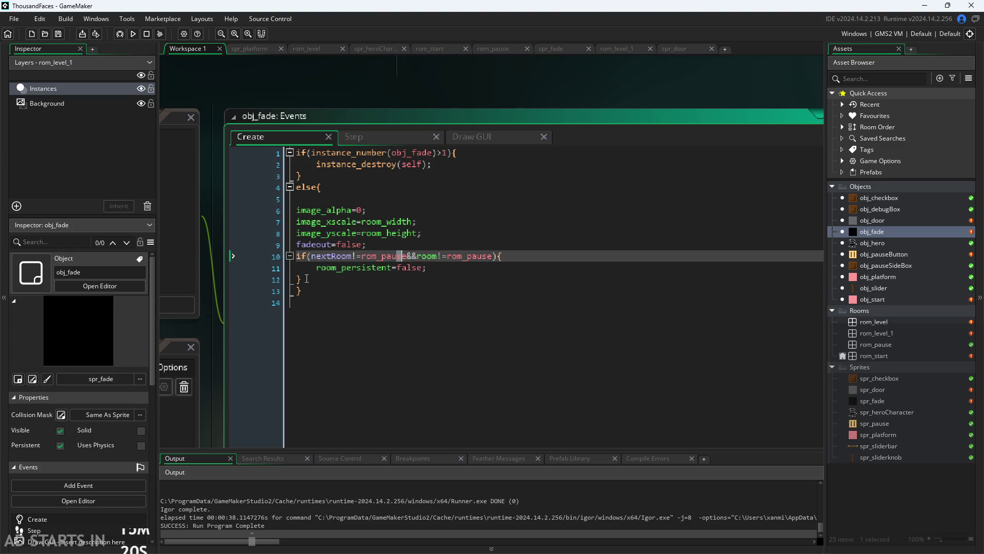
pyautogui.moveTo(307, 279); pyautogui.dragTo(262, 198)
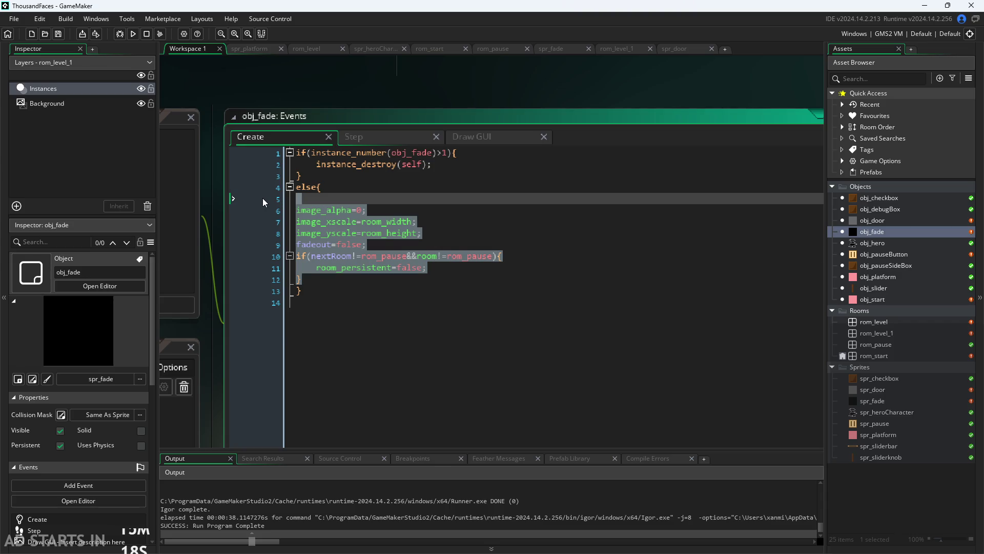
pyautogui.press('Tab')
pyautogui.click(319, 198)
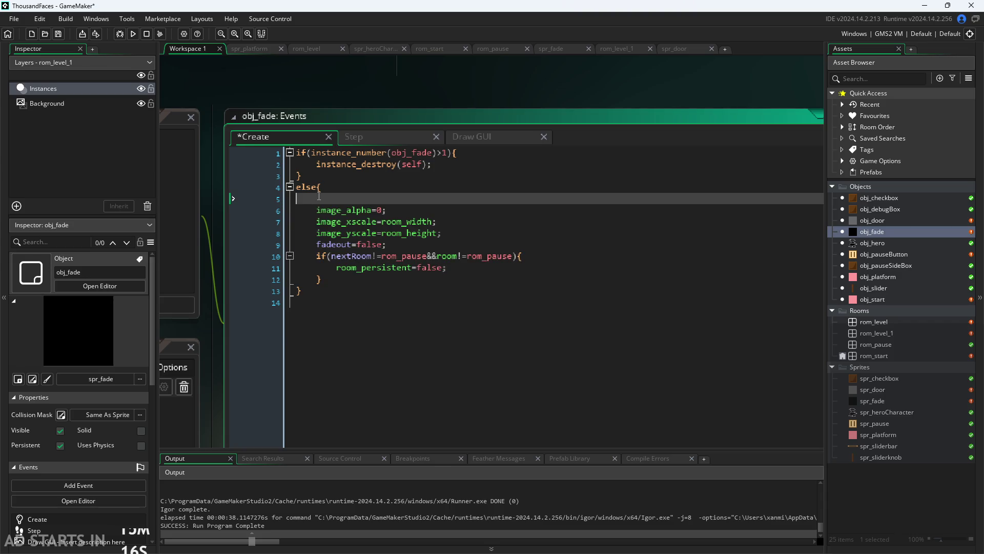
pyautogui.press('BackSpace')
# - Step through the Create code from the instance check on line 2 down to the closing brace
pyautogui.click(364, 182)
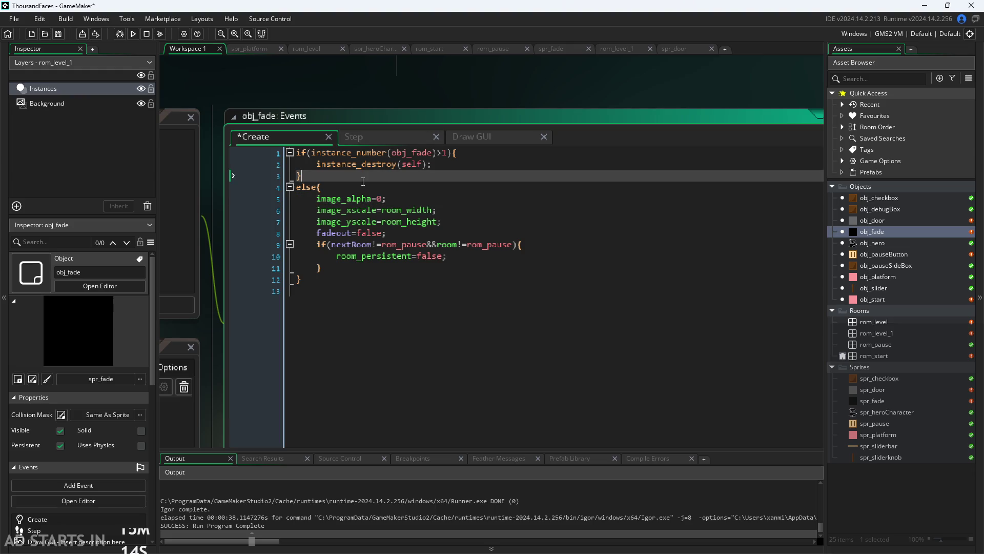
pyautogui.press('Down')
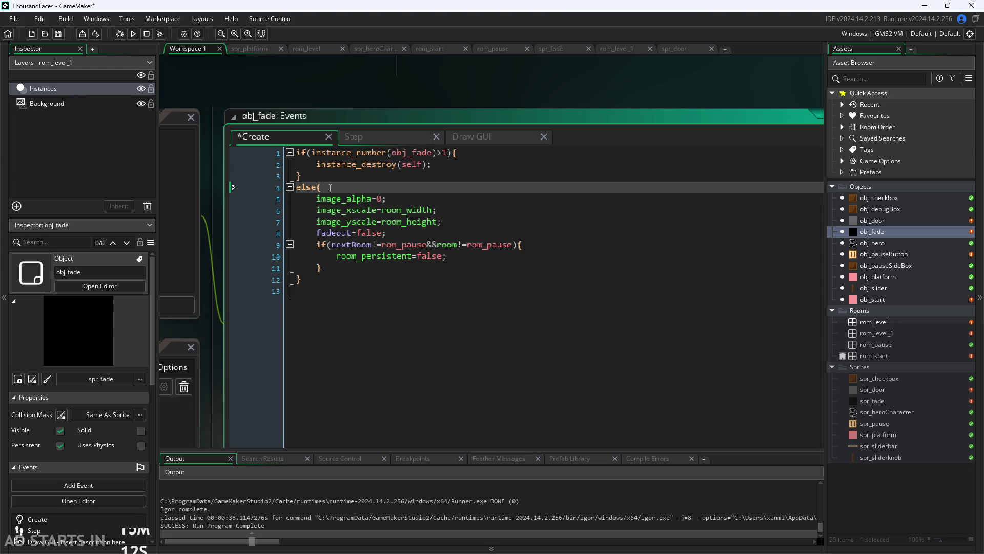
pyautogui.click(437, 164)
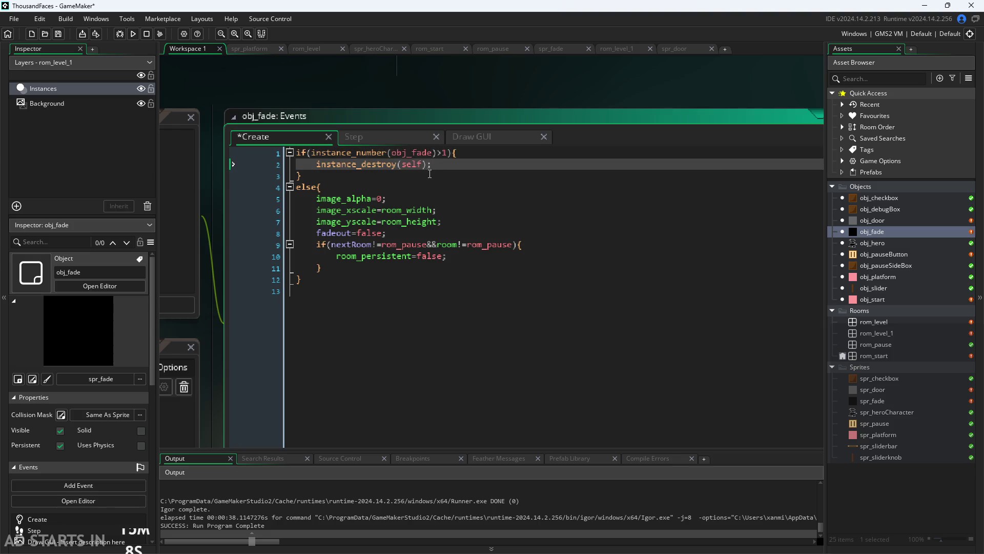
pyautogui.press('Down')
pyautogui.press('Down')
pyautogui.press('Down')
pyautogui.press('Up')
pyautogui.press('Up')
pyautogui.press('Down')
pyautogui.press('Down')
pyautogui.press('Up')
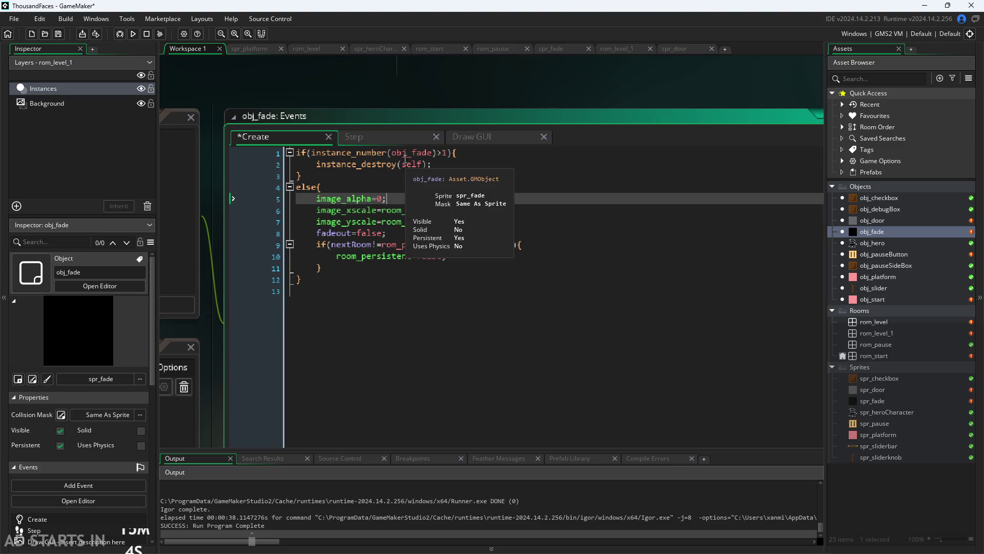
pyautogui.click(405, 154)
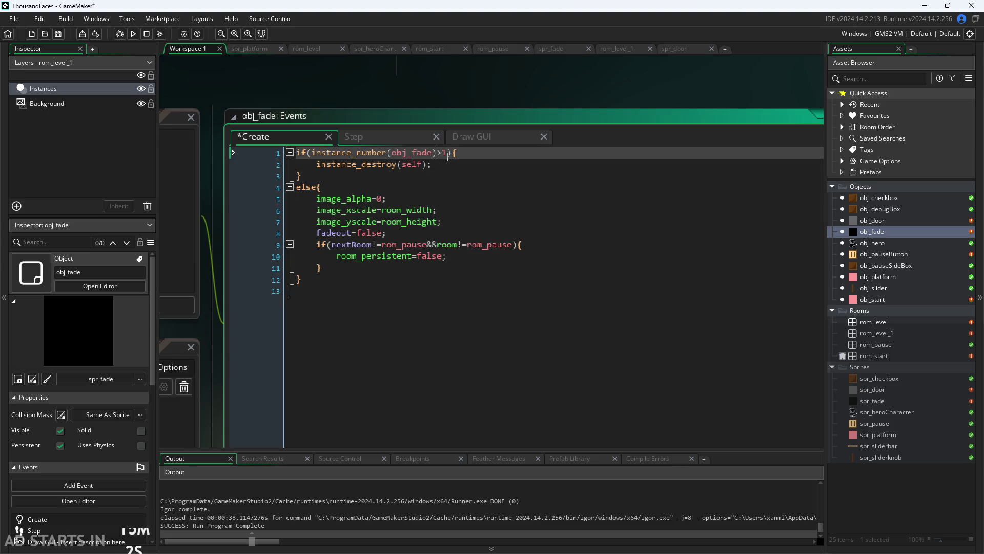
pyautogui.press('Down')
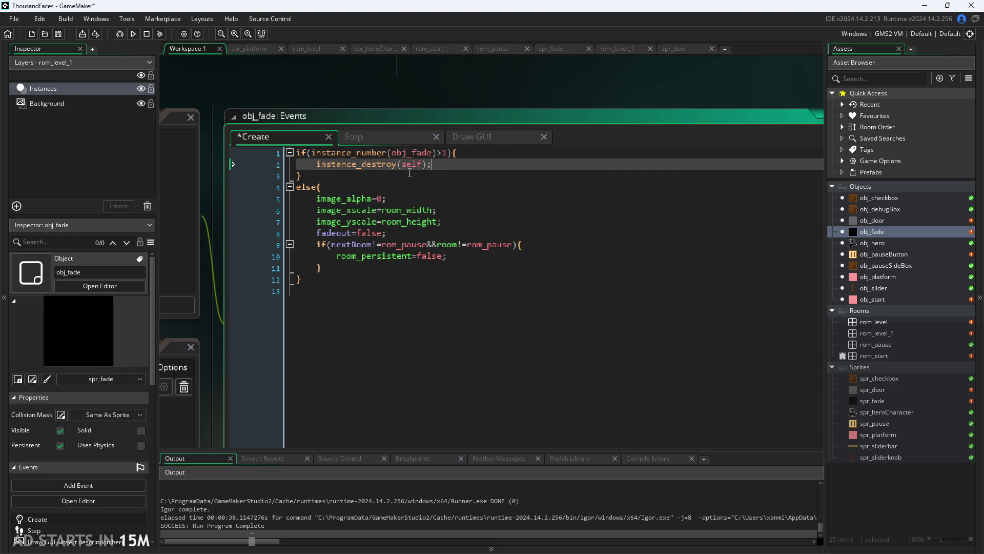
pyautogui.press('Down')
pyautogui.press('Down')
pyautogui.press('Down')
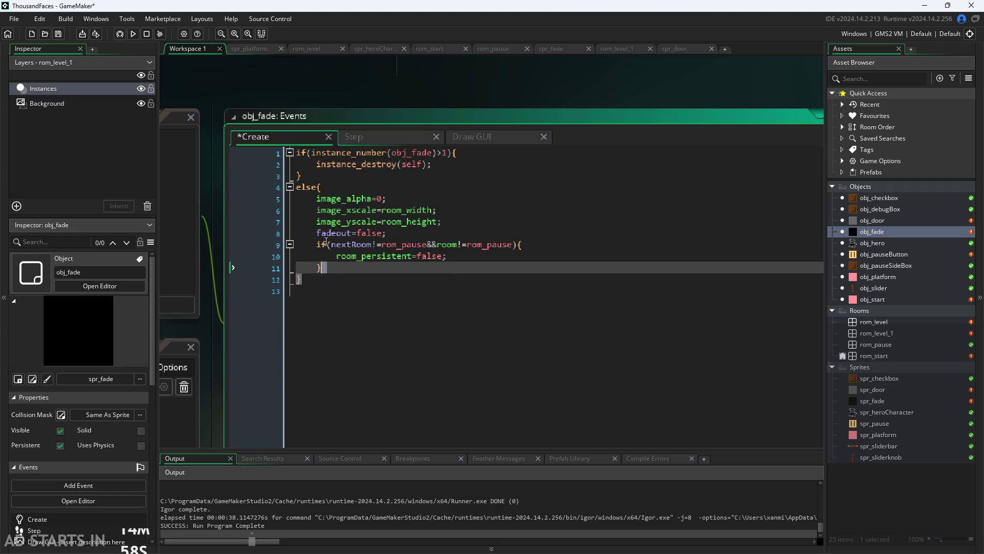
pyautogui.click(367, 276)
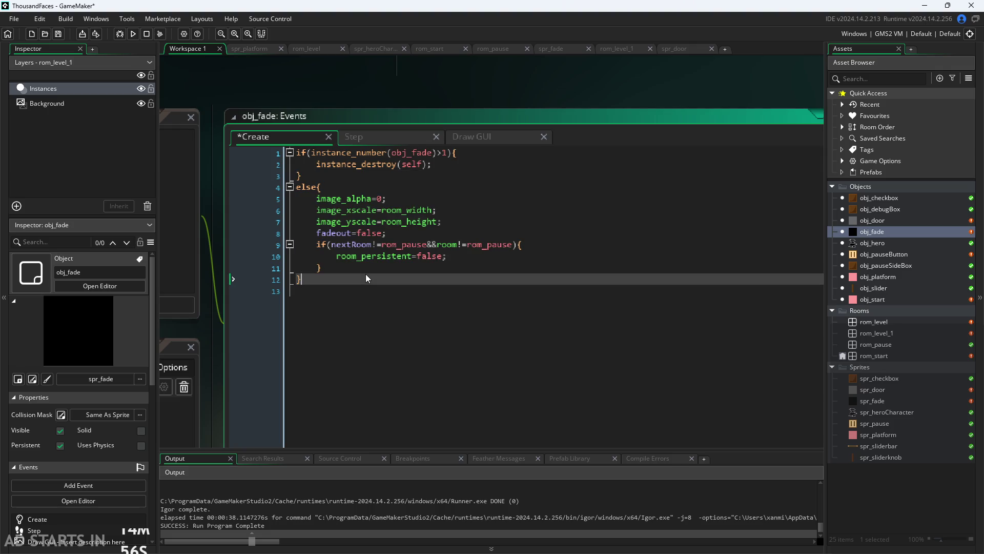
pyautogui.moveTo(412, 153)
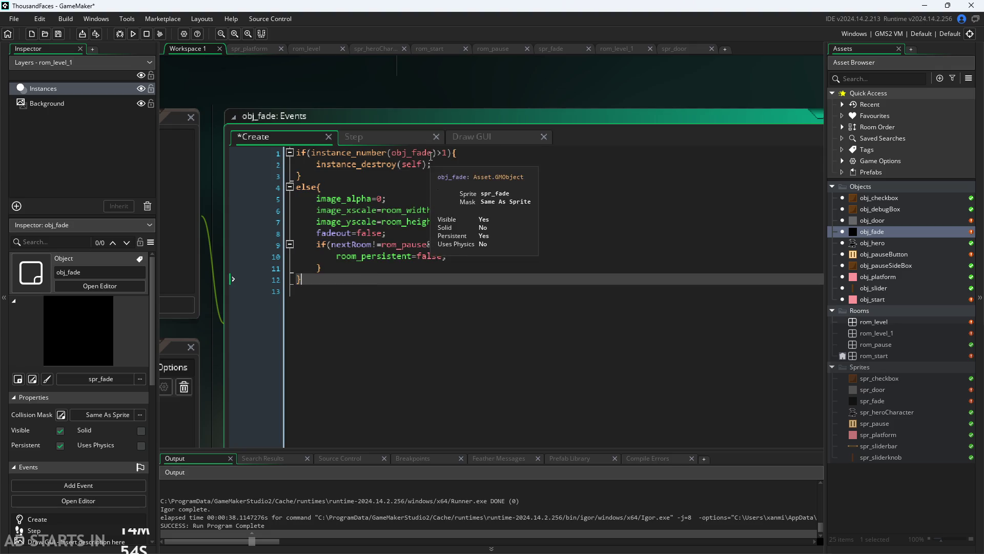
pyautogui.click(433, 152)
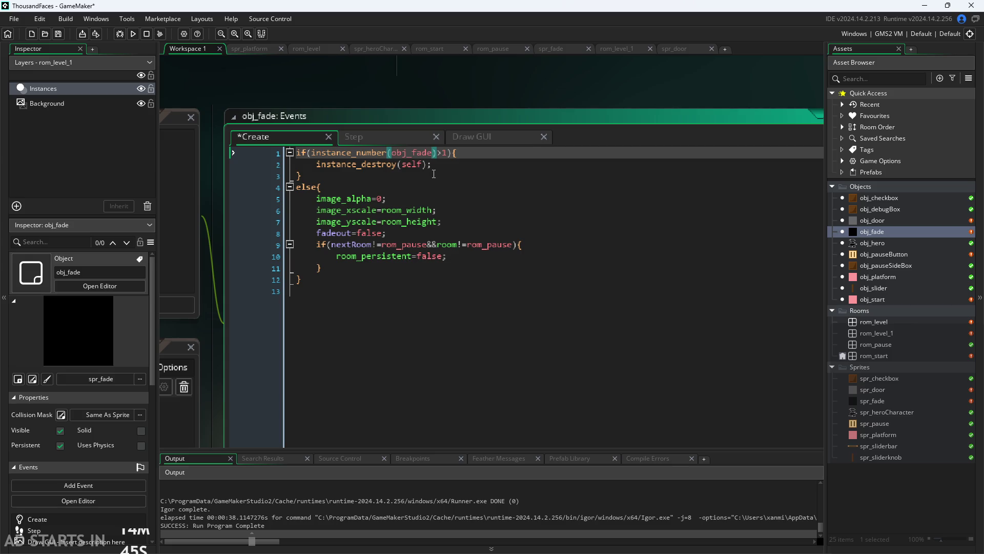
pyautogui.click(409, 164)
pyautogui.click(378, 153)
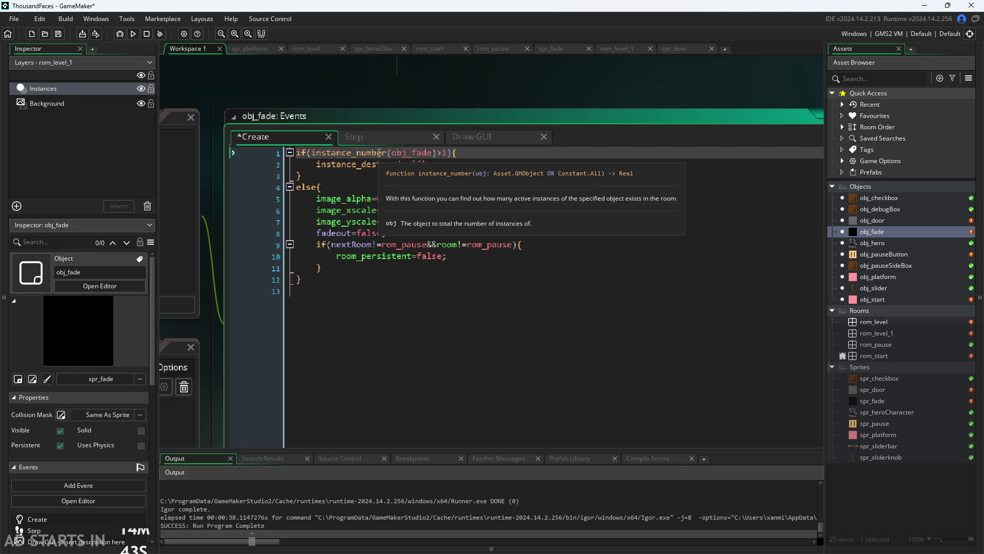
pyautogui.click(389, 154)
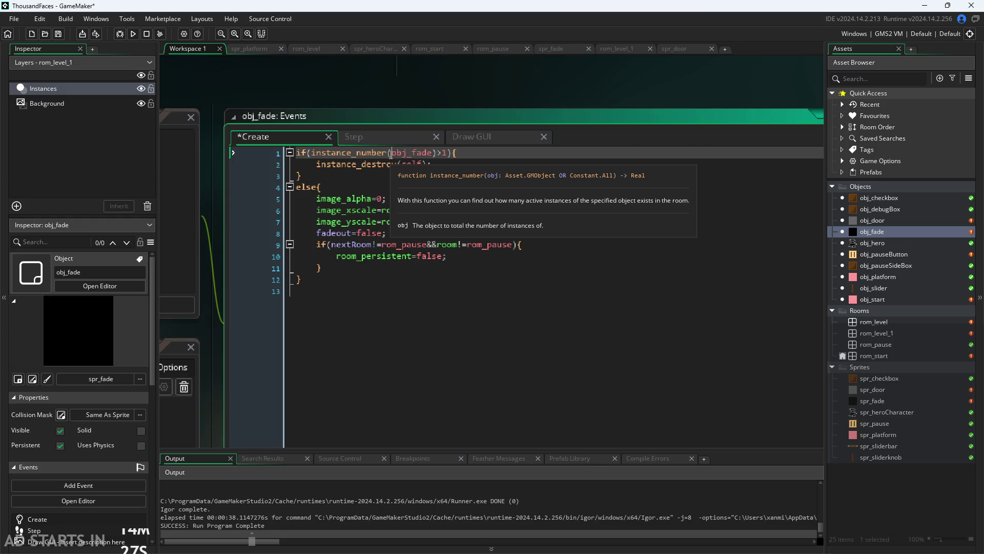
pyautogui.click(425, 263)
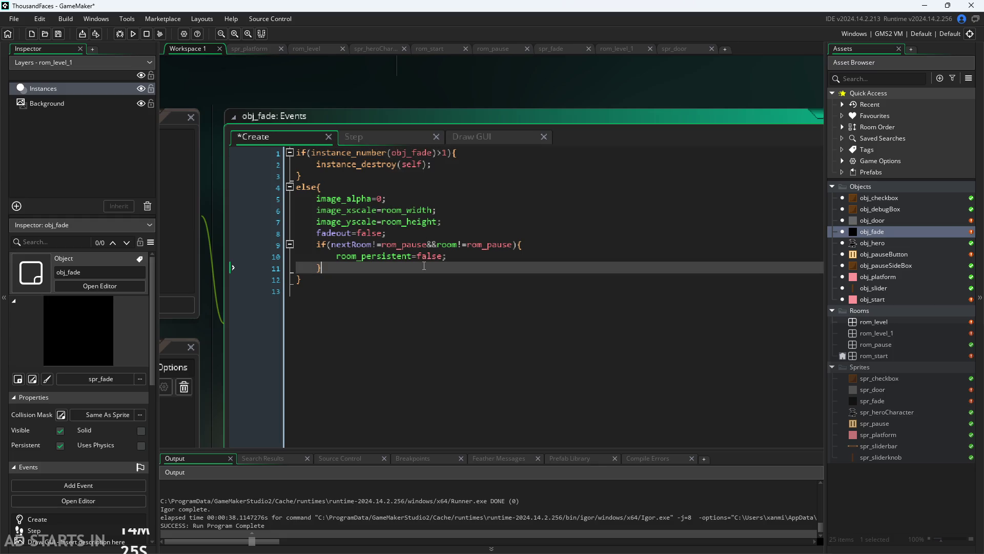
pyautogui.press('Down')
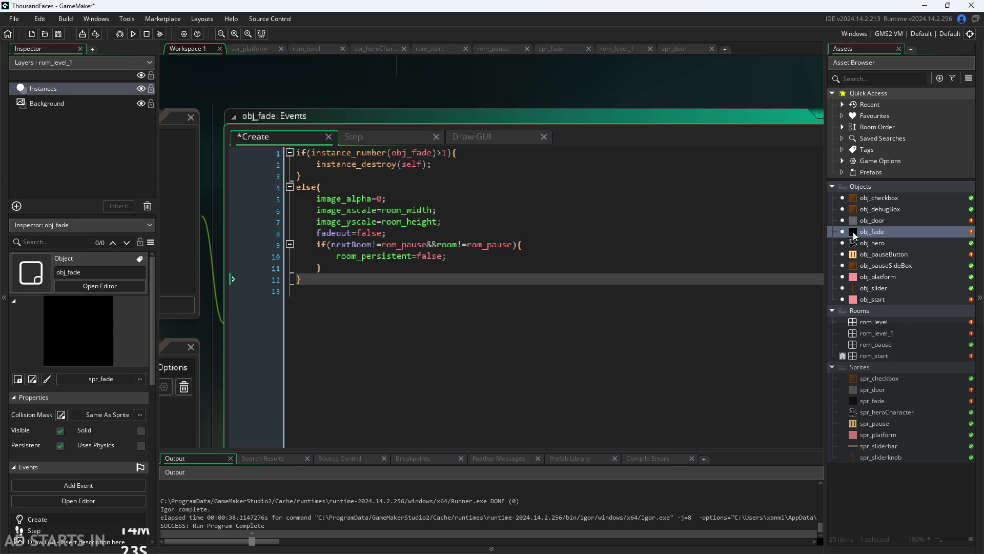
pyautogui.hotkey('ctrl', 's')
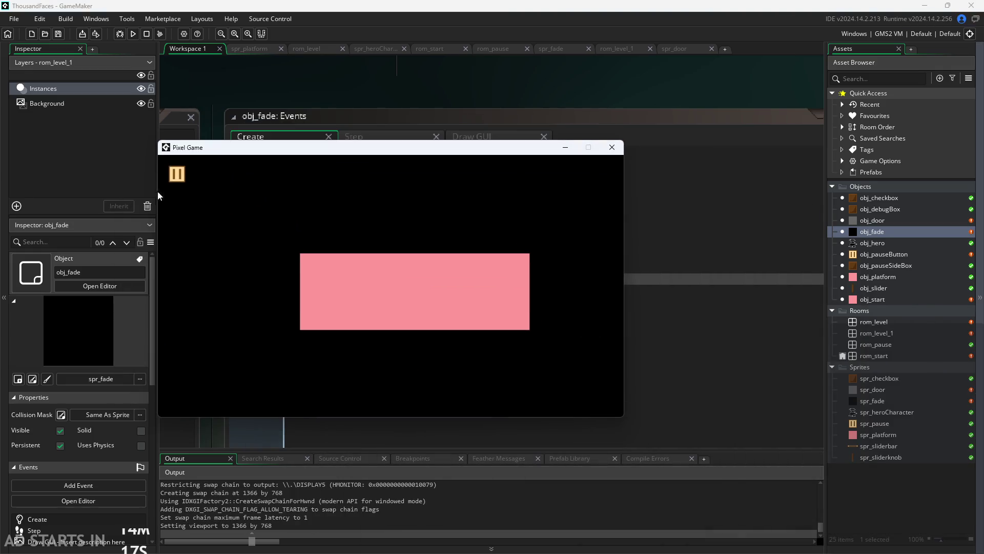
# - Start the game, pause it, and turn on Debug Stats and the right-side pause button
pyautogui.click(382, 314)
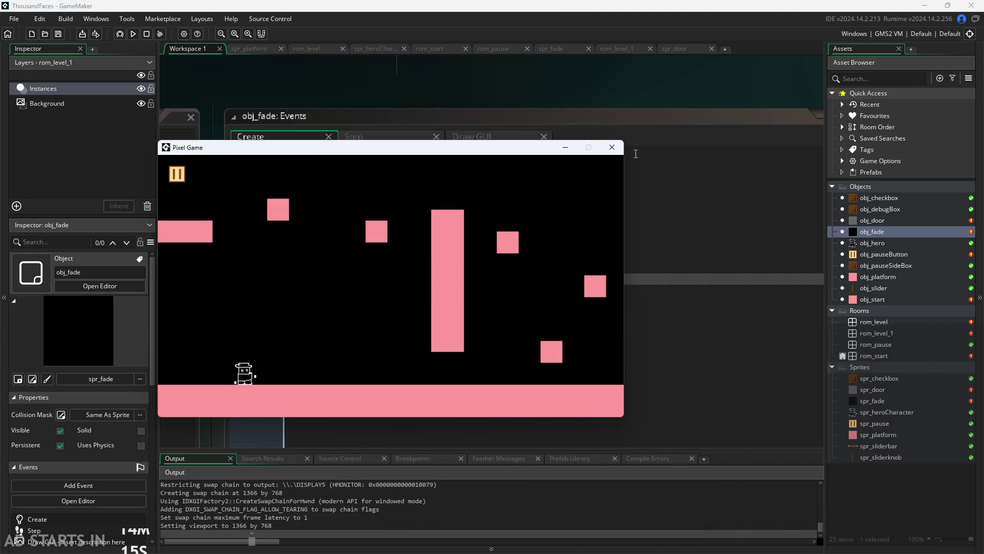
pyautogui.press('Right')
pyautogui.click(177, 178)
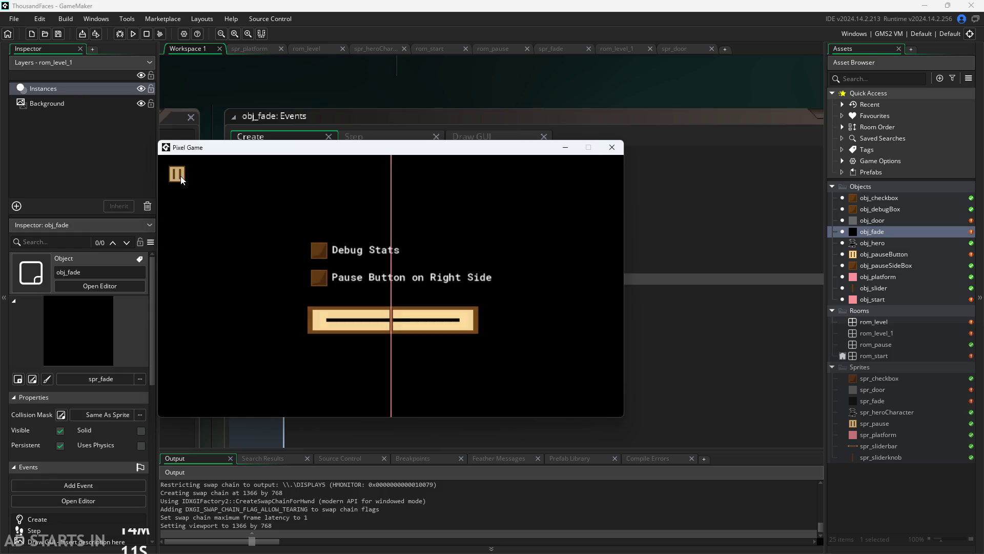
pyautogui.click(319, 251)
pyautogui.click(320, 277)
pyautogui.click(608, 175)
# - Resume, pause again and continue into level 2
pyautogui.press('Right')
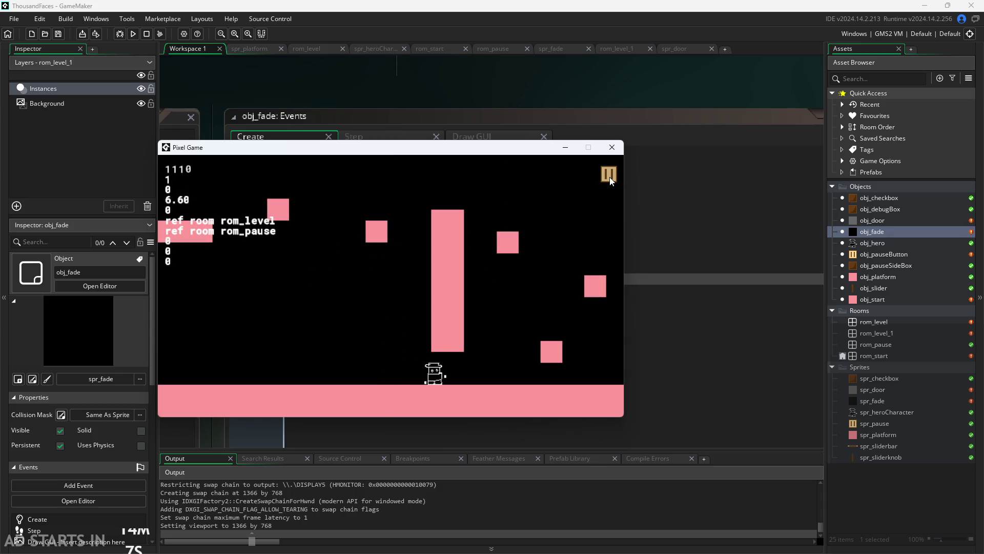
pyautogui.click(608, 176)
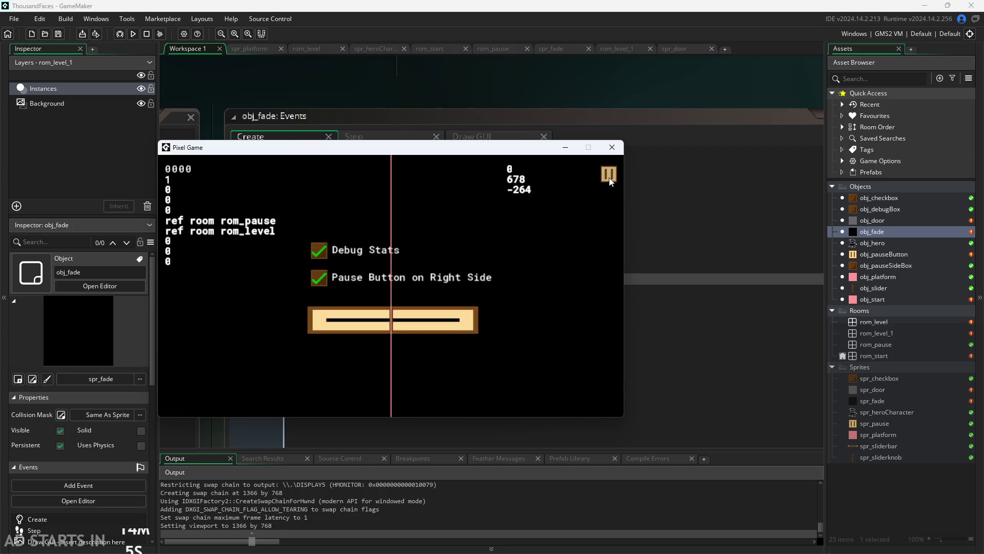
pyautogui.click(609, 176)
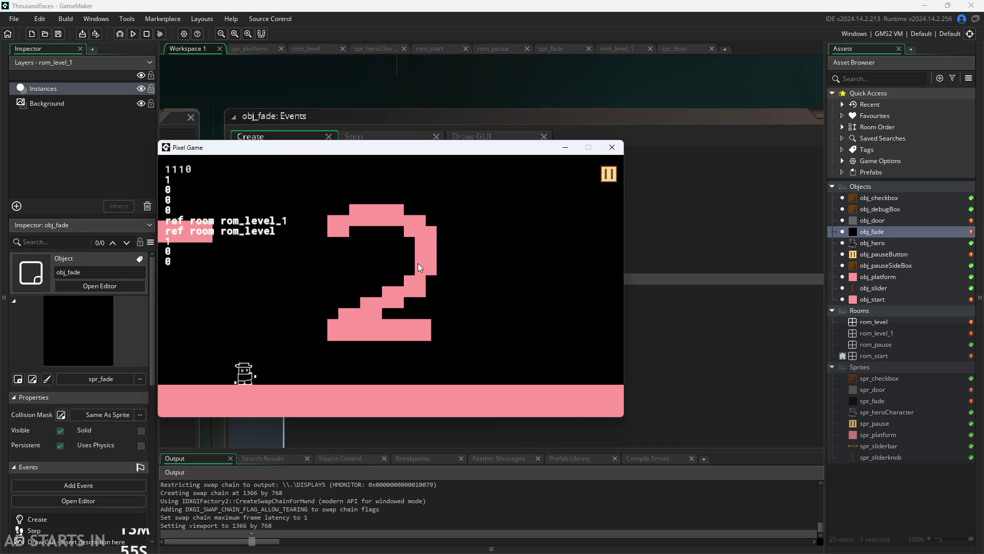
# - Jump the hero onto and off the pink 2 and walk right
pyautogui.press('space')
pyautogui.press('Left')
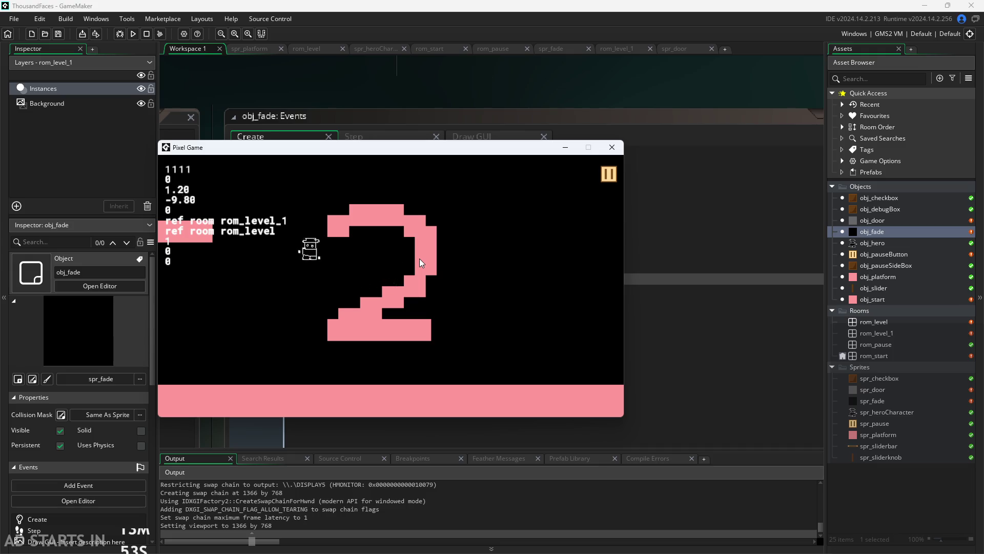
pyautogui.press('space')
pyautogui.press('Right')
pyautogui.press('Left')
pyautogui.press('Left')
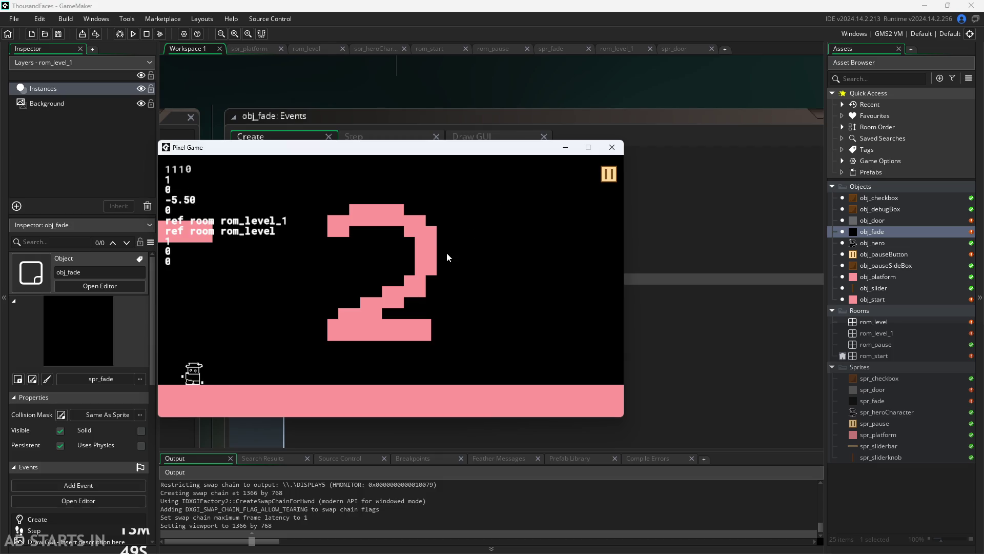
pyautogui.press('Right')
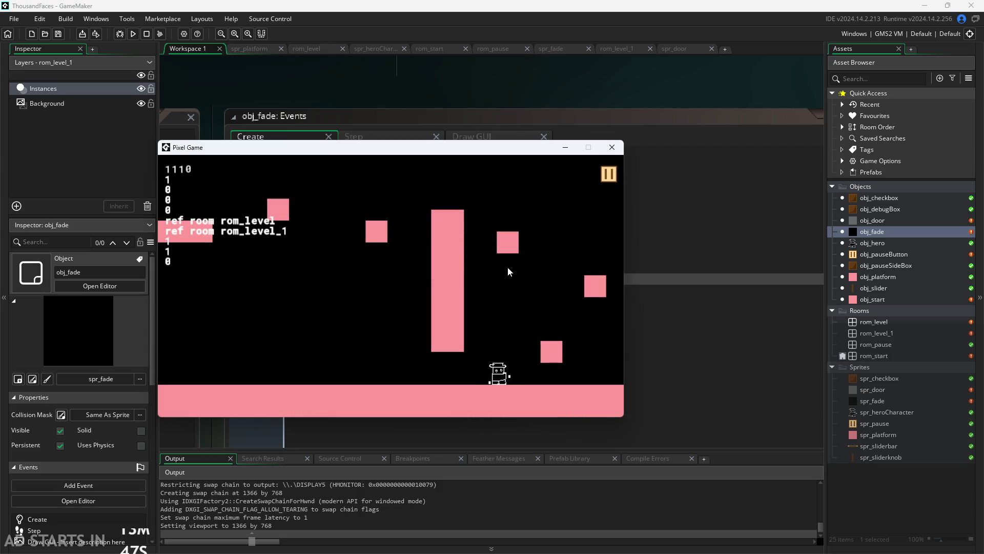
# - Pause and resume, then walk the hero across the screen edges into the next level
pyautogui.click(607, 174)
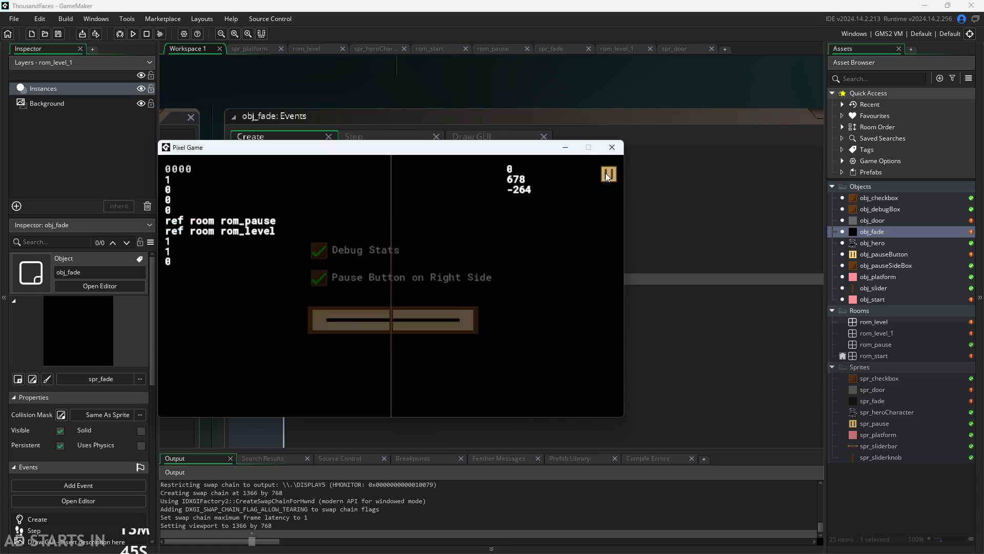
pyautogui.click(605, 173)
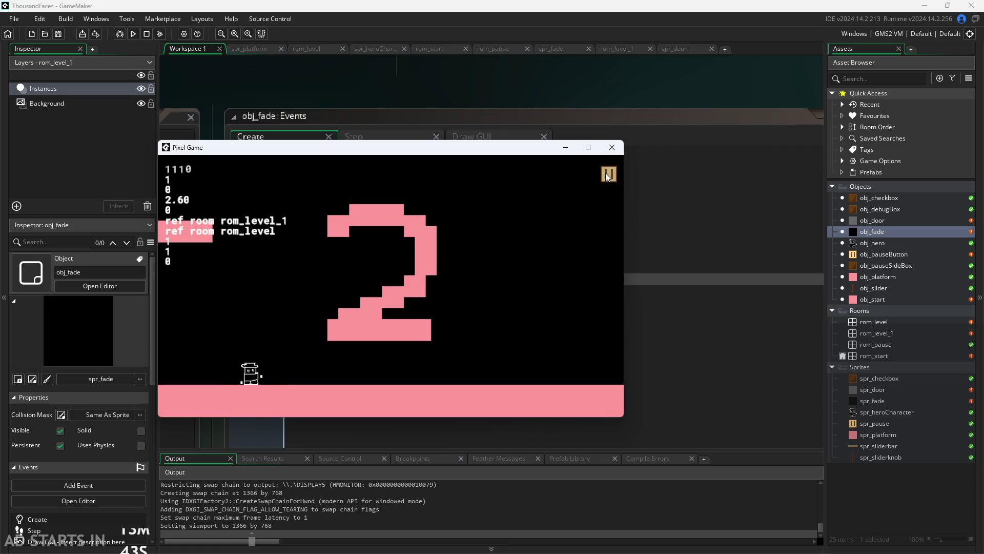
pyautogui.press('Left')
pyautogui.press('Right')
pyautogui.press('Left')
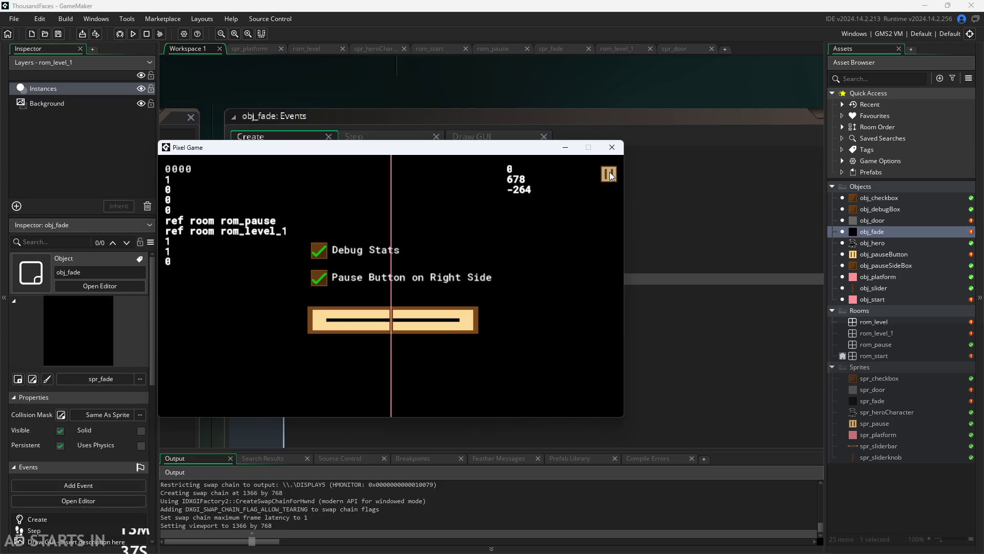